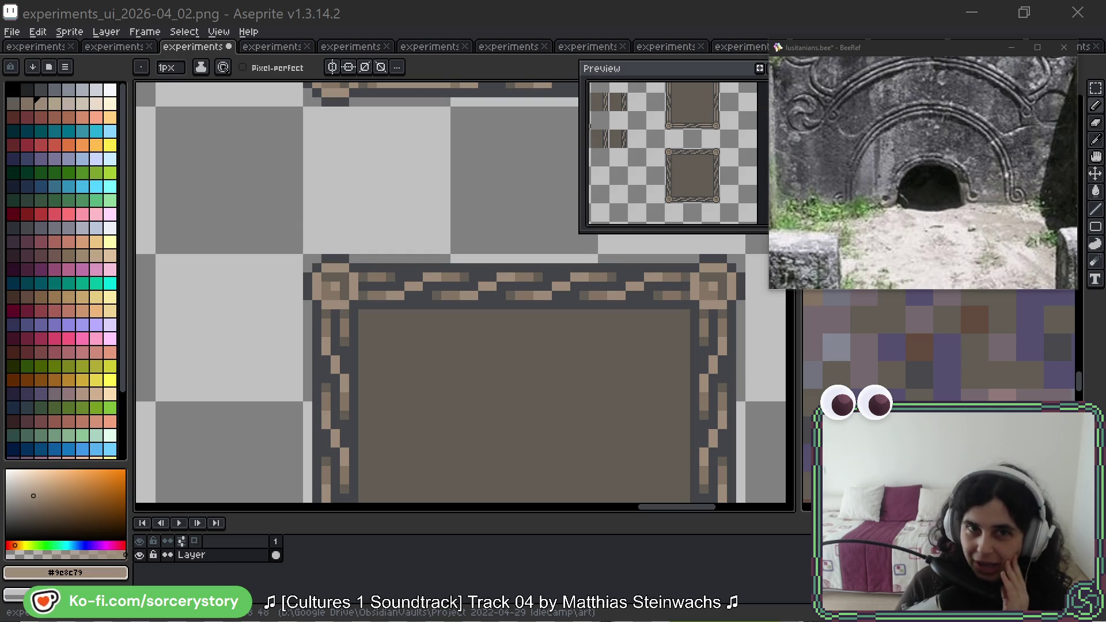
Bring forward the Firefox window showing the X post's edit history and move it to the upper left.
{"action": "key", "text": "alt+Tab"}
{"action": "left_click_drag", "start_coordinate": [517, 92], "coordinate": [383, 40]}
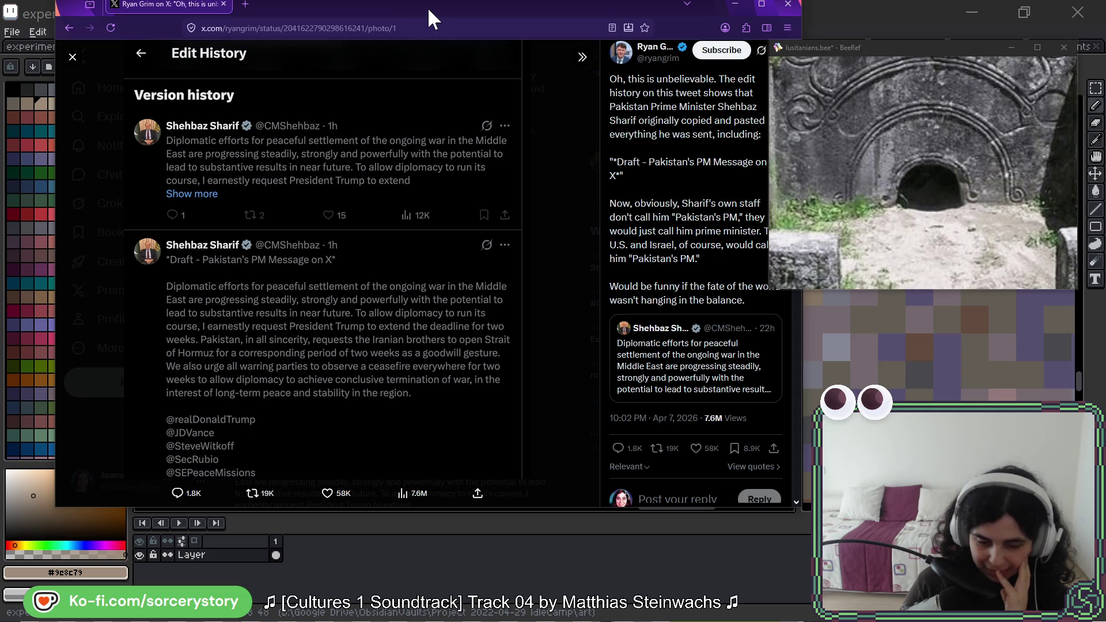
Leave the X edit history and return to the Aseprite panel sheet.
{"action": "key", "text": "alt+Tab"}
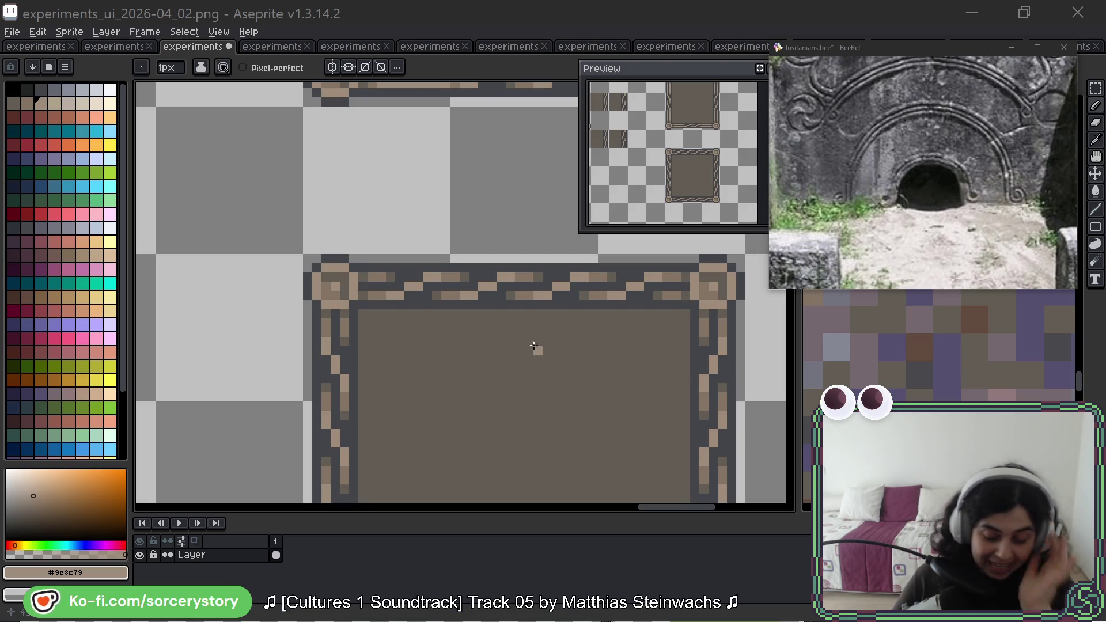
{"action": "scroll", "coordinate": [395, 247], "scroll_direction": "down", "scroll_amount": 2}
{"action": "left_click_drag", "start_coordinate": [407, 259], "coordinate": [380, 210]}
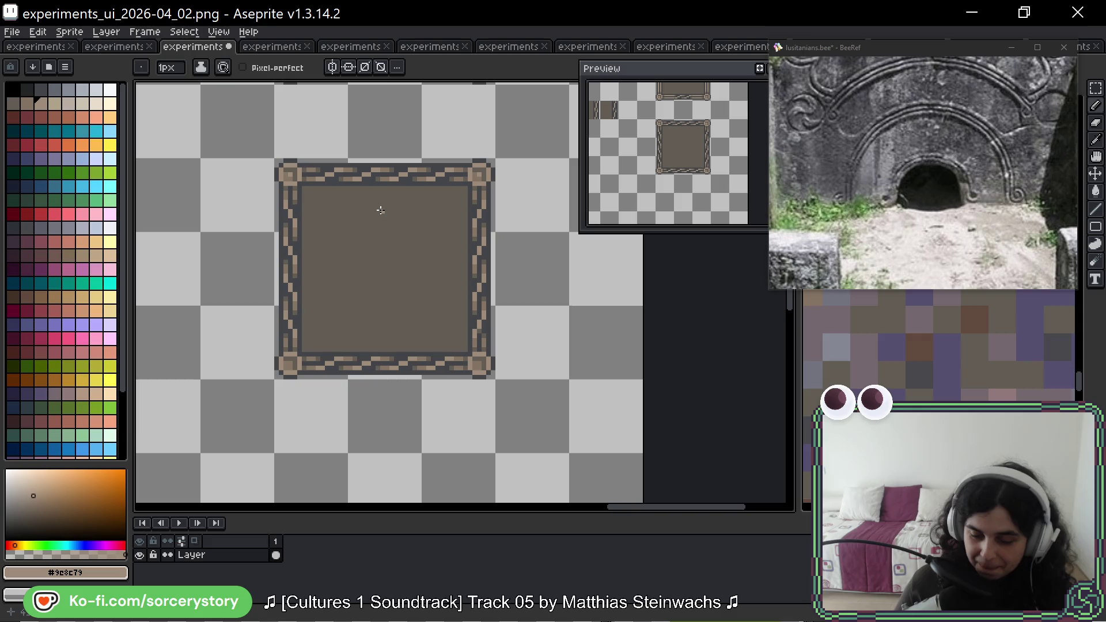
{"action": "key", "text": "m"}
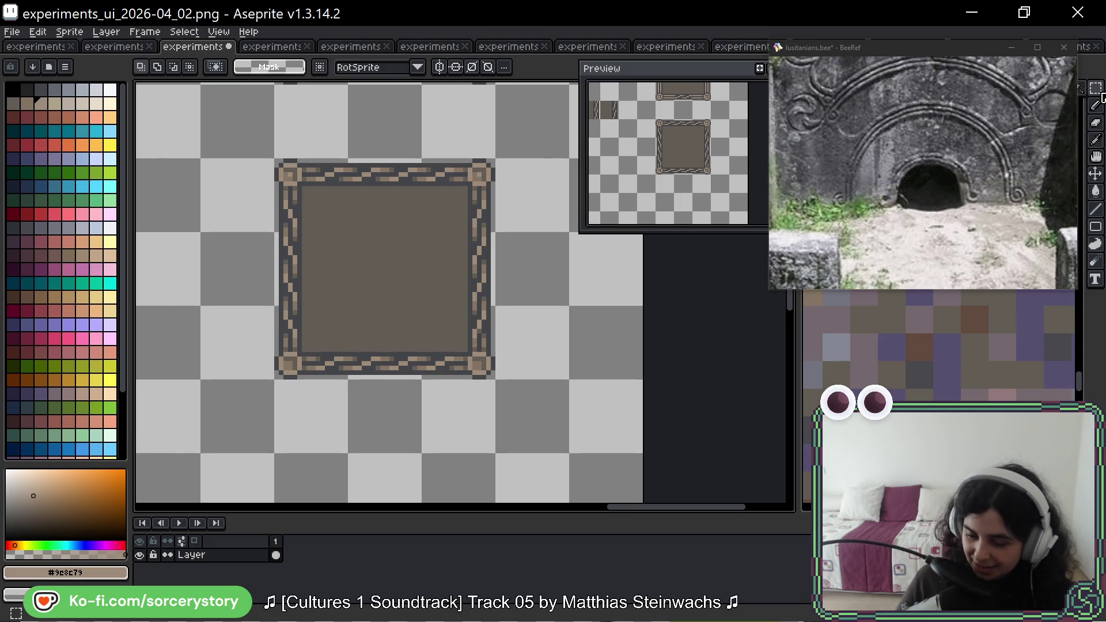
{"action": "scroll", "coordinate": [414, 254], "scroll_direction": "down", "scroll_amount": 2}
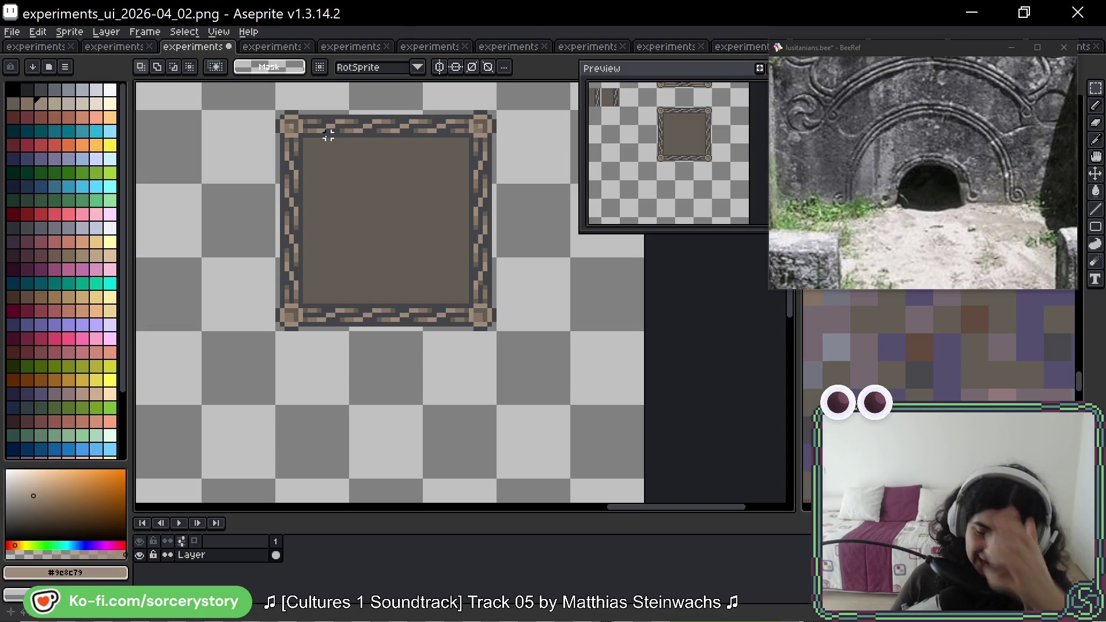
{"action": "key", "text": "b"}
{"action": "scroll", "coordinate": [393, 231], "scroll_direction": "up", "scroll_amount": 1}
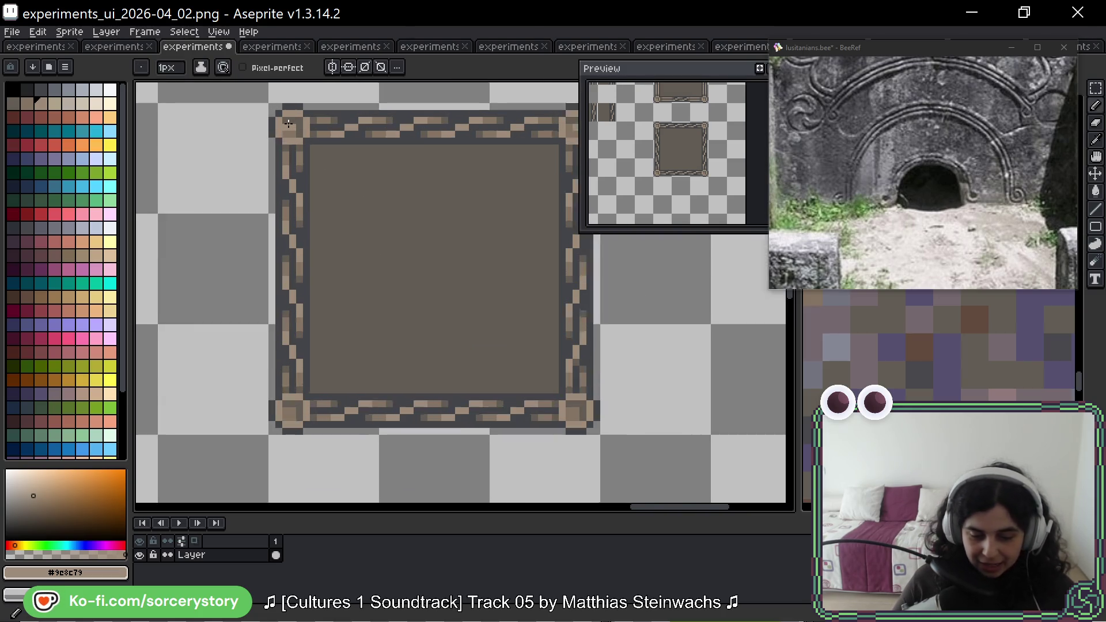
{"action": "scroll", "coordinate": [296, 123], "scroll_direction": "up", "scroll_amount": 2}
{"action": "scroll", "coordinate": [305, 185], "scroll_direction": "down", "scroll_amount": 2}
{"action": "scroll", "coordinate": [287, 211], "scroll_direction": "down", "scroll_amount": 3}
{"action": "scroll", "coordinate": [284, 314], "scroll_direction": "up", "scroll_amount": 1}
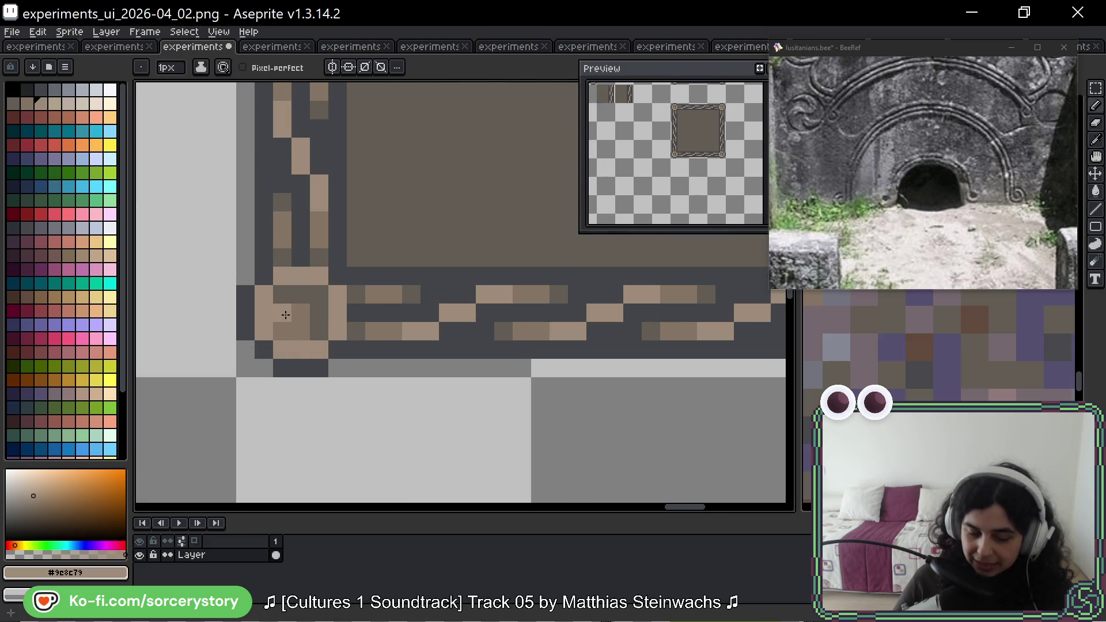
{"action": "scroll", "coordinate": [609, 341], "scroll_direction": "down", "scroll_amount": 1}
{"action": "scroll", "coordinate": [415, 293], "scroll_direction": "up", "scroll_amount": 1}
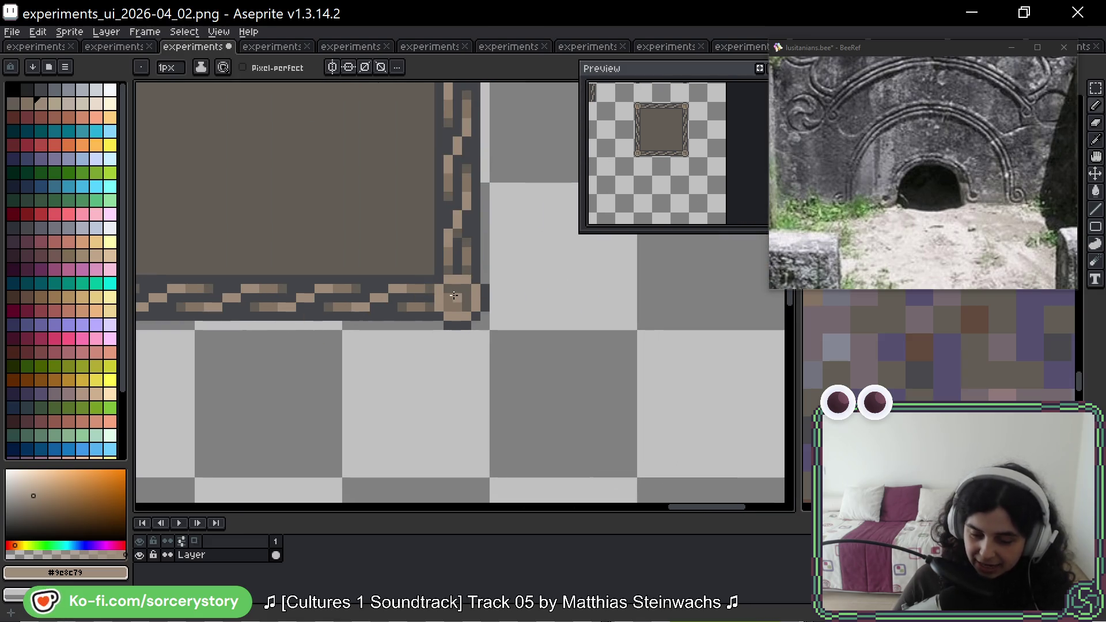
{"action": "scroll", "coordinate": [457, 294], "scroll_direction": "down", "scroll_amount": 1}
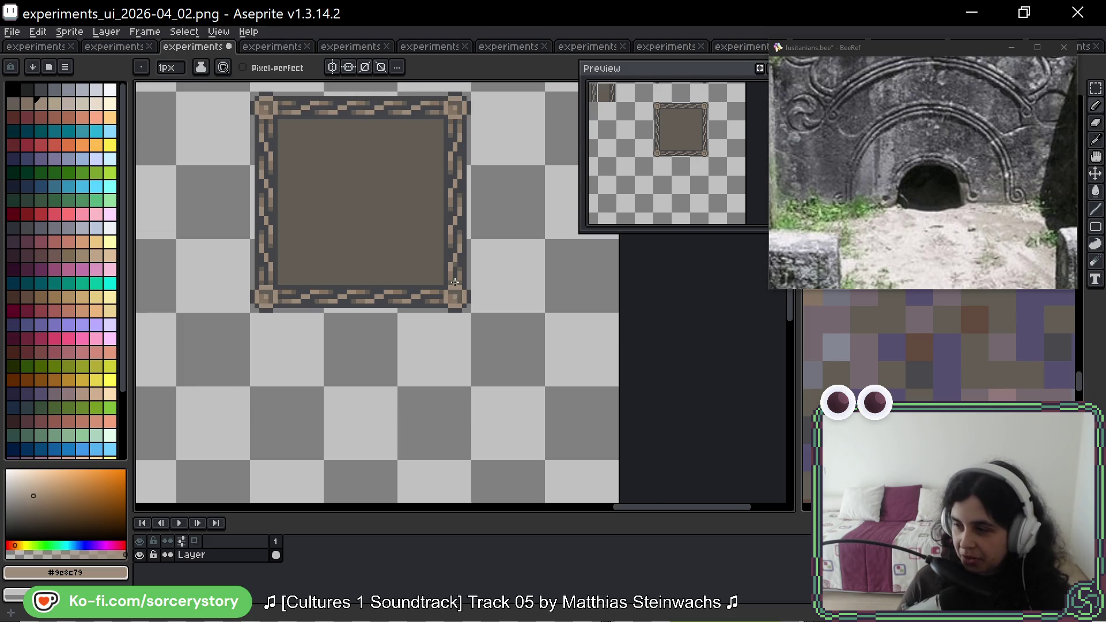
{"action": "key", "text": "m"}
{"action": "left_click_drag", "start_coordinate": [390, 141], "coordinate": [374, 232]}
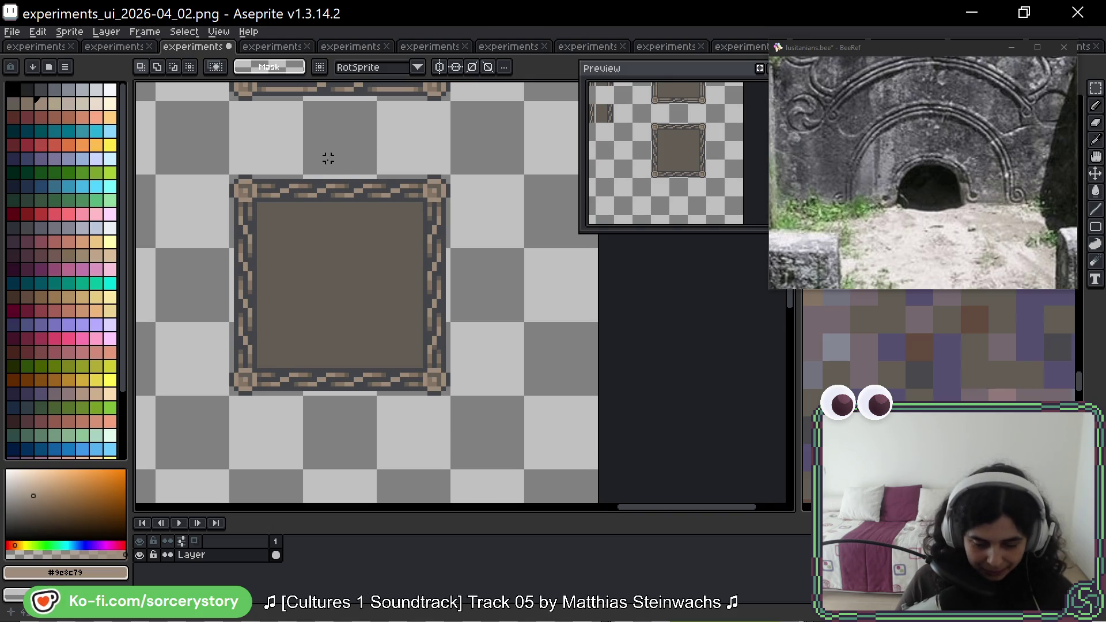
{"action": "scroll", "coordinate": [328, 158], "scroll_direction": "down", "scroll_amount": 1}
{"action": "scroll", "coordinate": [320, 193], "scroll_direction": "up", "scroll_amount": 2}
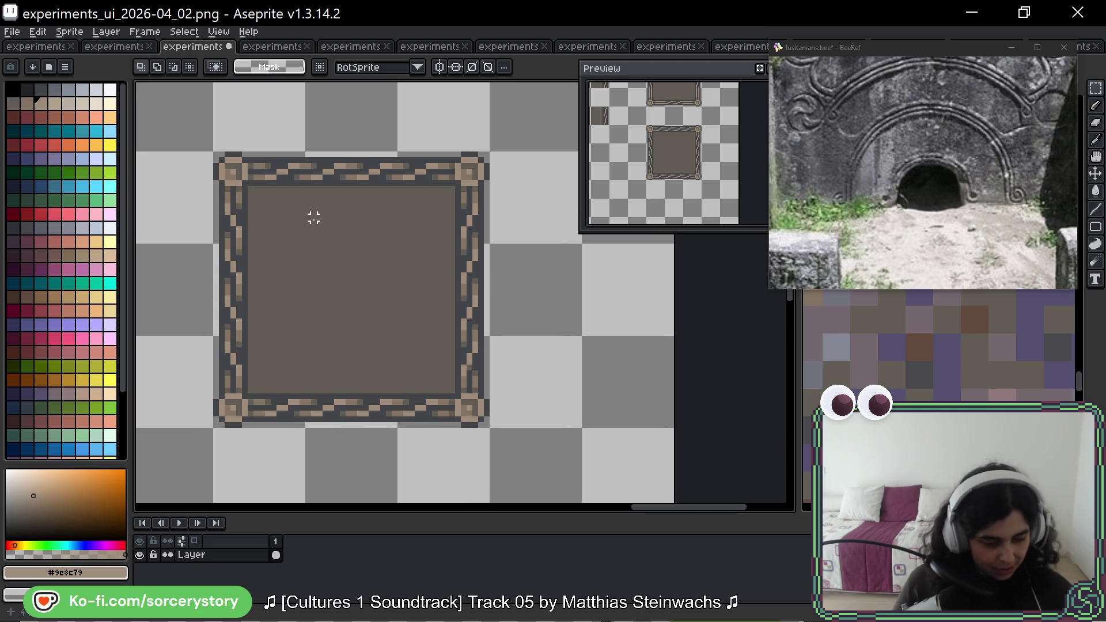
{"action": "key", "text": "b"}
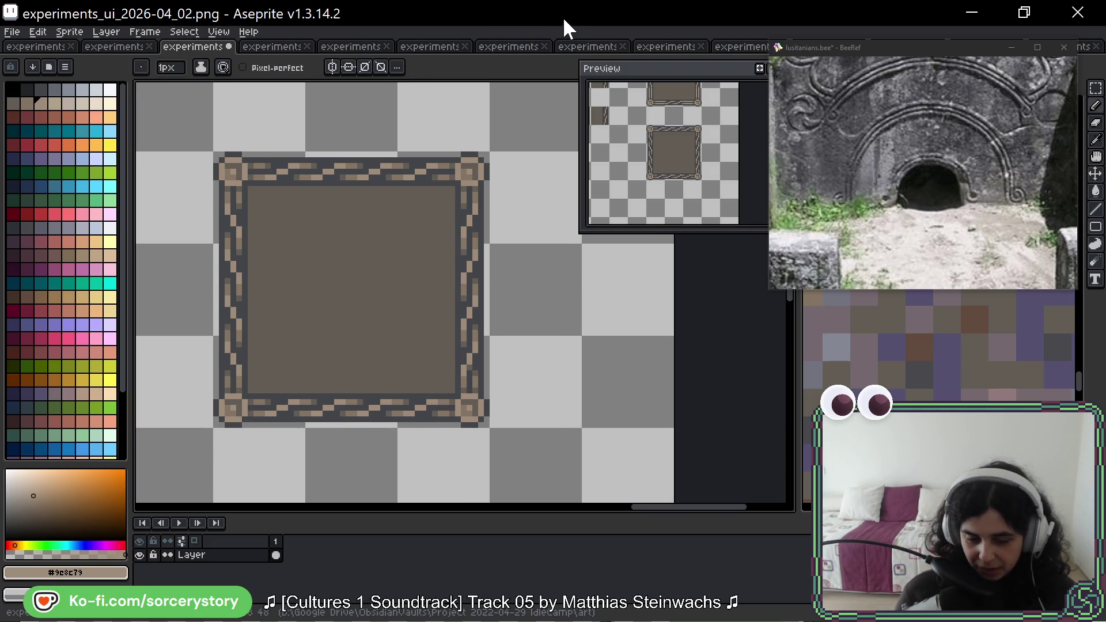
{"action": "key", "text": "h"}
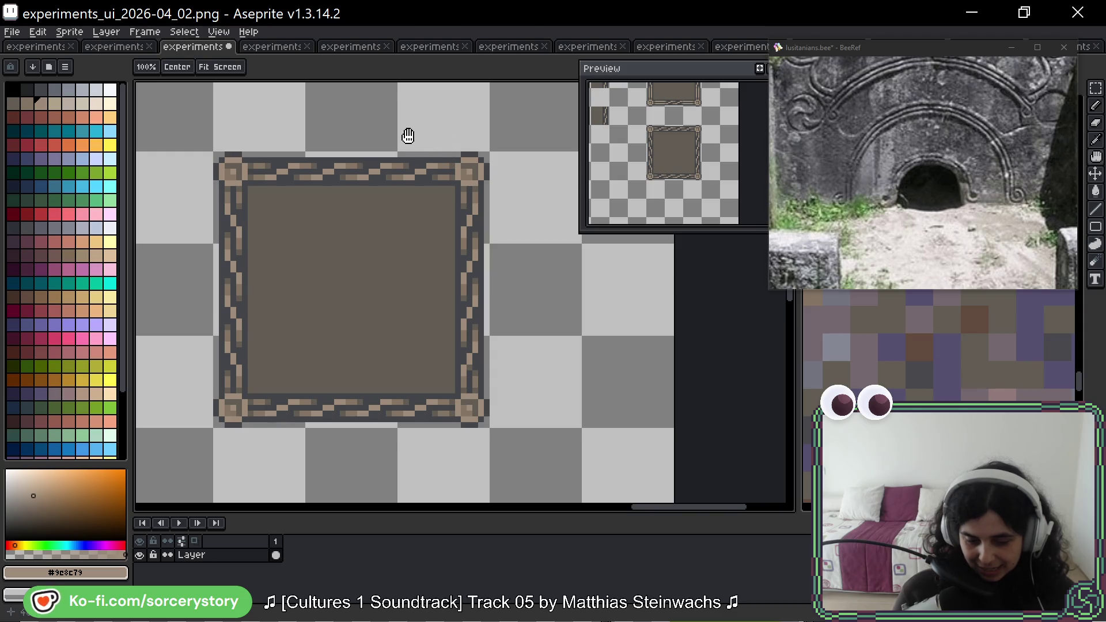
Centre the panel, switch to the rectangular marquee and save the sheet with Ctrl+S.
{"action": "left_click_drag", "start_coordinate": [456, 216], "coordinate": [492, 175]}
{"action": "key", "text": "b"}
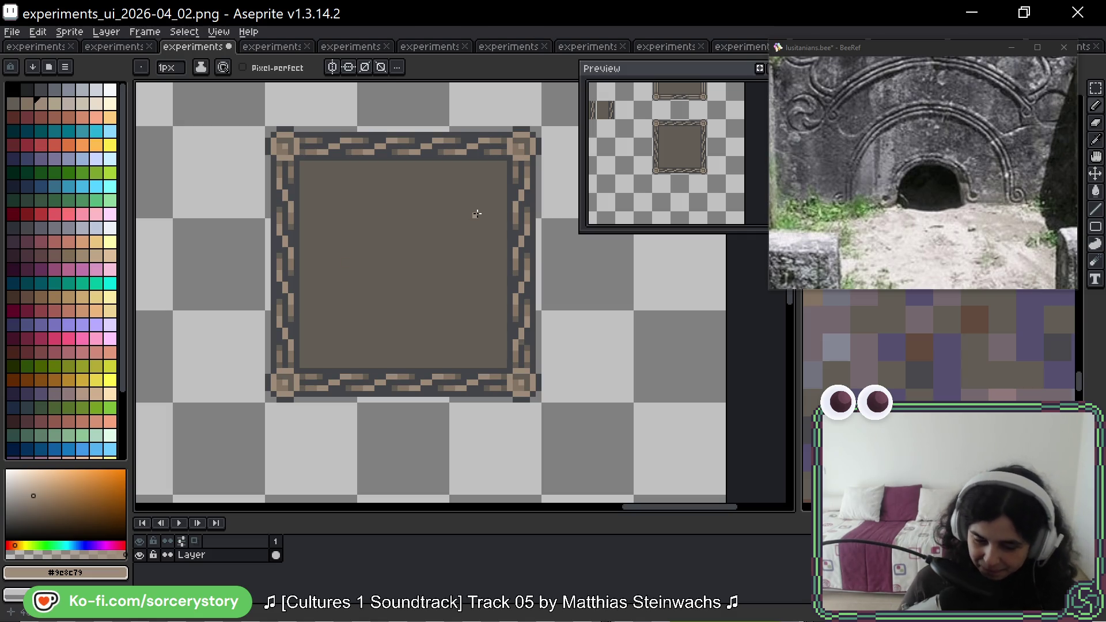
{"action": "left_click", "coordinate": [1095, 88]}
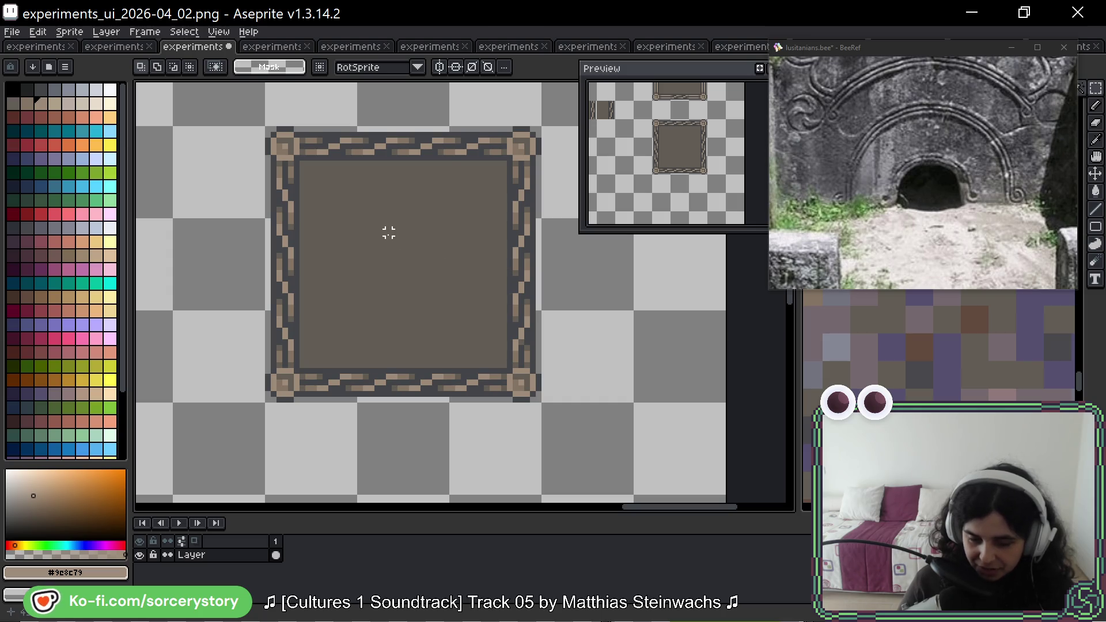
{"action": "key", "text": "ctrl+s"}
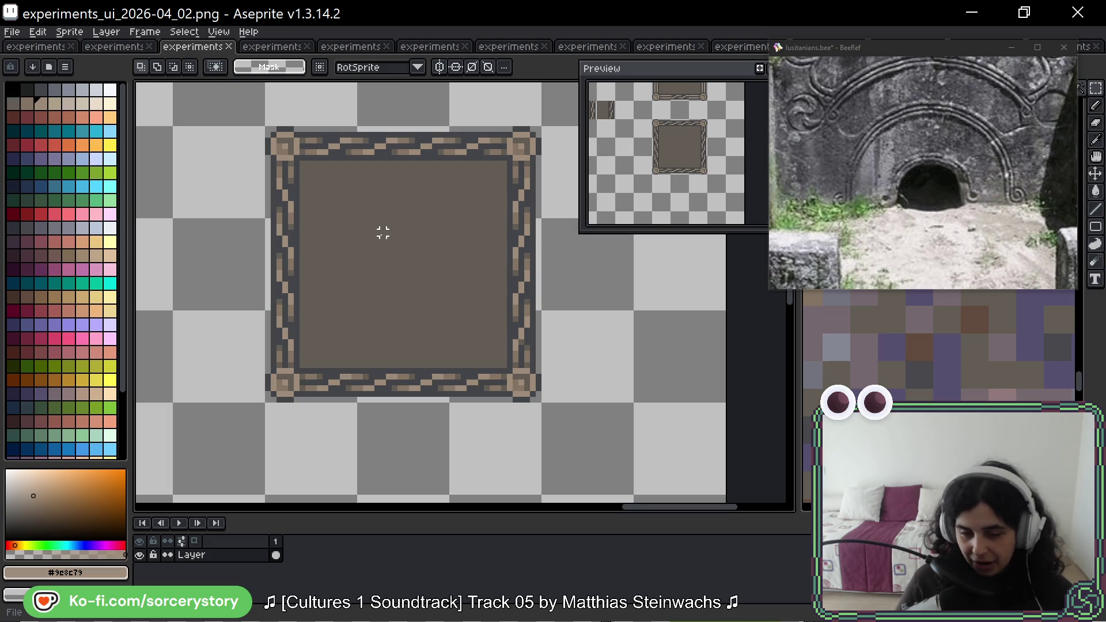
Zoom out and pan to show the second brown panel frame and more of the sheet.
{"action": "scroll", "coordinate": [313, 215], "scroll_direction": "down", "scroll_amount": 1}
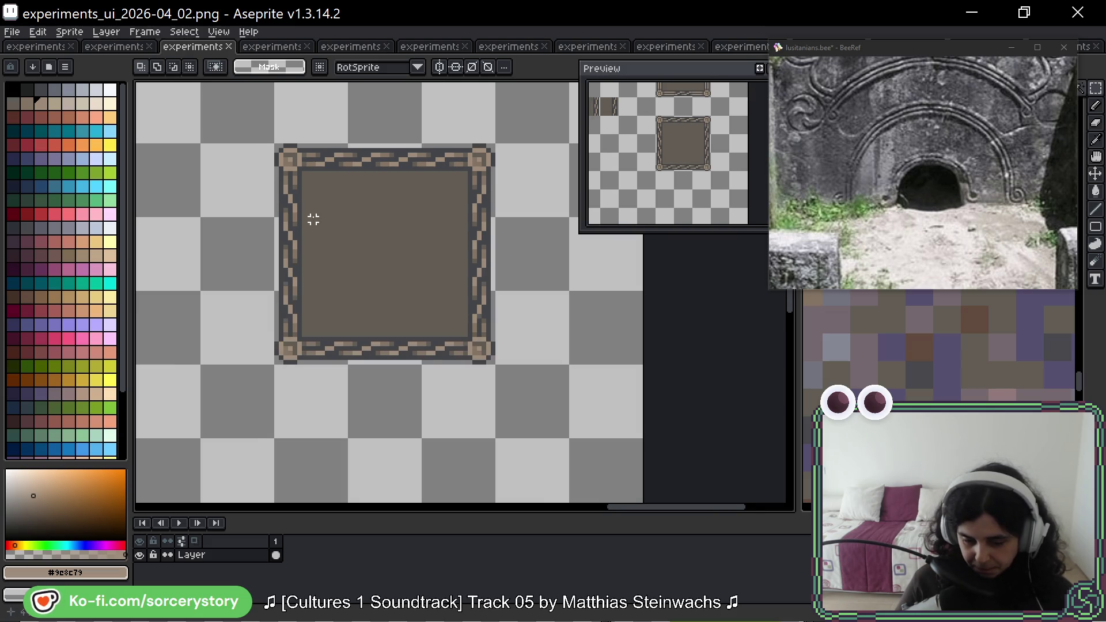
{"action": "scroll", "coordinate": [314, 215], "scroll_direction": "down", "scroll_amount": 1}
{"action": "left_click_drag", "start_coordinate": [394, 164], "coordinate": [421, 271]}
{"action": "mouse_move", "coordinate": [393, 198]}
{"action": "left_mouse_down"}
{"action": "mouse_move", "coordinate": [392, 241]}
{"action": "mouse_move", "coordinate": [367, 170]}
{"action": "left_mouse_up"}
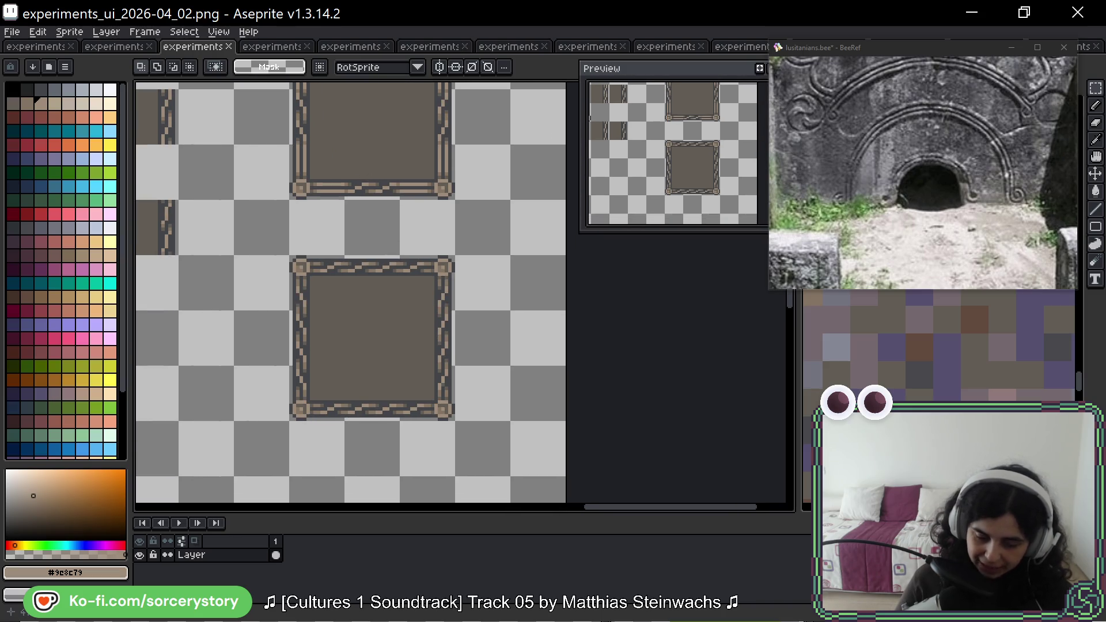
{"action": "scroll", "coordinate": [392, 351], "scroll_direction": "down", "scroll_amount": 5}
Copy the lower-right braided panel frame and paste it into the lower-left area.
{"action": "mouse_move", "coordinate": [264, 314]}
{"action": "left_mouse_down"}
{"action": "mouse_move", "coordinate": [541, 388]}
{"action": "mouse_move", "coordinate": [361, 320]}
{"action": "left_mouse_up"}
{"action": "scroll", "coordinate": [493, 310], "scroll_direction": "up", "scroll_amount": 3}
{"action": "left_click_drag", "start_coordinate": [452, 292], "coordinate": [557, 397]}
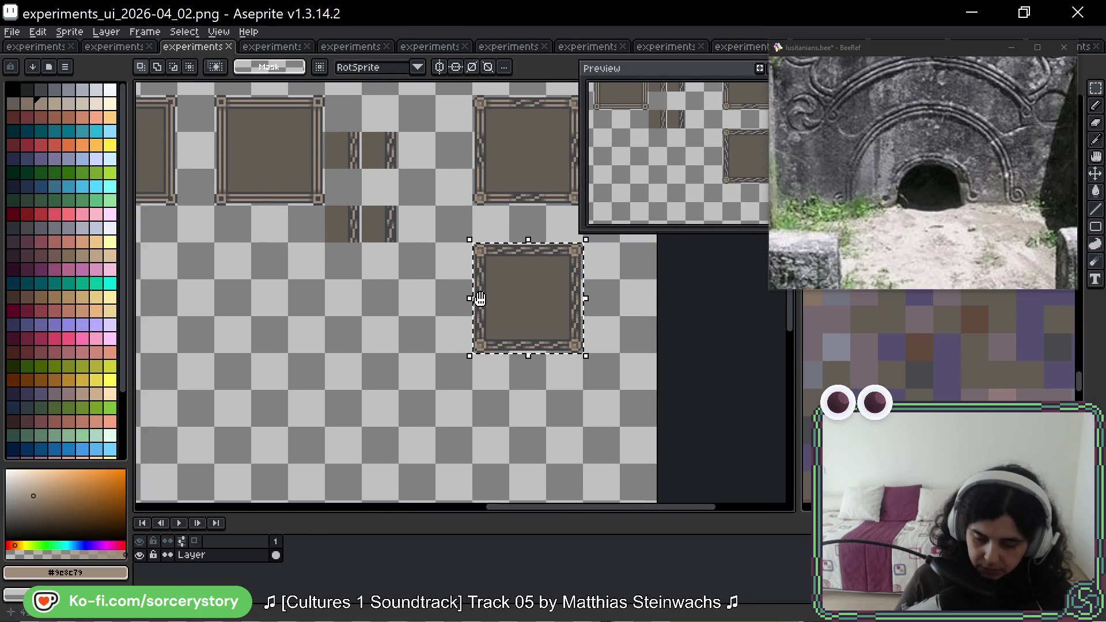
{"action": "key", "text": "ctrl+c"}
{"action": "key", "text": "ctrl+v"}
{"action": "mouse_move", "coordinate": [166, 448]}
{"action": "left_mouse_down"}
{"action": "mouse_move", "coordinate": [222, 452]}
{"action": "mouse_move", "coordinate": [271, 506]}
{"action": "mouse_move", "coordinate": [279, 464]}
{"action": "mouse_move", "coordinate": [369, 341]}
{"action": "mouse_move", "coordinate": [358, 338]}
{"action": "left_mouse_up"}
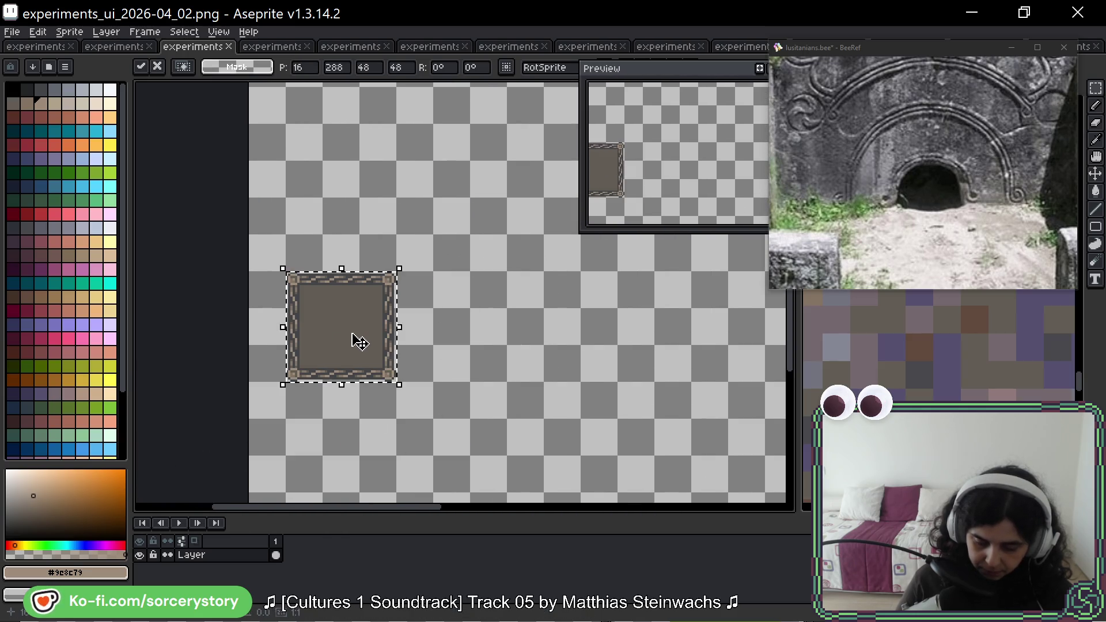
{"action": "key", "text": "Return"}
Widen the pasted frame's right part and lower its bottom part by one tile.
{"action": "mouse_move", "coordinate": [320, 271]}
{"action": "left_mouse_down"}
{"action": "mouse_move", "coordinate": [394, 368]}
{"action": "mouse_move", "coordinate": [416, 332]}
{"action": "left_mouse_up"}
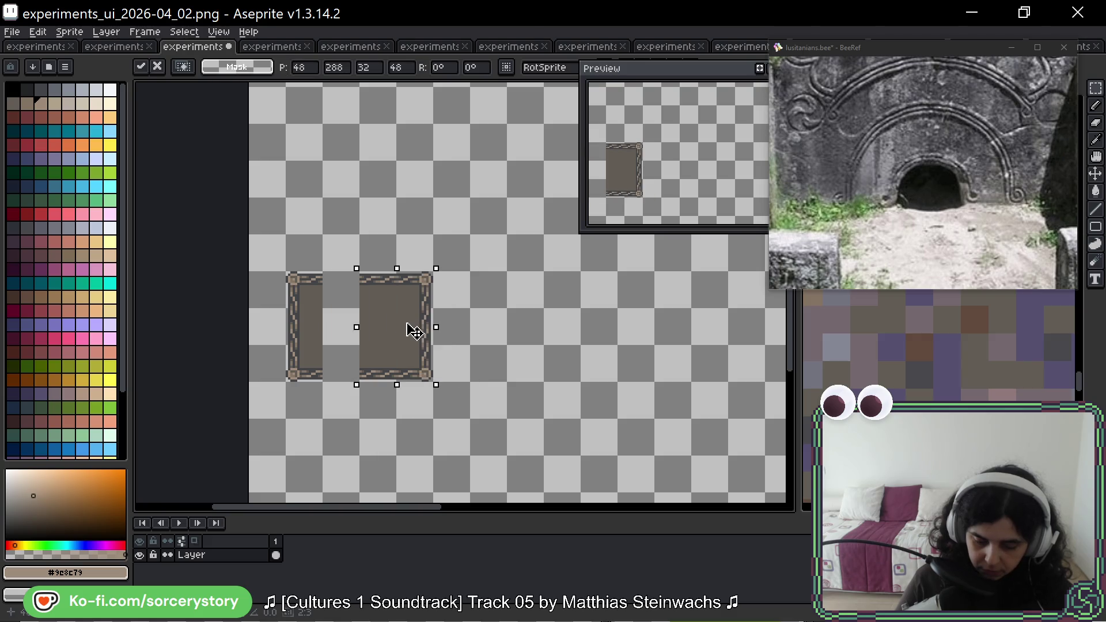
{"action": "key", "text": "Return"}
{"action": "mouse_move", "coordinate": [287, 309]}
{"action": "left_mouse_down"}
{"action": "mouse_move", "coordinate": [432, 381]}
{"action": "mouse_move", "coordinate": [403, 388]}
{"action": "left_mouse_up"}
{"action": "key", "text": "Return"}
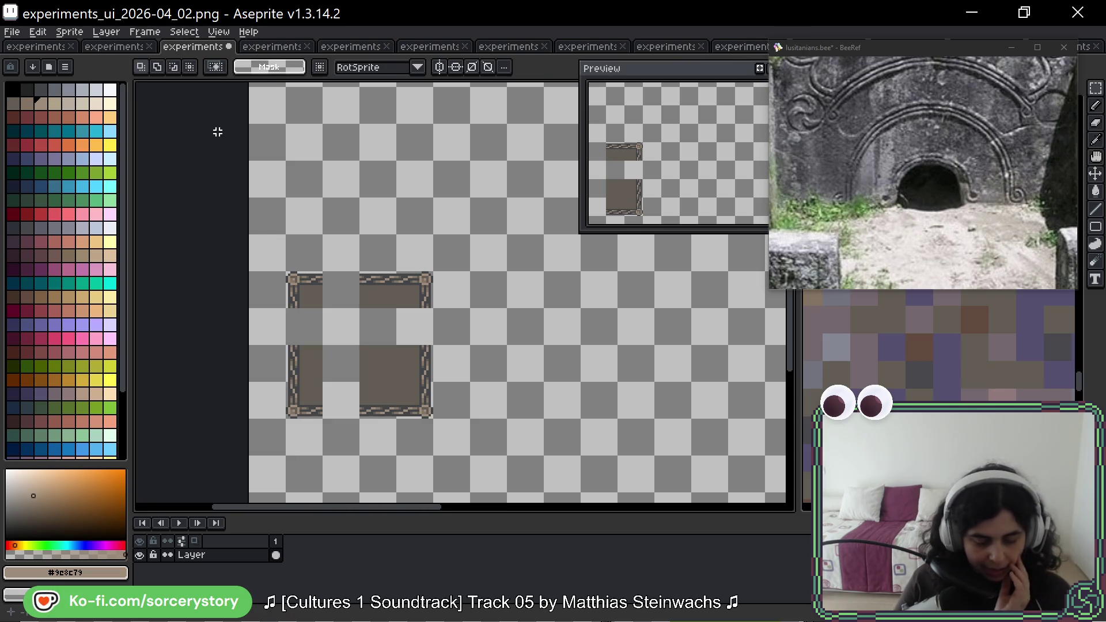
Patch the frame's gaps with copied top, left, right and bottom border tiles.
{"action": "scroll", "coordinate": [356, 270], "scroll_direction": "up", "scroll_amount": 1}
{"action": "mouse_move", "coordinate": [378, 296]}
{"action": "left_mouse_down"}
{"action": "mouse_move", "coordinate": [338, 202]}
{"action": "mouse_move", "coordinate": [370, 233]}
{"action": "mouse_move", "coordinate": [295, 211]}
{"action": "left_mouse_up"}
{"action": "key", "text": "Return"}
{"action": "mouse_move", "coordinate": [206, 288]}
{"action": "left_mouse_down"}
{"action": "mouse_move", "coordinate": [260, 343]}
{"action": "mouse_move", "coordinate": [243, 250]}
{"action": "left_mouse_up"}
{"action": "key", "text": "Return"}
{"action": "mouse_move", "coordinate": [371, 288]}
{"action": "left_mouse_down"}
{"action": "mouse_move", "coordinate": [427, 343]}
{"action": "mouse_move", "coordinate": [407, 267]}
{"action": "left_mouse_up"}
{"action": "key", "text": "Return"}
{"action": "mouse_move", "coordinate": [316, 343]}
{"action": "left_mouse_down"}
{"action": "mouse_move", "coordinate": [371, 398]}
{"action": "mouse_move", "coordinate": [282, 375]}
{"action": "left_mouse_up"}
{"action": "key", "text": "Return"}
Fill the empty inner squares with the brown inner tile.
{"action": "mouse_move", "coordinate": [315, 287]}
{"action": "left_mouse_down"}
{"action": "mouse_move", "coordinate": [371, 343]}
{"action": "mouse_move", "coordinate": [353, 278]}
{"action": "left_mouse_up"}
{"action": "mouse_move", "coordinate": [353, 279]}
{"action": "left_mouse_down"}
{"action": "mouse_move", "coordinate": [298, 278]}
{"action": "mouse_move", "coordinate": [296, 322]}
{"action": "left_mouse_up"}
{"action": "key", "text": "Return"}
{"action": "scroll", "coordinate": [487, 318], "scroll_direction": "down", "scroll_amount": 4}
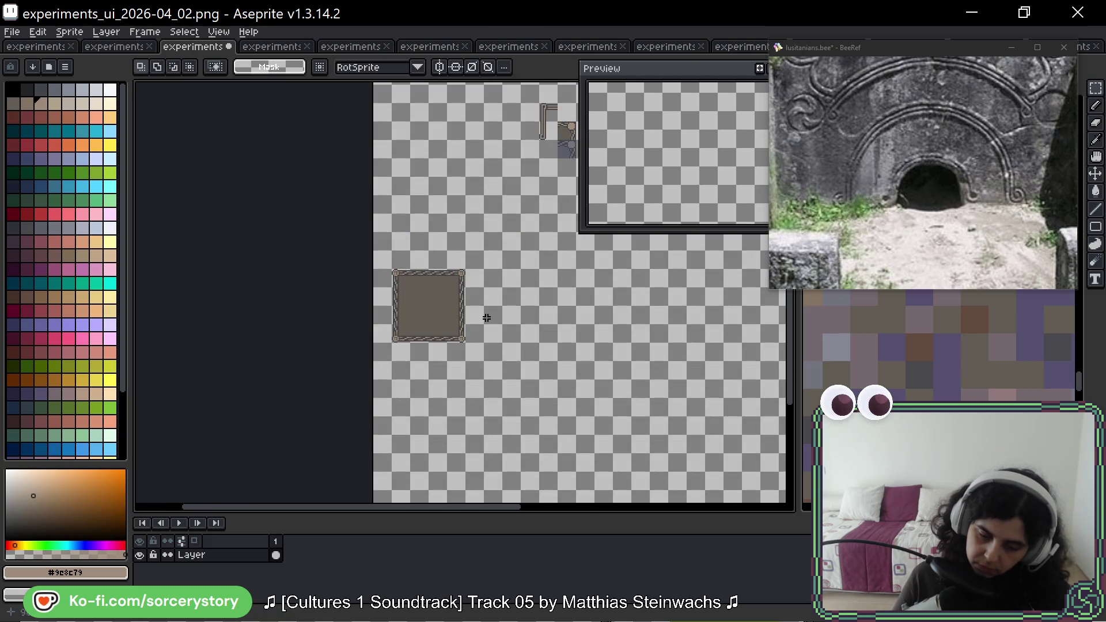
Look over the lower-right tiles of the 2026-04_01 sprite, then open the 2025-11_07 sprite.
{"action": "left_click", "coordinate": [114, 46]}
{"action": "mouse_move", "coordinate": [302, 171]}
{"action": "left_mouse_down"}
{"action": "mouse_move", "coordinate": [252, 209]}
{"action": "mouse_move", "coordinate": [142, 168]}
{"action": "left_mouse_up"}
{"action": "mouse_move", "coordinate": [436, 267]}
{"action": "left_mouse_down"}
{"action": "mouse_move", "coordinate": [356, 183]}
{"action": "mouse_move", "coordinate": [283, 154]}
{"action": "left_mouse_up"}
{"action": "scroll", "coordinate": [283, 154], "scroll_direction": "down", "scroll_amount": 2}
{"action": "mouse_move", "coordinate": [291, 257]}
{"action": "left_mouse_down"}
{"action": "mouse_move", "coordinate": [309, 335]}
{"action": "mouse_move", "coordinate": [493, 216]}
{"action": "left_mouse_up"}
{"action": "left_click", "coordinate": [41, 50]}
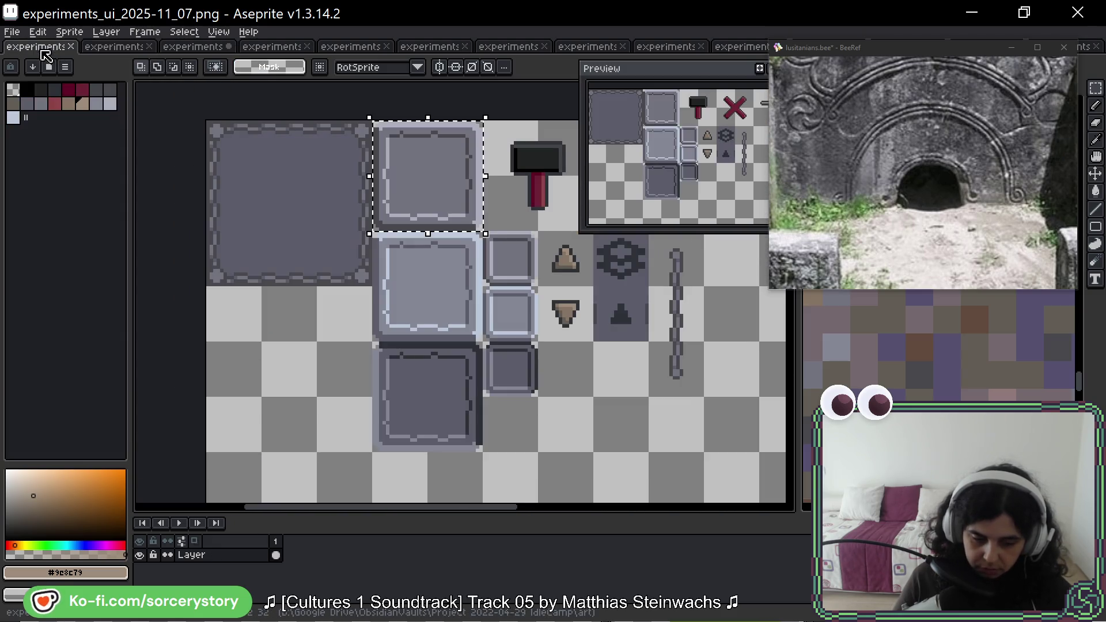
Copy the large grey panel and paste it above the brown panel in 2026-04_02.
{"action": "left_click_drag", "start_coordinate": [227, 136], "coordinate": [374, 264]}
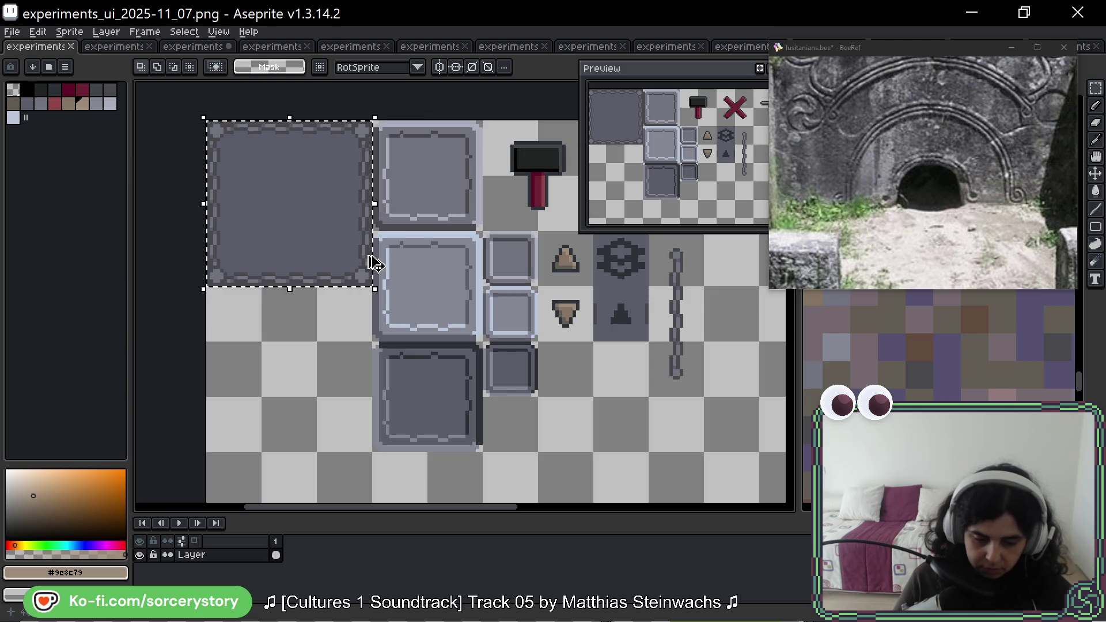
{"action": "key", "text": "ctrl+c"}
{"action": "left_click", "coordinate": [193, 46]}
{"action": "key", "text": "ctrl+v"}
{"action": "left_click_drag", "start_coordinate": [398, 306], "coordinate": [420, 203]}
{"action": "key", "text": "ctrl+d"}
{"action": "scroll", "coordinate": [410, 199], "scroll_direction": "up", "scroll_amount": 3}
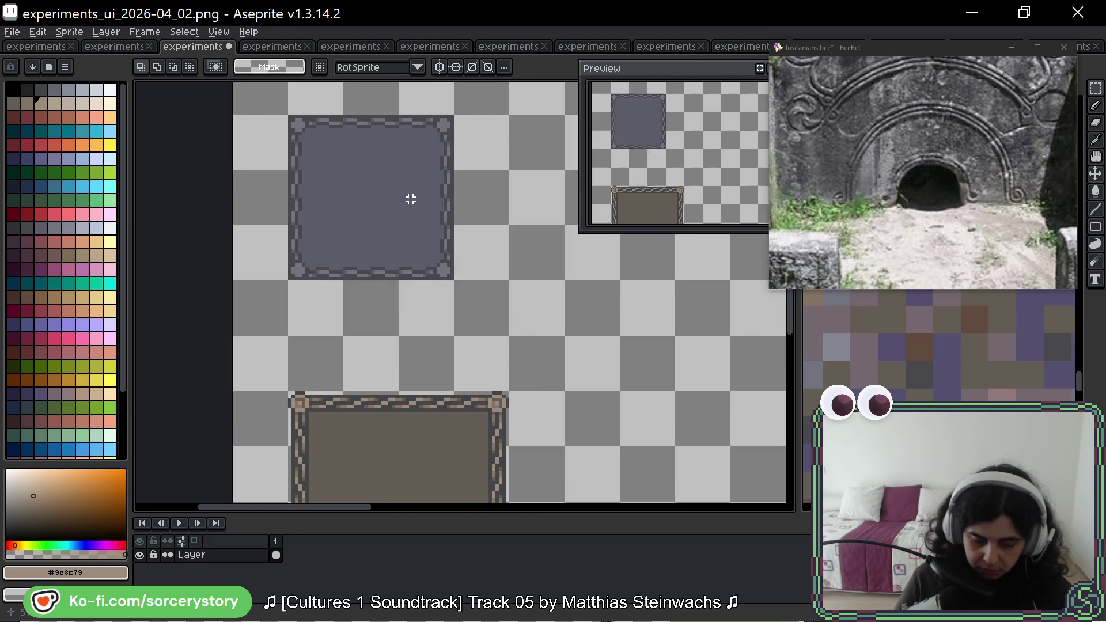
Shift the grey panel's lower section and top cells outward to widen it.
{"action": "left_click_drag", "start_coordinate": [289, 170], "coordinate": [453, 282]}
{"action": "left_click_drag", "start_coordinate": [409, 240], "coordinate": [472, 261]}
{"action": "key", "text": "Return"}
{"action": "left_click_drag", "start_coordinate": [343, 224], "coordinate": [455, 337]}
{"action": "left_click_drag", "start_coordinate": [407, 279], "coordinate": [346, 277]}
{"action": "key", "text": "ctrl+d"}
{"action": "mouse_move", "coordinate": [344, 115]}
{"action": "left_mouse_down"}
{"action": "mouse_move", "coordinate": [454, 170]}
{"action": "mouse_move", "coordinate": [456, 148]}
{"action": "left_mouse_up"}
{"action": "key", "text": "ctrl+d"}
{"action": "mouse_move", "coordinate": [398, 115]}
{"action": "left_mouse_down"}
{"action": "mouse_move", "coordinate": [453, 171]}
{"action": "mouse_move", "coordinate": [376, 153]}
{"action": "left_mouse_up"}
{"action": "key", "text": "ctrl+d"}
Reposition the remaining lower-left and right cells to complete the enlarged grey panel.
{"action": "mouse_move", "coordinate": [289, 225]}
{"action": "left_mouse_down"}
{"action": "mouse_move", "coordinate": [344, 281]}
{"action": "mouse_move", "coordinate": [321, 204]}
{"action": "left_mouse_up"}
{"action": "key", "text": "ctrl+d"}
{"action": "mouse_move", "coordinate": [344, 282]}
{"action": "left_mouse_down"}
{"action": "mouse_move", "coordinate": [399, 337]}
{"action": "mouse_move", "coordinate": [438, 321]}
{"action": "left_mouse_up"}
{"action": "key", "text": "ctrl+d"}
{"action": "mouse_move", "coordinate": [453, 224]}
{"action": "left_mouse_down"}
{"action": "mouse_move", "coordinate": [509, 281]}
{"action": "mouse_move", "coordinate": [465, 198]}
{"action": "left_mouse_up"}
{"action": "key", "text": "ctrl+d"}
{"action": "left_click_drag", "start_coordinate": [344, 282], "coordinate": [398, 225]}
{"action": "mouse_move", "coordinate": [369, 254]}
{"action": "left_mouse_down"}
{"action": "mouse_move", "coordinate": [366, 234]}
{"action": "mouse_move", "coordinate": [423, 255]}
{"action": "left_mouse_up"}
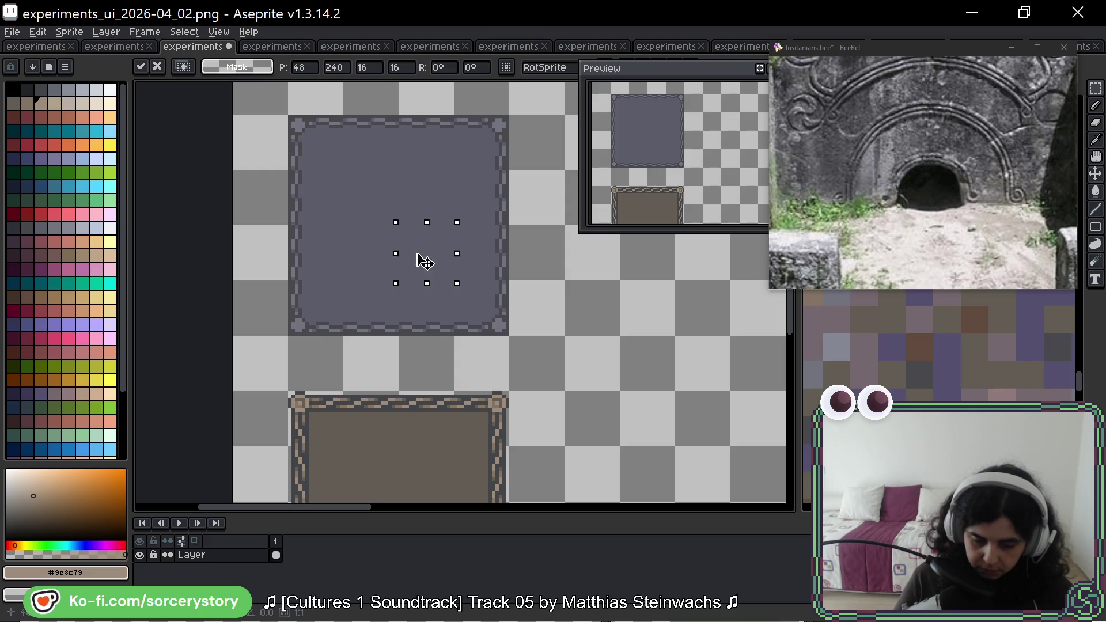
{"action": "key", "text": "ctrl+d"}
{"action": "scroll", "coordinate": [424, 255], "scroll_direction": "down", "scroll_amount": 2}
{"action": "left_click_drag", "start_coordinate": [556, 340], "coordinate": [489, 294]}
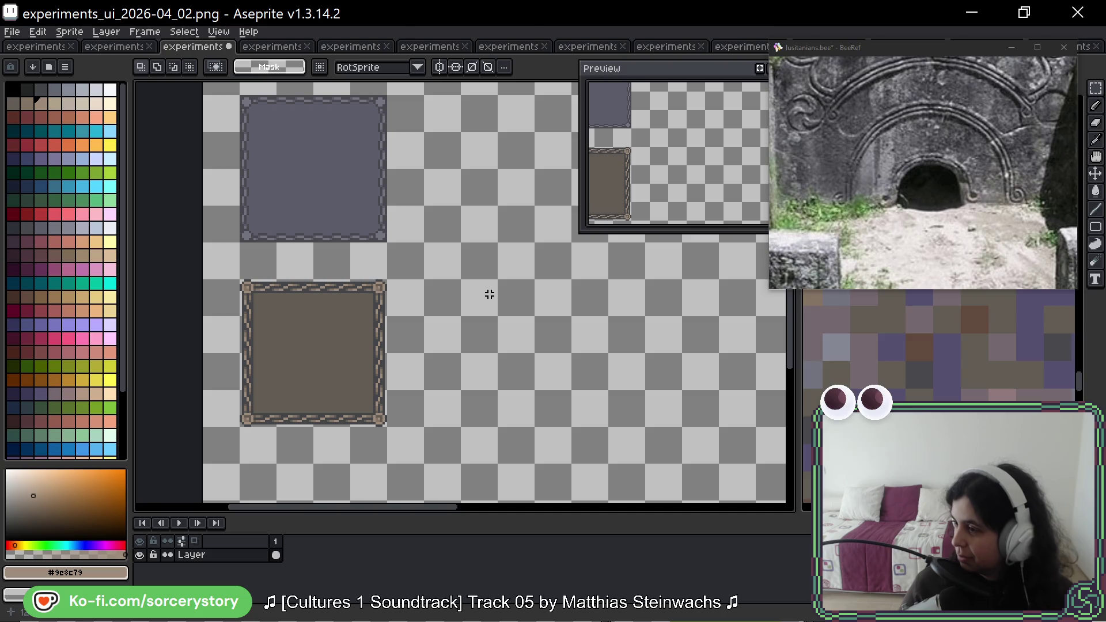
Copy the upper tan square from 2026-04_01 and place it inside the brown braided panel.
{"action": "mouse_move", "coordinate": [239, 280]}
{"action": "left_mouse_down"}
{"action": "mouse_move", "coordinate": [375, 400]}
{"action": "mouse_move", "coordinate": [388, 428]}
{"action": "left_mouse_up"}
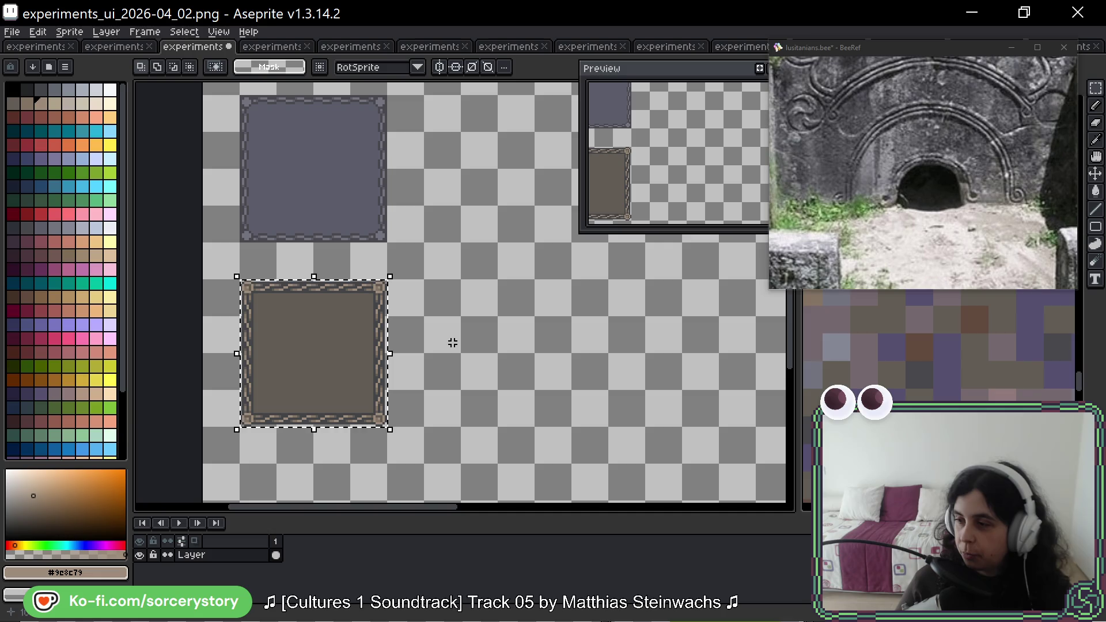
{"action": "key", "text": "ctrl+d"}
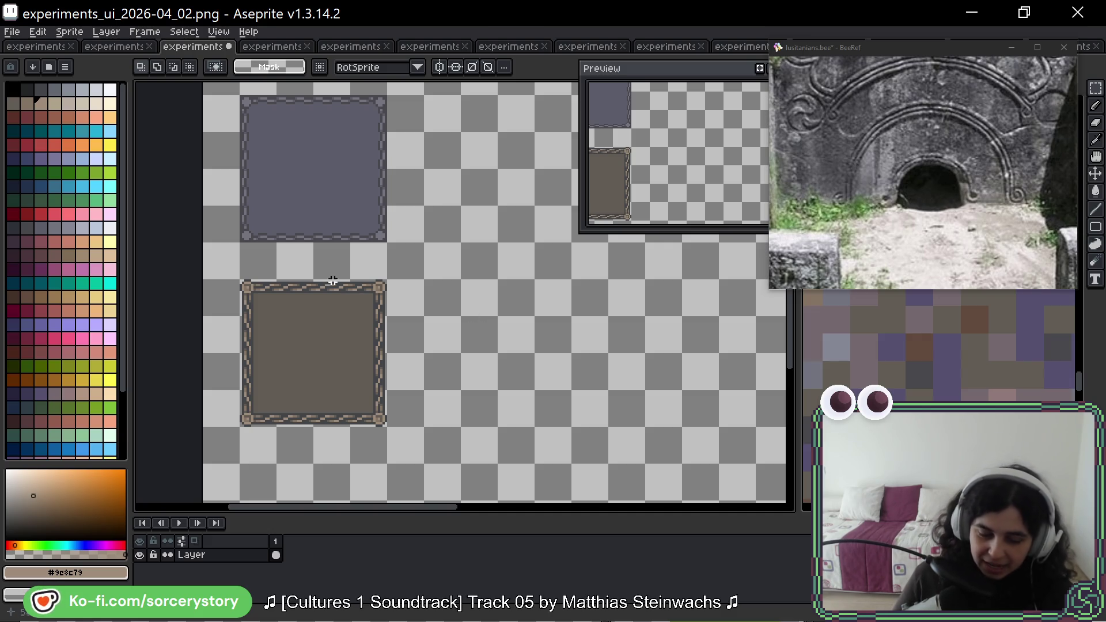
{"action": "left_click", "coordinate": [125, 47]}
{"action": "scroll", "coordinate": [270, 210], "scroll_direction": "up", "scroll_amount": 4}
{"action": "left_click_drag", "start_coordinate": [235, 183], "coordinate": [352, 300]}
{"action": "key", "text": "ctrl+c"}
{"action": "left_click", "coordinate": [193, 47]}
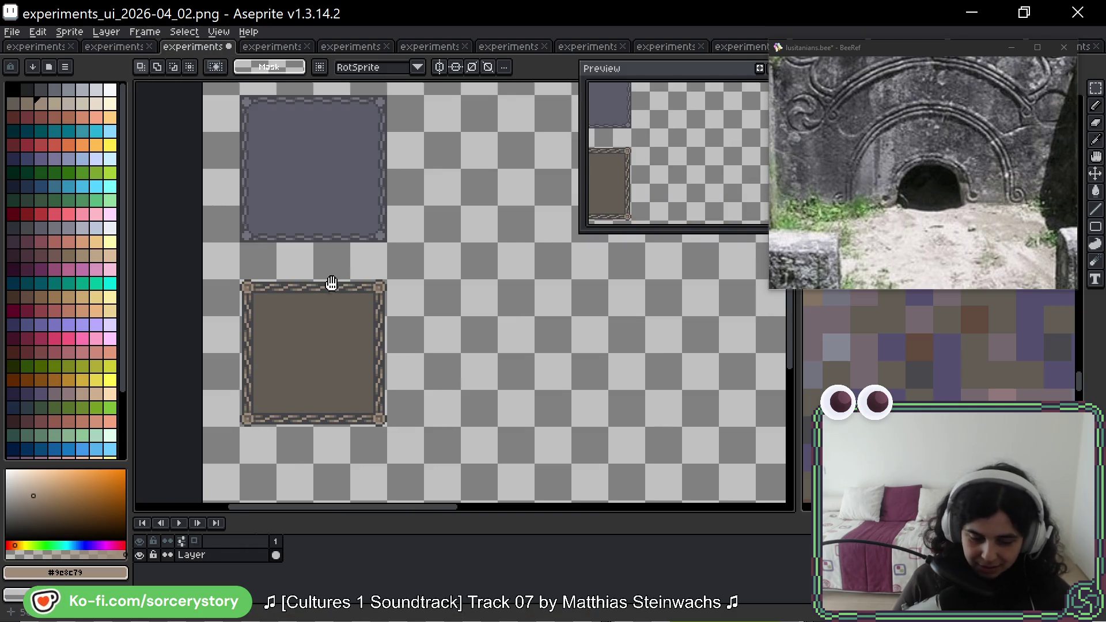
{"action": "key", "text": "ctrl+v"}
{"action": "left_click_drag", "start_coordinate": [349, 419], "coordinate": [295, 301]}
{"action": "key", "text": "Return"}
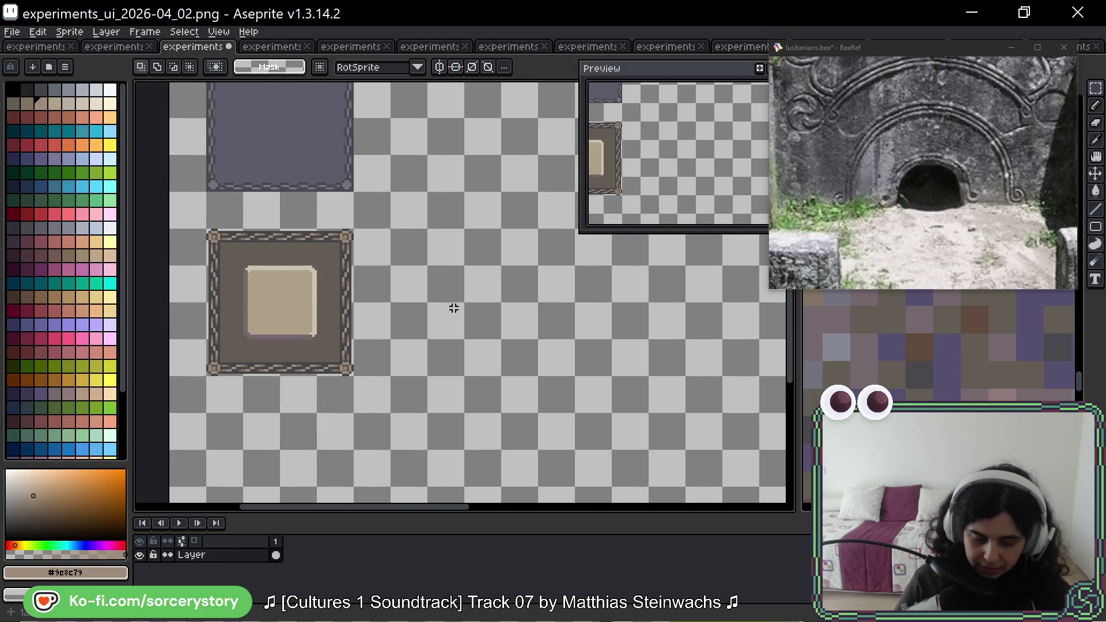
Go back to the 2025-11_07 sprite and select the small grey tile at top middle.
{"action": "scroll", "coordinate": [451, 308], "scroll_direction": "down", "scroll_amount": 3}
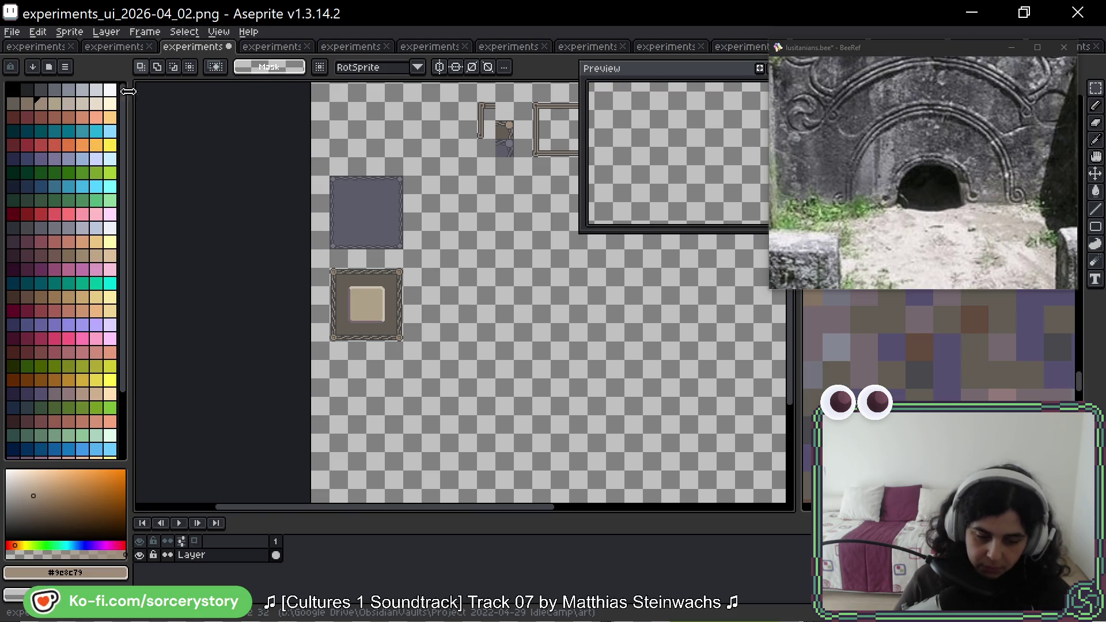
{"action": "left_click", "coordinate": [51, 47]}
{"action": "left_click", "coordinate": [452, 187]}
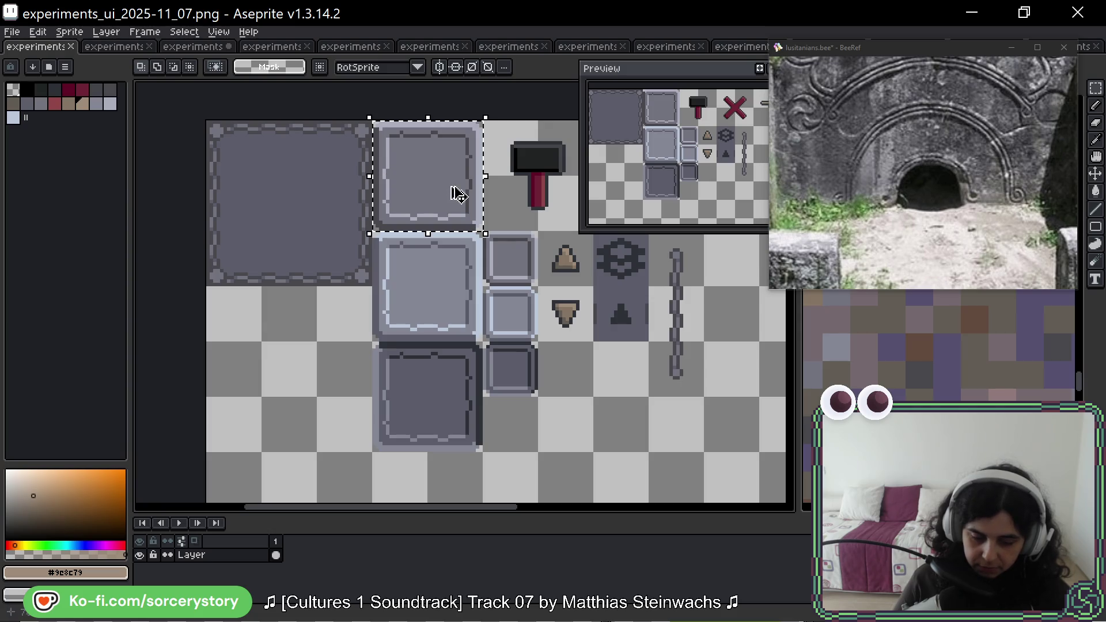
Paste the small grey tile into the 2026-04_02 sheet at the upper right.
{"action": "key", "text": "ctrl+Tab"}
{"action": "scroll", "coordinate": [365, 201], "scroll_direction": "down", "scroll_amount": 3}
{"action": "scroll", "coordinate": [364, 201], "scroll_direction": "right", "scroll_amount": 4}
{"action": "key", "text": "ctrl+v"}
{"action": "mouse_move", "coordinate": [192, 288]}
{"action": "left_mouse_down"}
{"action": "mouse_move", "coordinate": [408, 192]}
{"action": "mouse_move", "coordinate": [390, 242]}
{"action": "left_mouse_up"}
{"action": "key", "text": "Escape"}
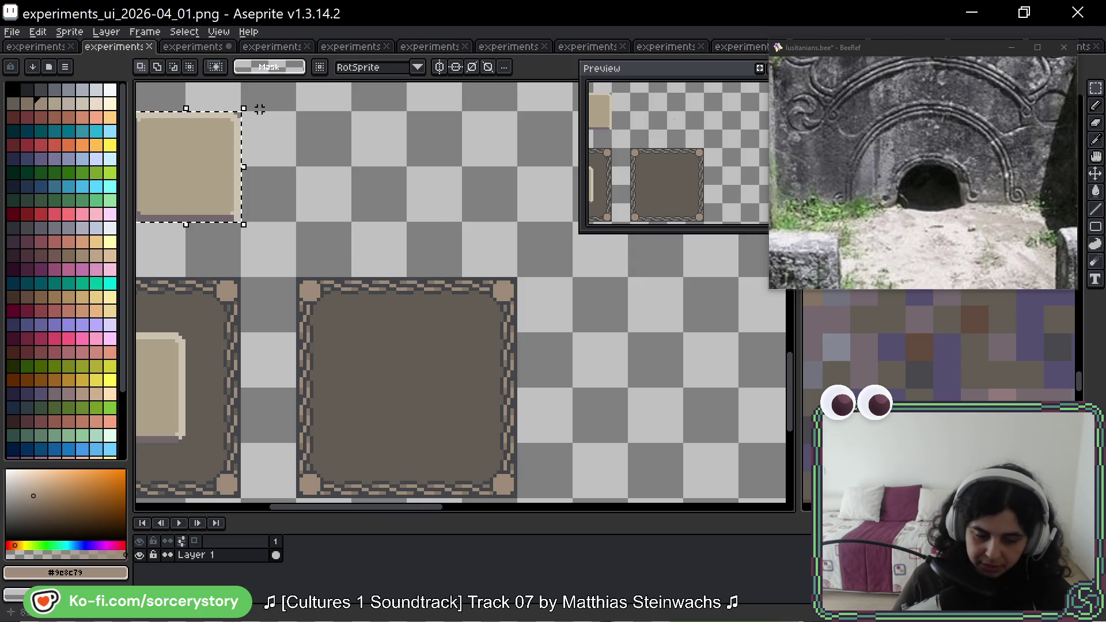
{"action": "left_click", "coordinate": [180, 48]}
{"action": "scroll", "coordinate": [412, 249], "scroll_direction": "up", "scroll_amount": 2}
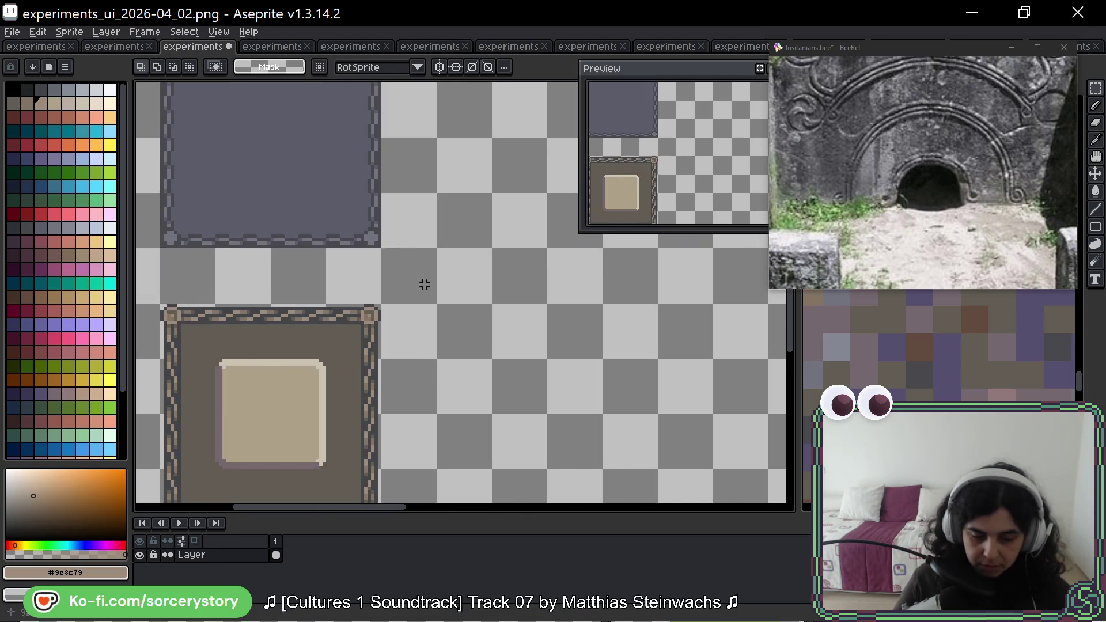
{"action": "key", "text": "ctrl+v"}
{"action": "left_click_drag", "start_coordinate": [336, 292], "coordinate": [562, 125]}
{"action": "left_click_drag", "start_coordinate": [383, 229], "coordinate": [323, 207]}
{"action": "key", "text": "Return"}
Move the large grey panel beside the brown braided panel.
{"action": "scroll", "coordinate": [257, 162], "scroll_direction": "down", "scroll_amount": 4}
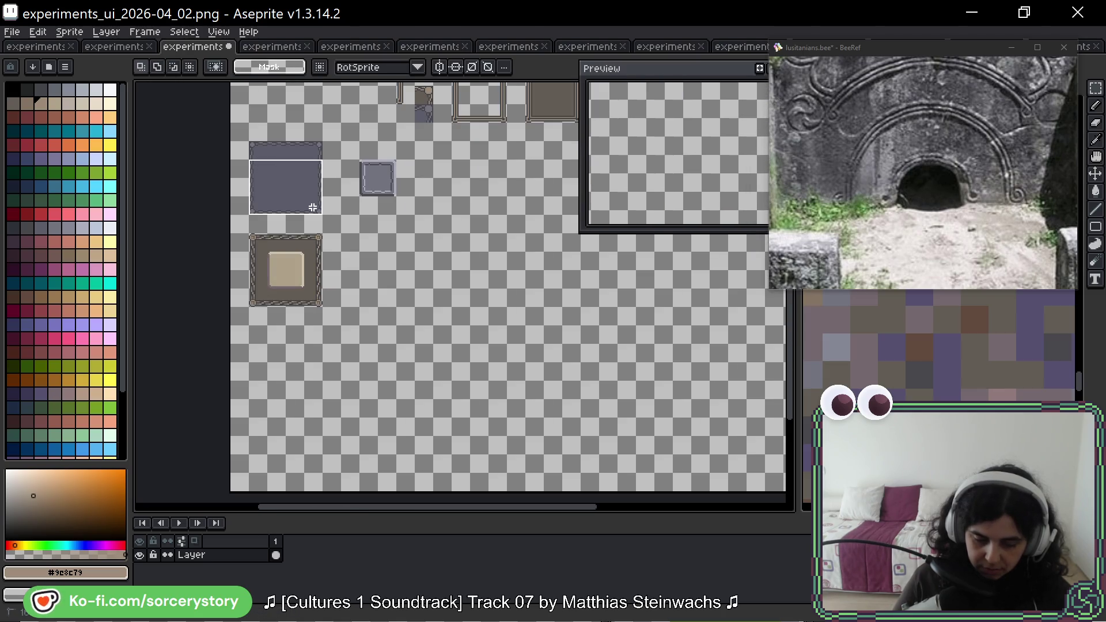
{"action": "left_click", "coordinate": [262, 153]}
{"action": "mouse_move", "coordinate": [262, 154]}
{"action": "left_mouse_down"}
{"action": "mouse_move", "coordinate": [401, 275]}
{"action": "mouse_move", "coordinate": [390, 271]}
{"action": "left_mouse_up"}
{"action": "key", "text": "Return"}
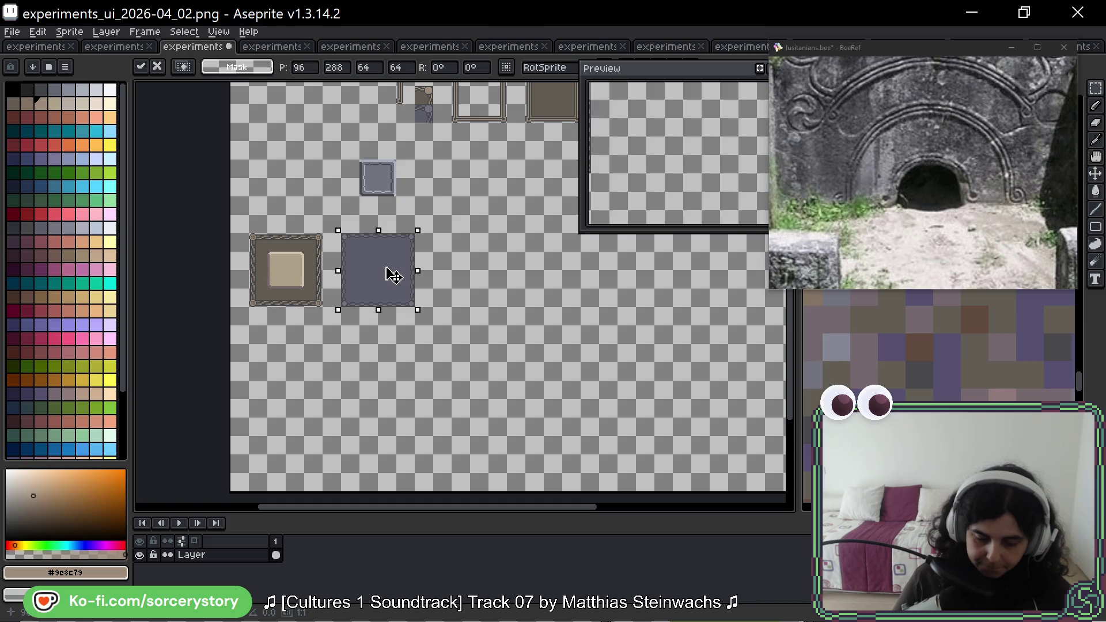
Place a copy of the tan square above the panels.
{"action": "scroll", "coordinate": [309, 259], "scroll_direction": "up", "scroll_amount": 3}
{"action": "mouse_move", "coordinate": [184, 229]}
{"action": "left_mouse_down"}
{"action": "mouse_move", "coordinate": [291, 337]}
{"action": "mouse_move", "coordinate": [279, 86]}
{"action": "mouse_move", "coordinate": [263, 131]}
{"action": "left_mouse_up"}
{"action": "key", "text": "Escape"}
{"action": "key", "text": "ctrl+shift+Tab"}
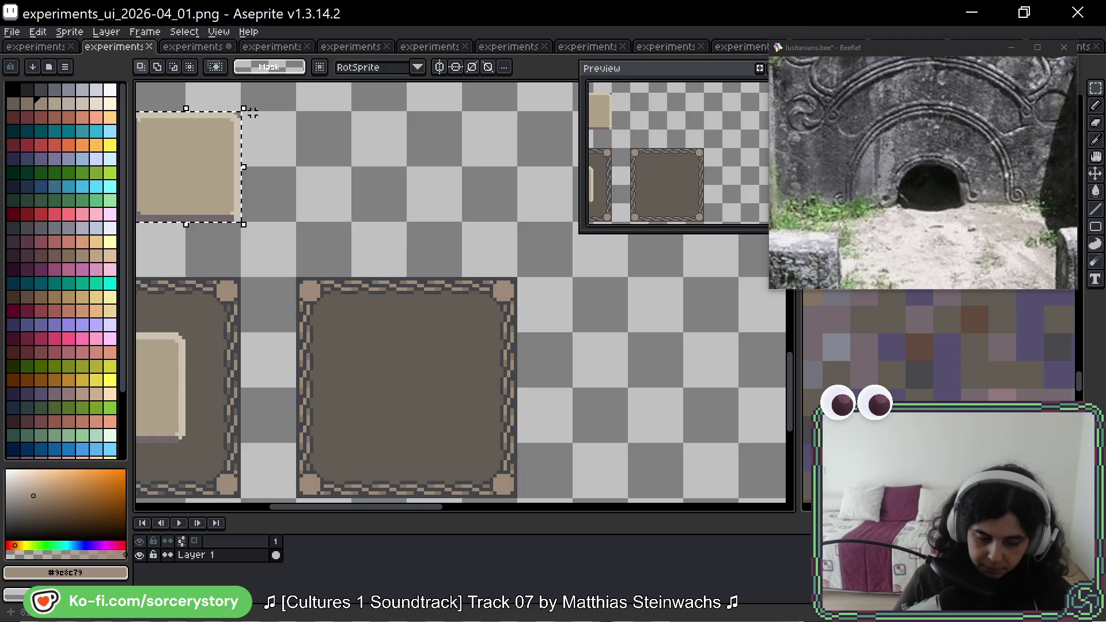
{"action": "key", "text": "ctrl+Tab"}
{"action": "key", "text": "ctrl+v"}
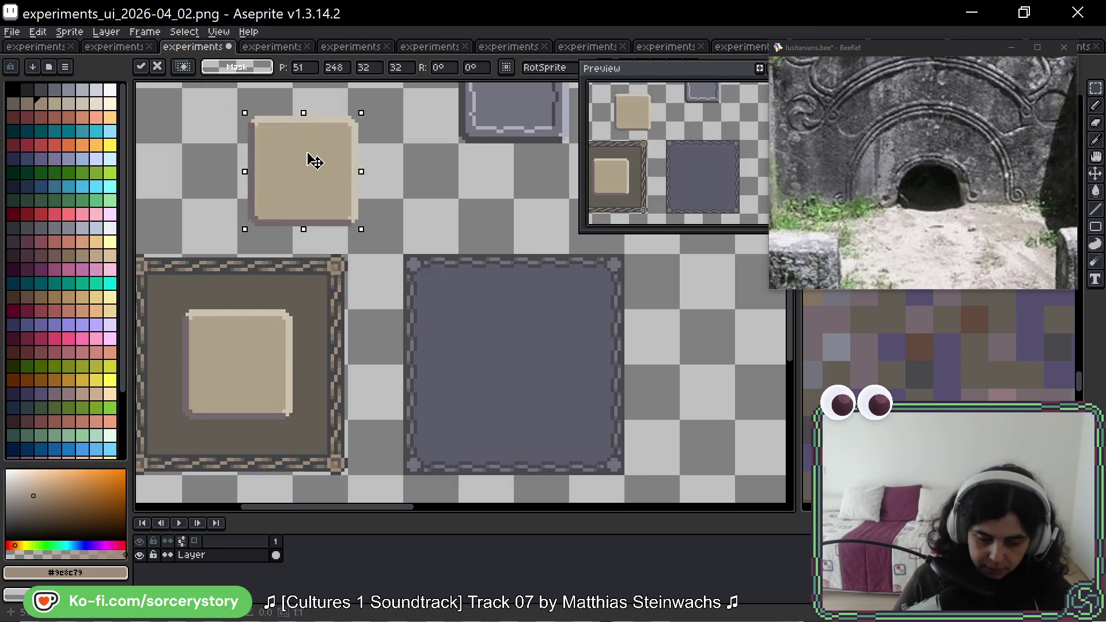
{"action": "scroll", "coordinate": [247, 257], "scroll_direction": "up", "scroll_amount": 3}
{"action": "left_click", "coordinate": [254, 292]}
Paint over the tan inset in the brown panel and marquee all four tiles together.
{"action": "scroll", "coordinate": [304, 252], "scroll_direction": "down", "scroll_amount": 2}
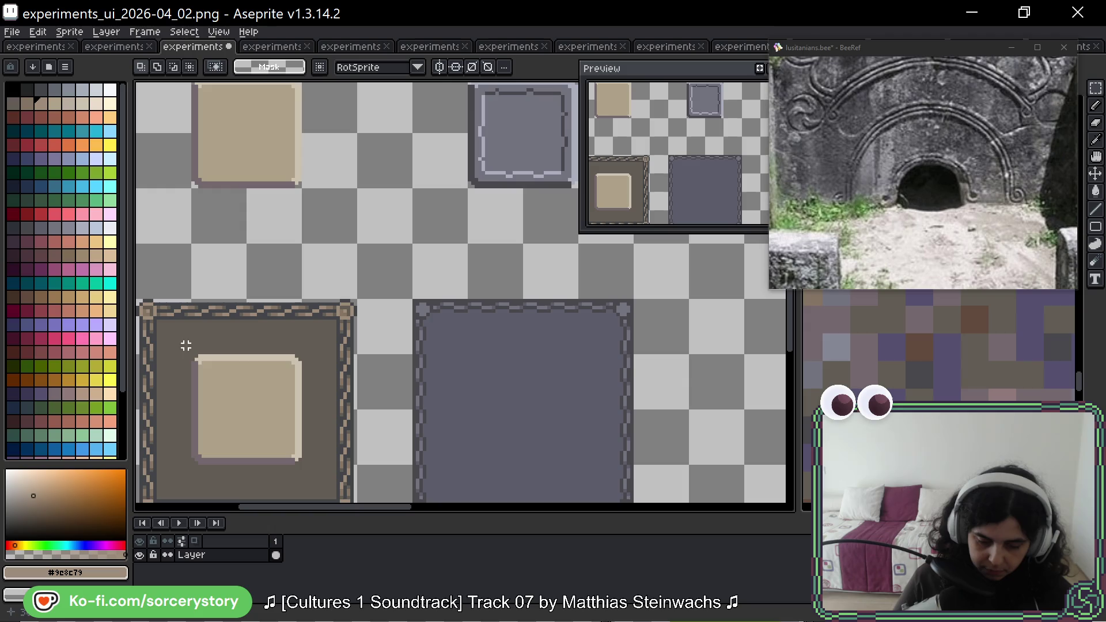
{"action": "mouse_move", "coordinate": [168, 336]}
{"action": "left_mouse_down"}
{"action": "mouse_move", "coordinate": [321, 482]}
{"action": "mouse_move", "coordinate": [324, 455]}
{"action": "left_mouse_up"}
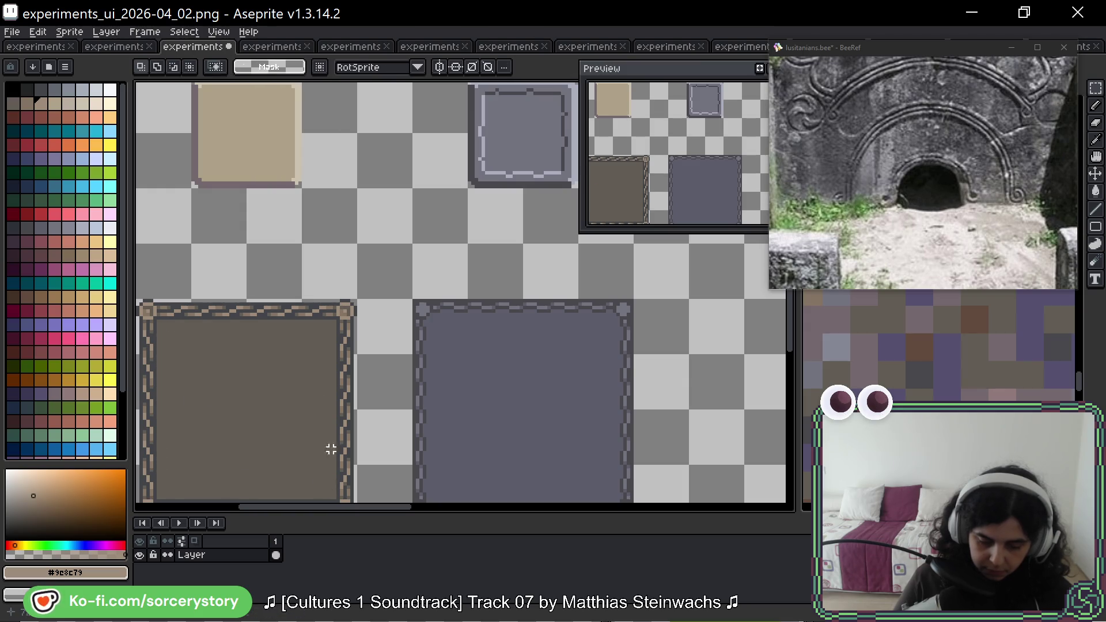
{"action": "scroll", "coordinate": [262, 326], "scroll_direction": "down", "scroll_amount": 1}
{"action": "left_click_drag", "start_coordinate": [383, 367], "coordinate": [379, 304]}
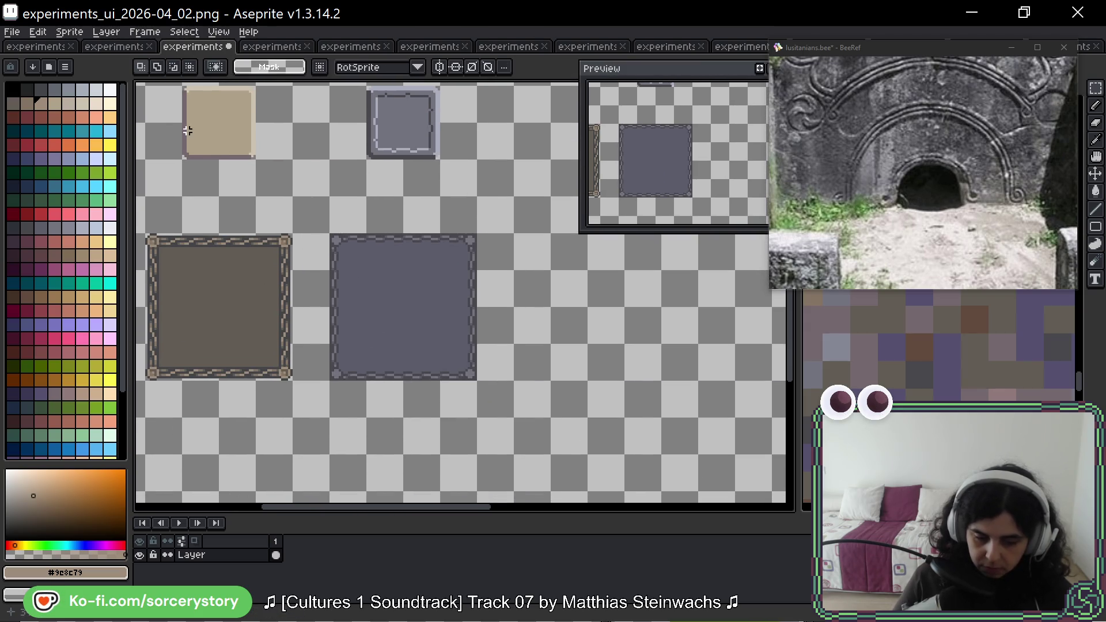
{"action": "mouse_move", "coordinate": [146, 86]}
{"action": "left_mouse_down"}
{"action": "mouse_move", "coordinate": [457, 341]}
{"action": "mouse_move", "coordinate": [461, 363]}
{"action": "left_mouse_up"}
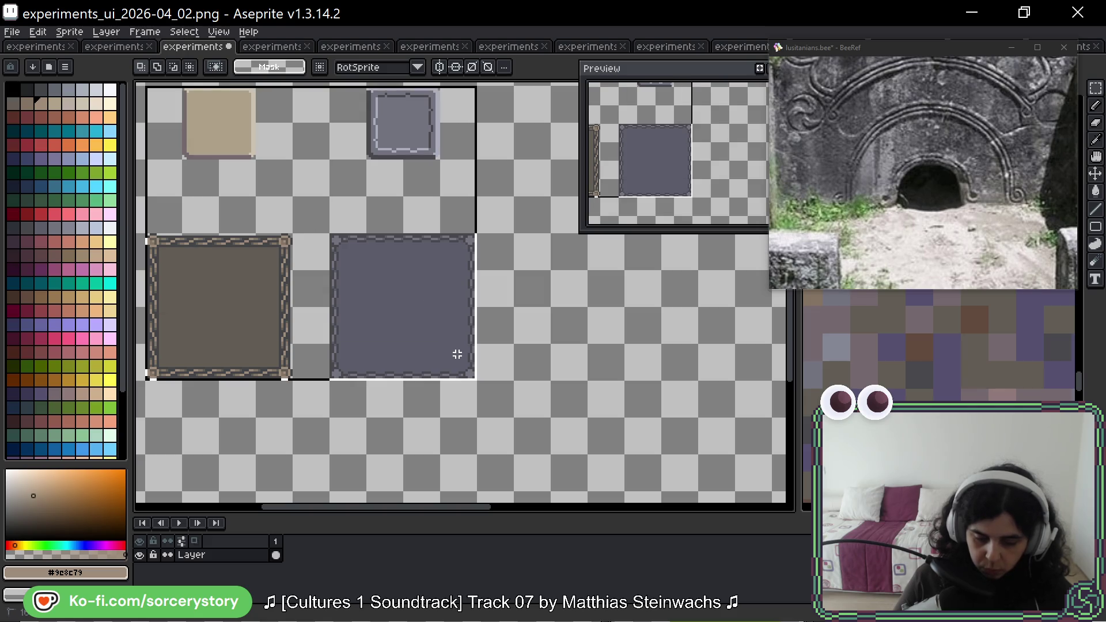
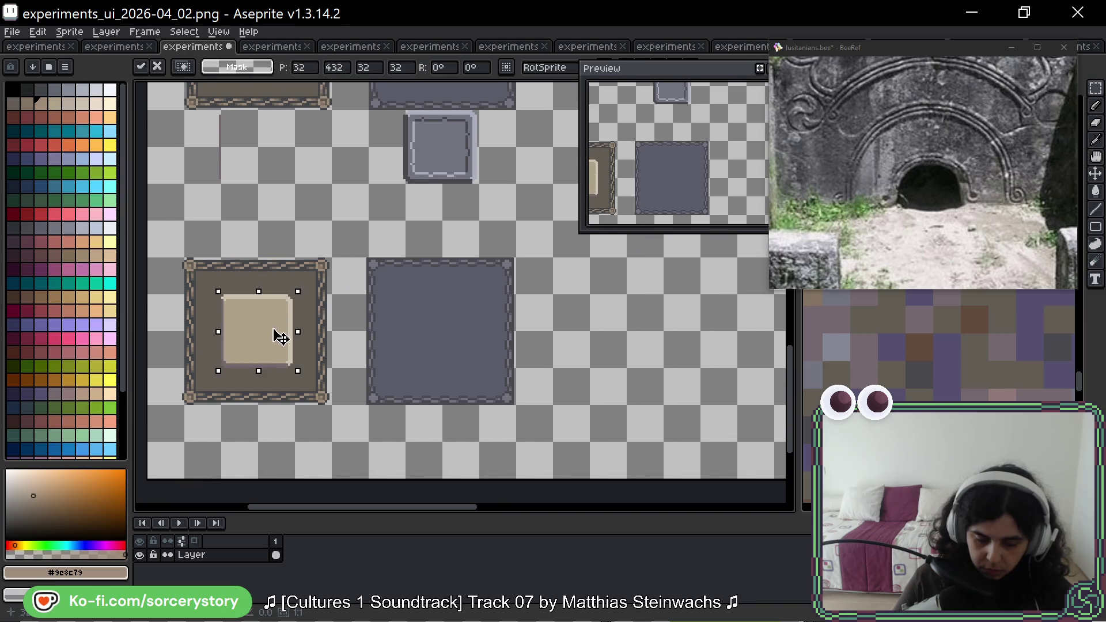
Drop the beige and grey inset tiles into the lower frames and shift both framed tiles up.
{"action": "left_click", "coordinate": [431, 128]}
{"action": "left_click_drag", "start_coordinate": [459, 163], "coordinate": [457, 351]}
{"action": "key", "text": "ctrl+d"}
{"action": "mouse_move", "coordinate": [184, 257]}
{"action": "left_mouse_down"}
{"action": "mouse_move", "coordinate": [519, 407]}
{"action": "mouse_move", "coordinate": [469, 247]}
{"action": "left_mouse_up"}
{"action": "key", "text": "ctrl+d"}
Delete the lower two tiles and the gap row beneath them.
{"action": "scroll", "coordinate": [469, 247], "scroll_direction": "down", "scroll_amount": 2}
{"action": "scroll", "coordinate": [493, 350], "scroll_direction": "up", "scroll_amount": 2}
{"action": "scroll", "coordinate": [463, 292], "scroll_direction": "up", "scroll_amount": 2}
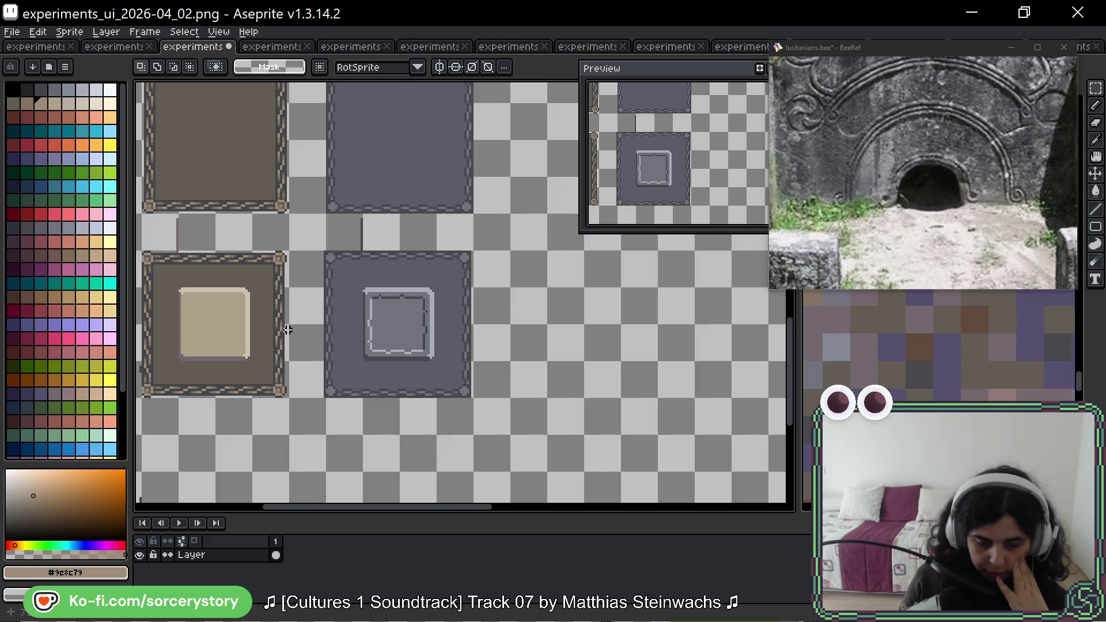
{"action": "left_click_drag", "start_coordinate": [303, 283], "coordinate": [338, 285]}
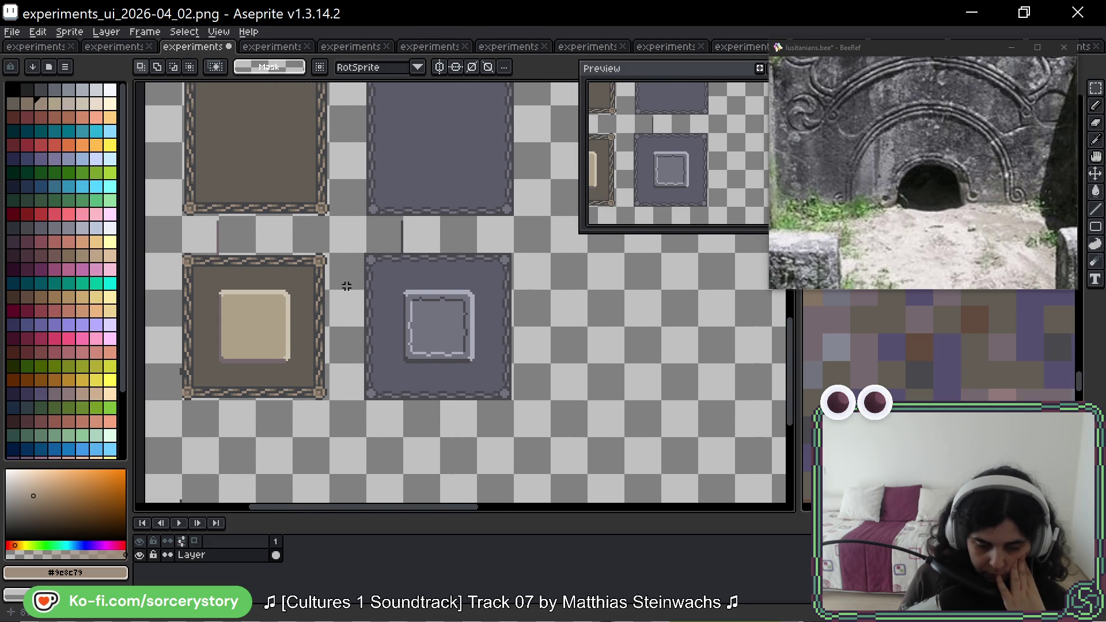
{"action": "scroll", "coordinate": [191, 334], "scroll_direction": "up", "scroll_amount": 1}
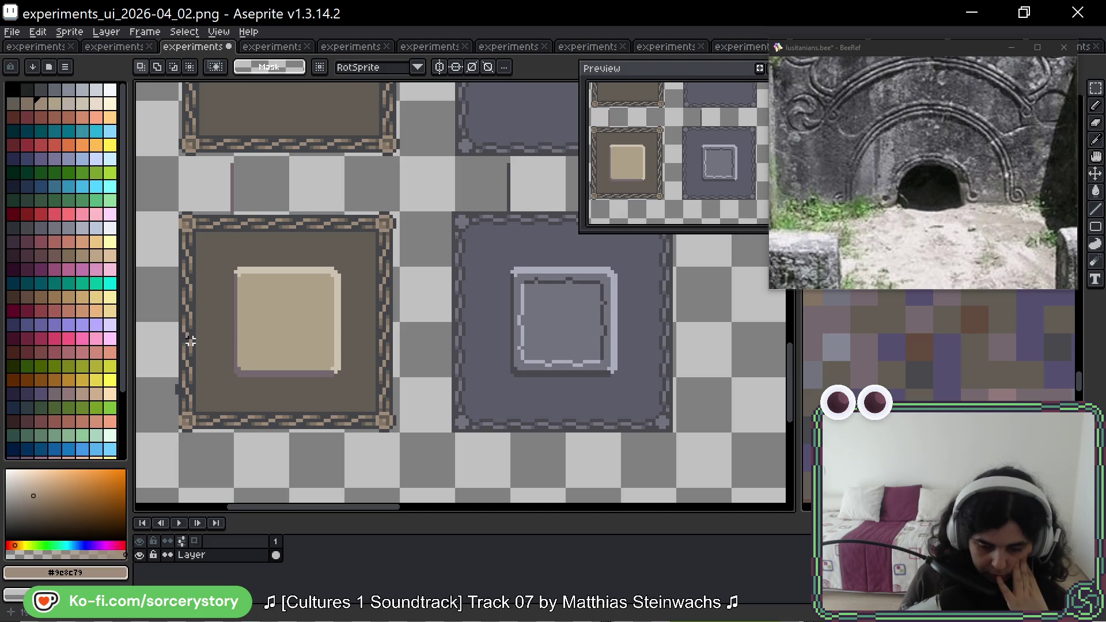
{"action": "left_click_drag", "start_coordinate": [247, 217], "coordinate": [131, 291]}
{"action": "scroll", "coordinate": [288, 305], "scroll_direction": "down", "scroll_amount": 1}
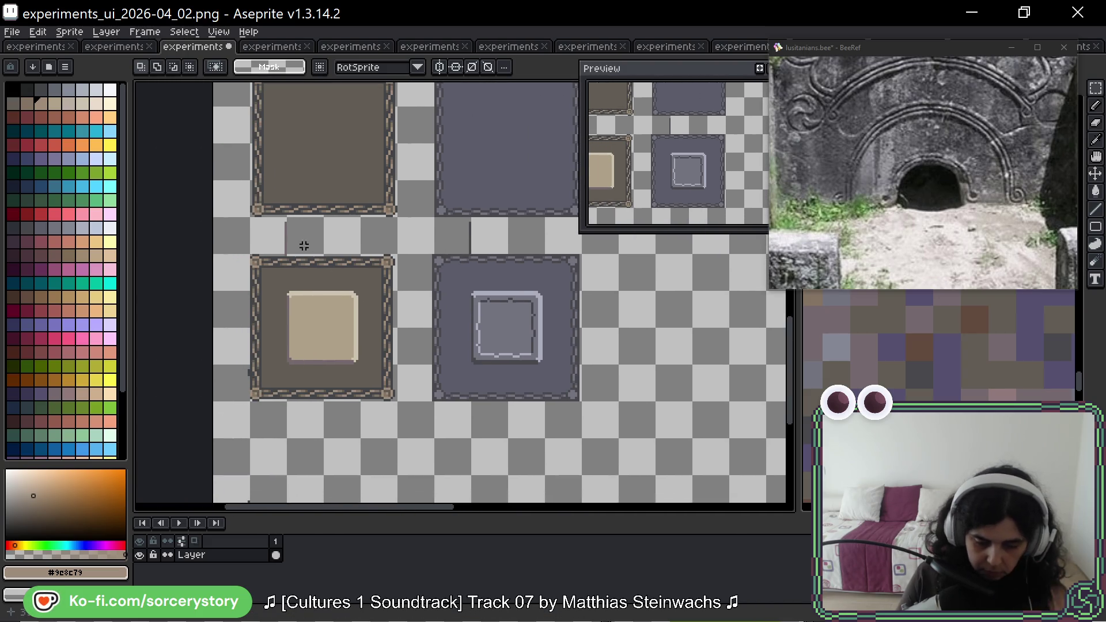
{"action": "mouse_move", "coordinate": [249, 217]}
{"action": "left_mouse_down"}
{"action": "mouse_move", "coordinate": [574, 381]}
{"action": "mouse_move", "coordinate": [583, 403]}
{"action": "left_mouse_up"}
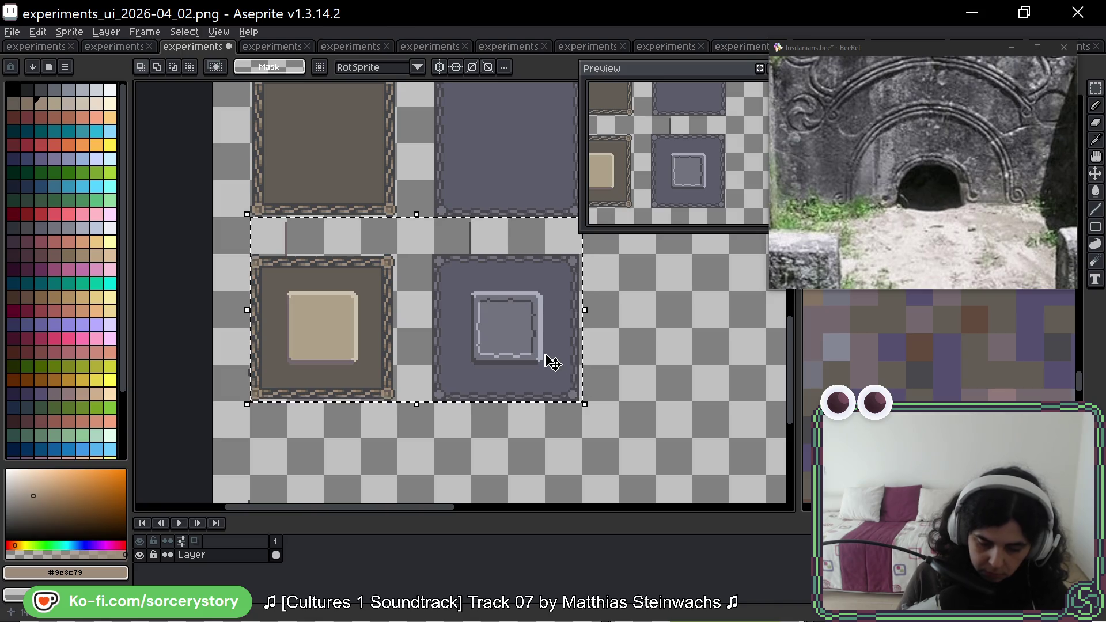
{"action": "key", "text": "Delete"}
Move the top row of small tiles down and reposition all four tiles.
{"action": "scroll", "coordinate": [461, 338], "scroll_direction": "up", "scroll_amount": 2}
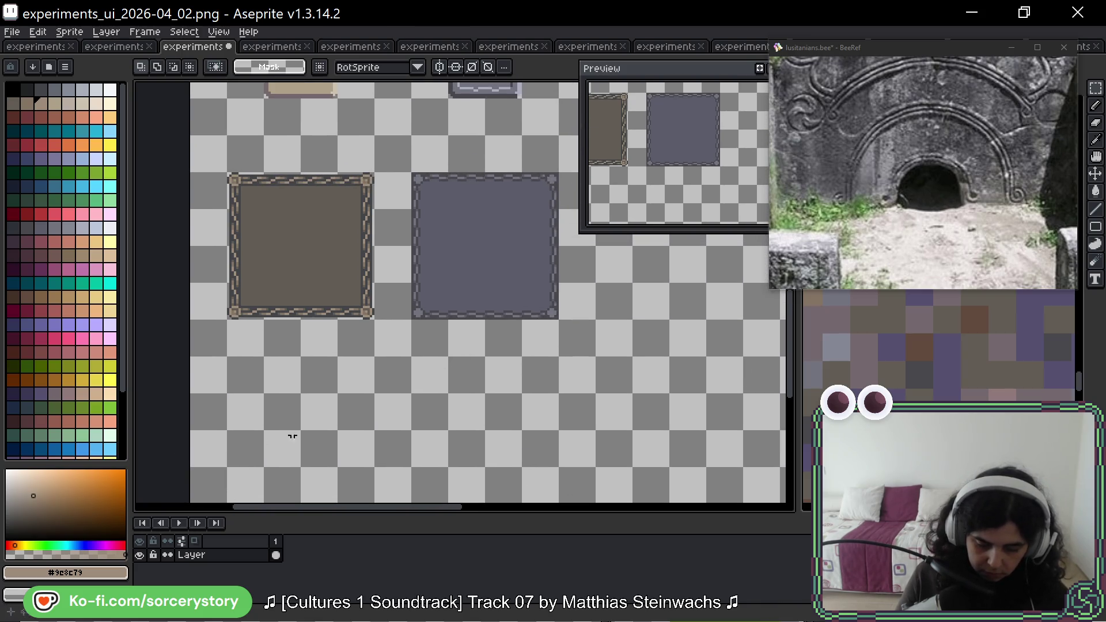
{"action": "scroll", "coordinate": [323, 423], "scroll_direction": "up", "scroll_amount": 2}
{"action": "scroll", "coordinate": [323, 424], "scroll_direction": "left", "scroll_amount": 1}
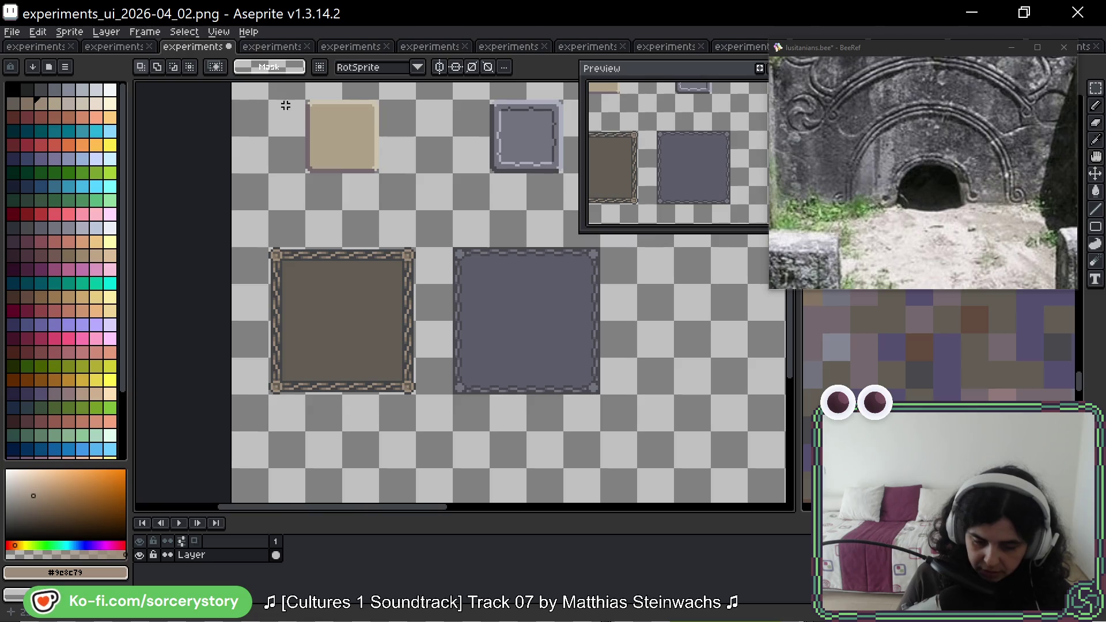
{"action": "mouse_move", "coordinate": [267, 98]}
{"action": "left_mouse_down"}
{"action": "mouse_move", "coordinate": [566, 175]}
{"action": "mouse_move", "coordinate": [549, 188]}
{"action": "left_mouse_up"}
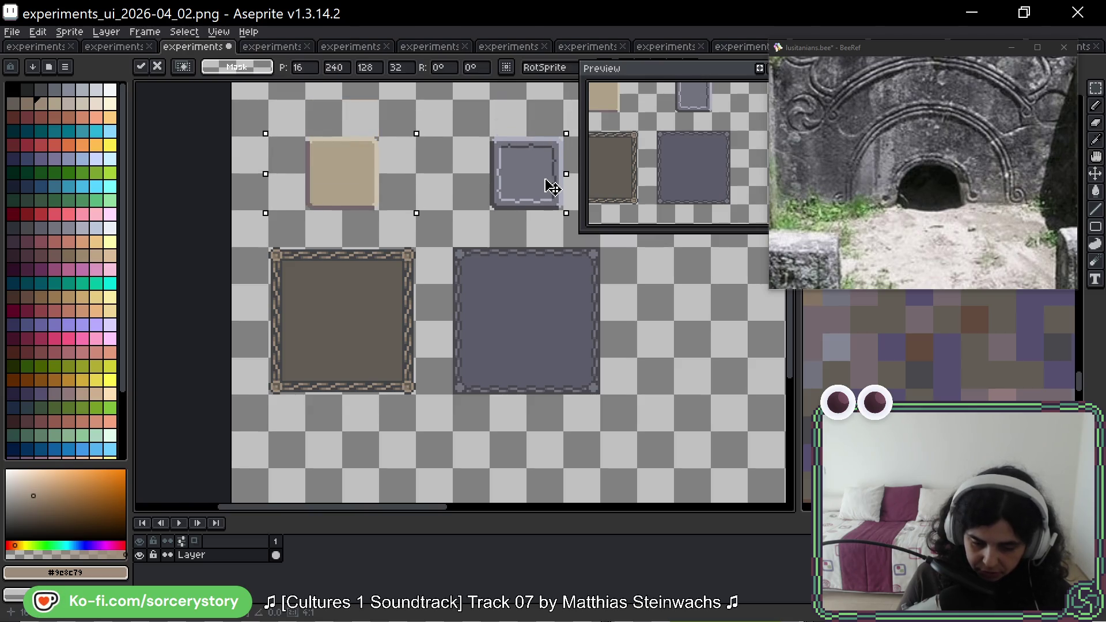
{"action": "key", "text": "ctrl+d"}
{"action": "scroll", "coordinate": [486, 257], "scroll_direction": "right", "scroll_amount": 3}
{"action": "scroll", "coordinate": [486, 257], "scroll_direction": "up", "scroll_amount": 1}
{"action": "mouse_move", "coordinate": [157, 168]}
{"action": "left_mouse_down"}
{"action": "mouse_move", "coordinate": [489, 426]}
{"action": "mouse_move", "coordinate": [440, 508]}
{"action": "mouse_move", "coordinate": [418, 496]}
{"action": "mouse_move", "coordinate": [407, 395]}
{"action": "left_mouse_up"}
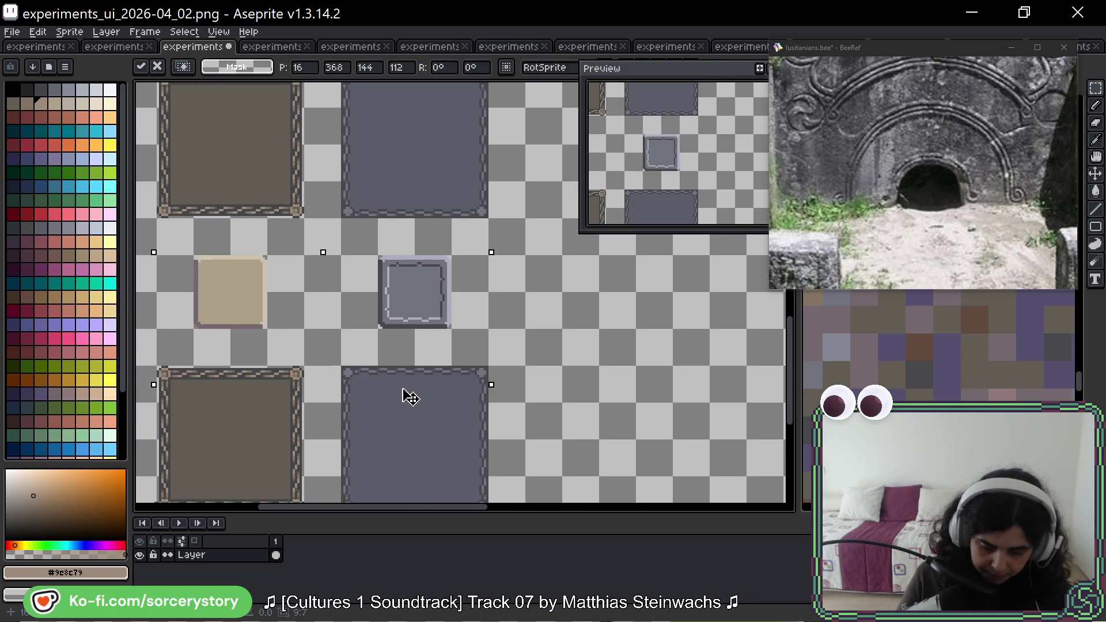
{"action": "key", "text": "ctrl+d"}
Place the beige tile in the lower-left frame and the grey tile in the lower grey frame.
{"action": "scroll", "coordinate": [210, 158], "scroll_direction": "down", "scroll_amount": 3}
{"action": "scroll", "coordinate": [209, 158], "scroll_direction": "left", "scroll_amount": 1}
{"action": "left_click_drag", "start_coordinate": [271, 180], "coordinate": [272, 345]}
{"action": "key", "text": "ctrl+d"}
{"action": "left_click", "coordinate": [465, 209]}
{"action": "mouse_move", "coordinate": [466, 209]}
{"action": "left_mouse_down"}
{"action": "mouse_move", "coordinate": [465, 392]}
{"action": "mouse_move", "coordinate": [466, 357]}
{"action": "left_mouse_up"}
{"action": "key", "text": "ctrl+d"}
Shift both framed tiles up together and save the sprite sheet.
{"action": "mouse_move", "coordinate": [194, 271]}
{"action": "left_mouse_down"}
{"action": "mouse_move", "coordinate": [523, 416]}
{"action": "mouse_move", "coordinate": [482, 277]}
{"action": "left_mouse_up"}
{"action": "key", "text": "ctrl+d"}
{"action": "key", "text": "ctrl+s"}
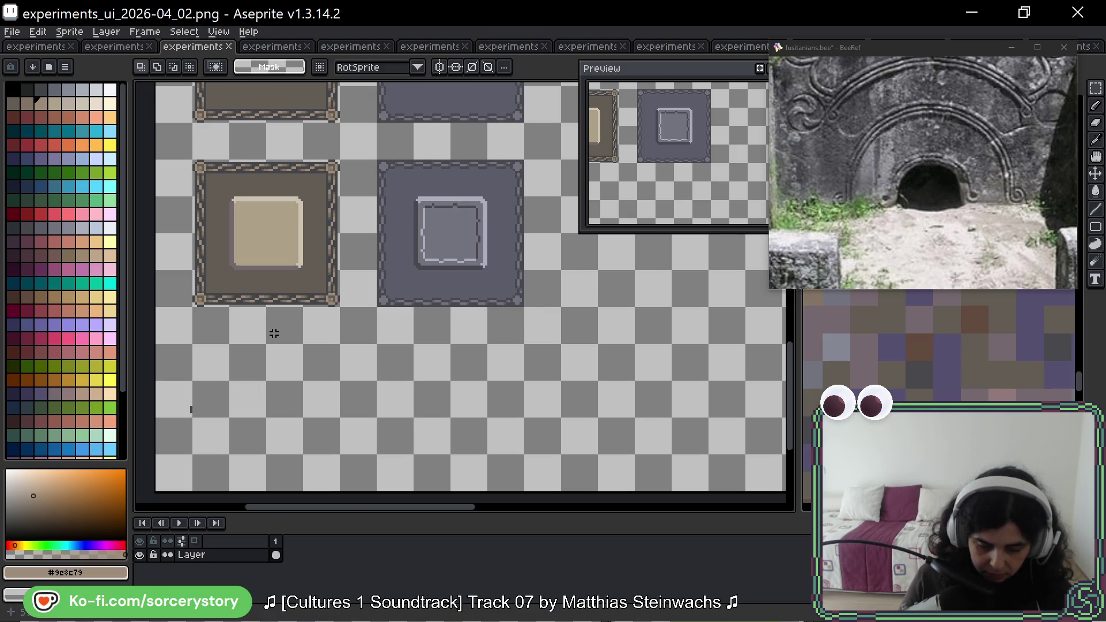
{"action": "scroll", "coordinate": [275, 334], "scroll_direction": "up", "scroll_amount": 1}
{"action": "left_click", "coordinate": [217, 388]}
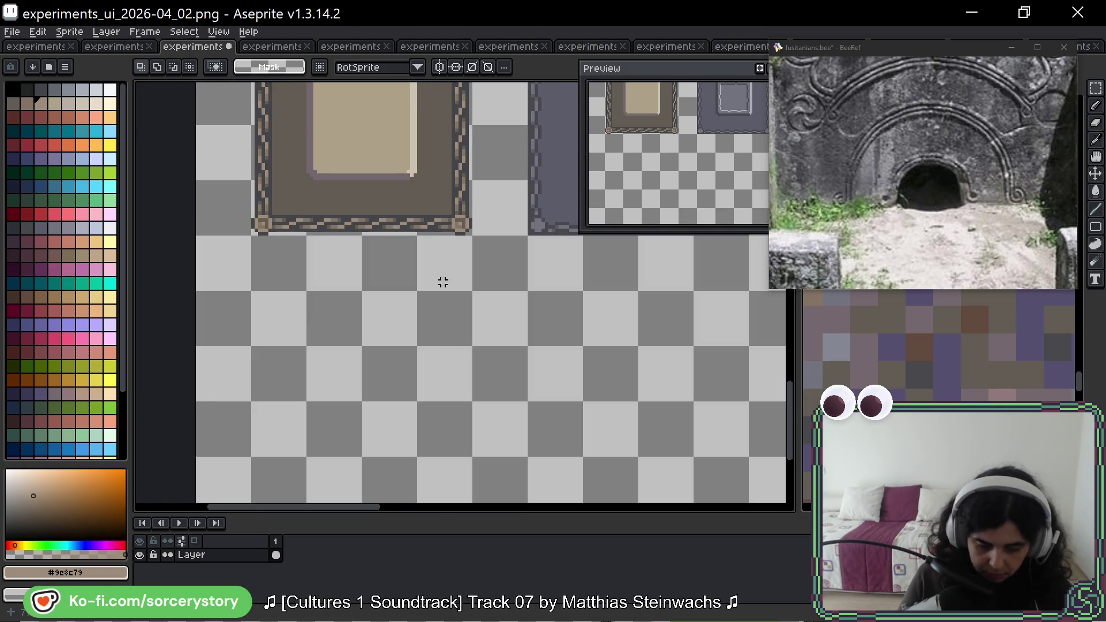
{"action": "scroll", "coordinate": [384, 306], "scroll_direction": "up", "scroll_amount": 2}
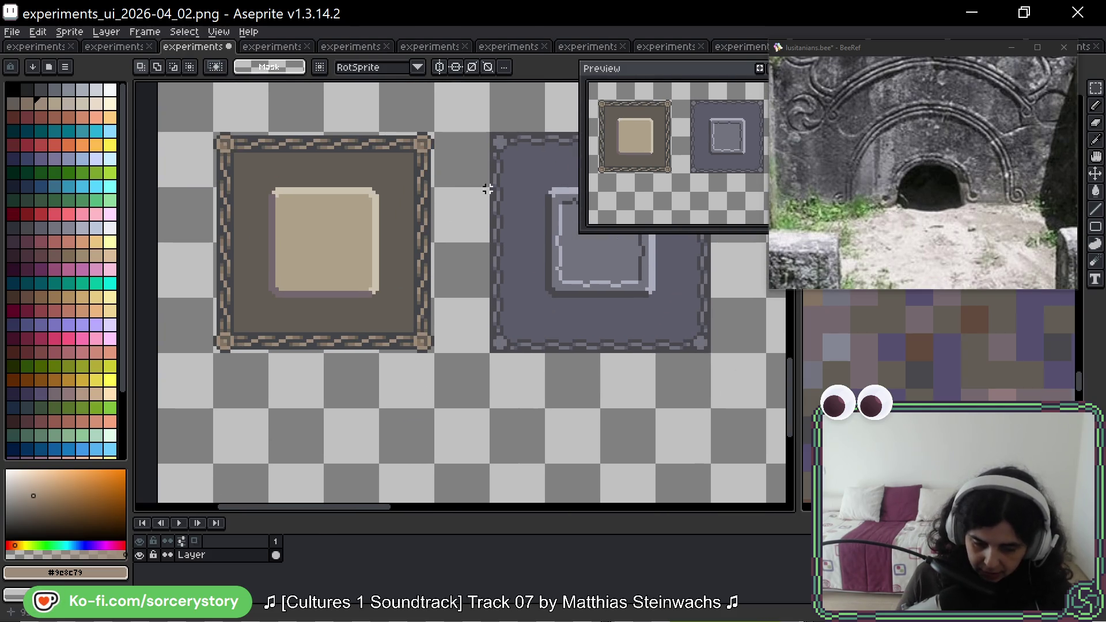
{"action": "left_click_drag", "start_coordinate": [481, 200], "coordinate": [453, 242]}
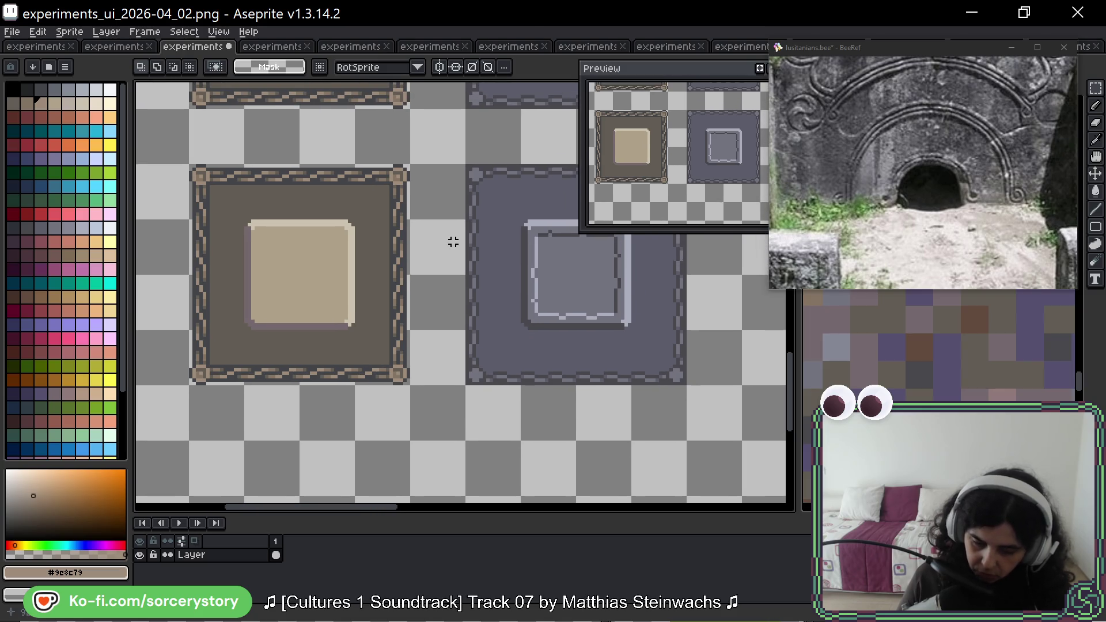
{"action": "scroll", "coordinate": [454, 242], "scroll_direction": "down", "scroll_amount": 3}
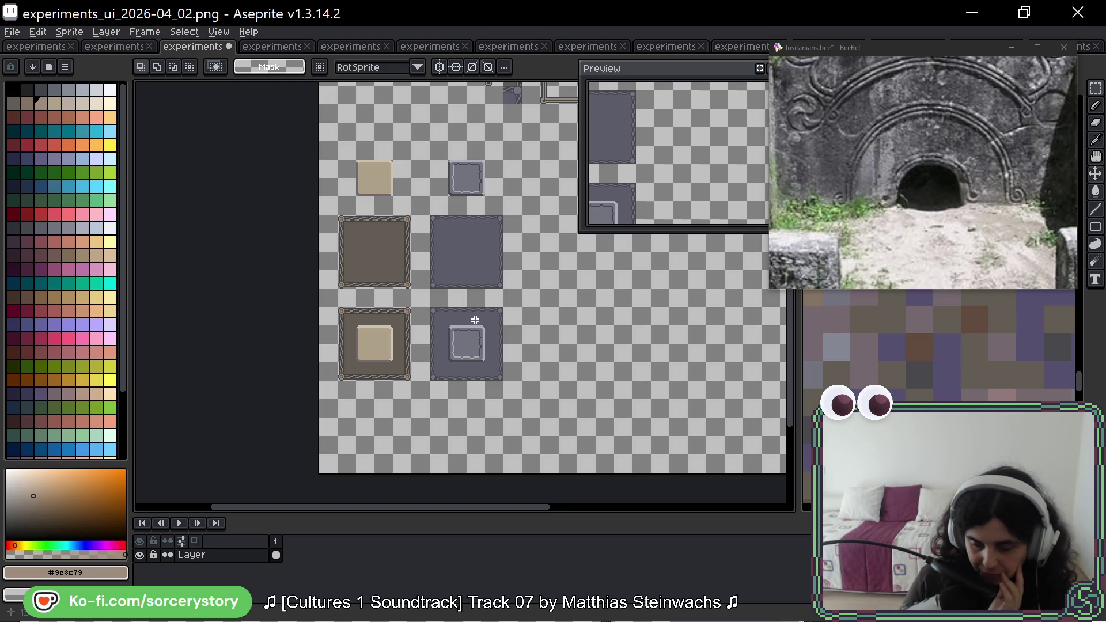
{"action": "left_click_drag", "start_coordinate": [543, 321], "coordinate": [403, 321]}
{"action": "scroll", "coordinate": [190, 311], "scroll_direction": "up", "scroll_amount": 5}
{"action": "left_click_drag", "start_coordinate": [565, 286], "coordinate": [369, 141]}
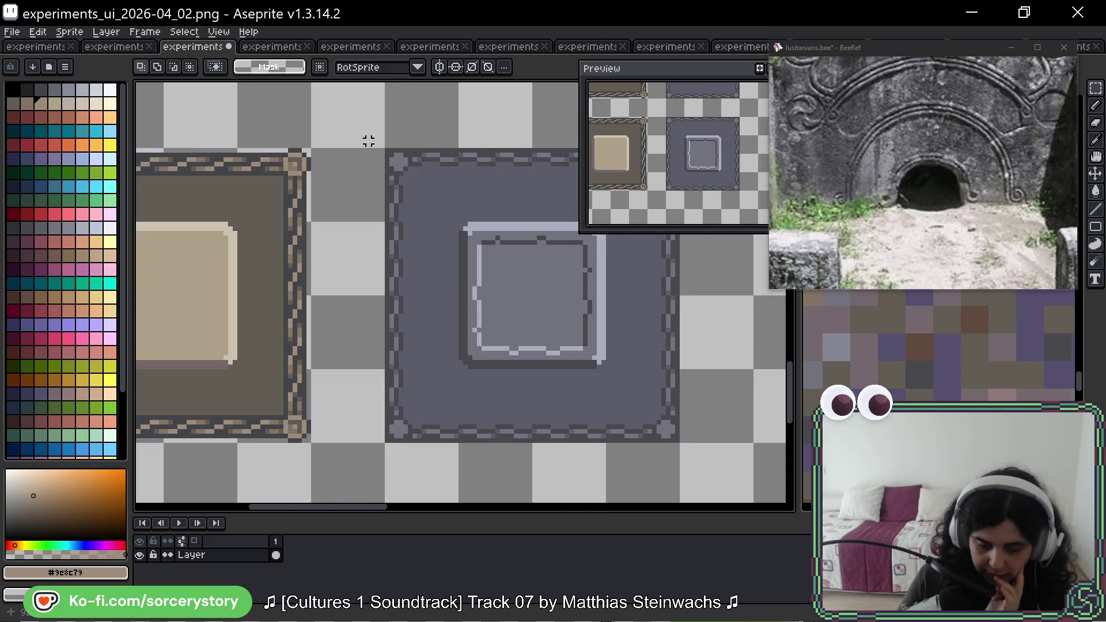
{"action": "scroll", "coordinate": [378, 220], "scroll_direction": "down", "scroll_amount": 2}
{"action": "scroll", "coordinate": [461, 304], "scroll_direction": "up", "scroll_amount": 1}
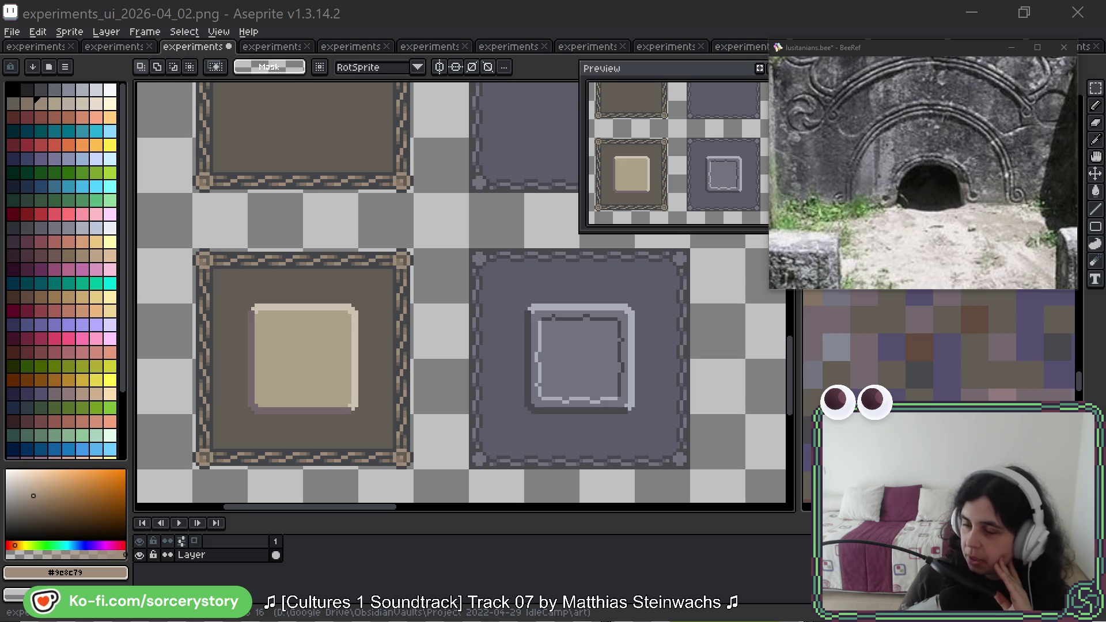
Move the gold-torque image aside, view the stone-wall reference, then return to the tile sheet.
{"action": "mouse_move", "coordinate": [472, 0]}
{"action": "left_mouse_down"}
{"action": "mouse_move", "coordinate": [486, 104]}
{"action": "mouse_move", "coordinate": [641, 64]}
{"action": "mouse_move", "coordinate": [703, 254]}
{"action": "left_mouse_up"}
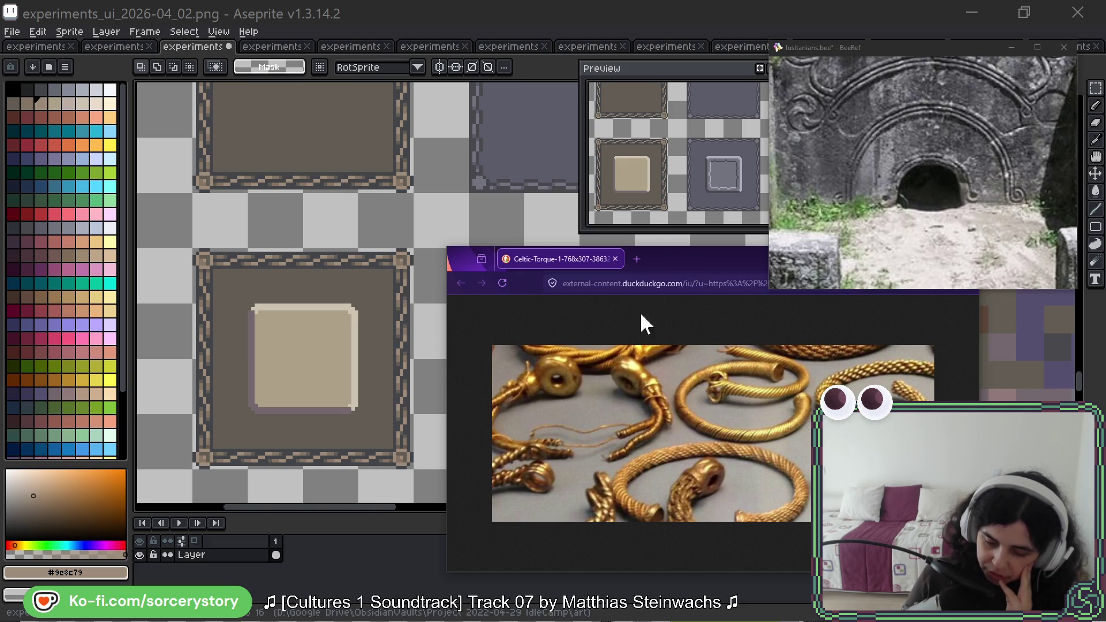
{"action": "left_click_drag", "start_coordinate": [677, 268], "coordinate": [662, 0]}
{"action": "scroll", "coordinate": [925, 387], "scroll_direction": "up", "scroll_amount": 10}
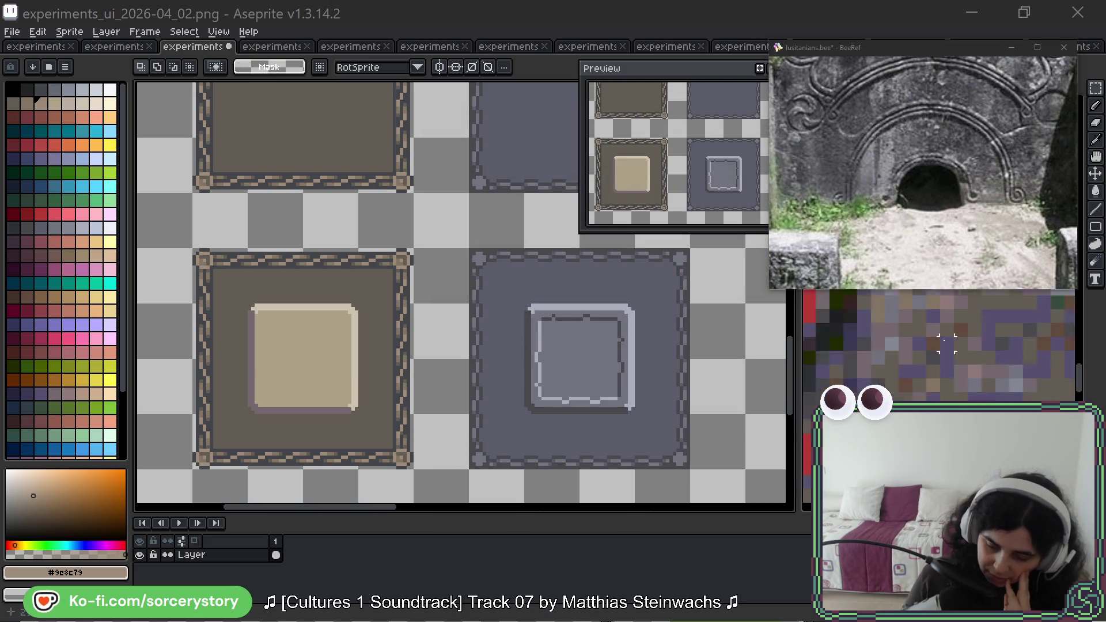
{"action": "left_click", "coordinate": [925, 387]}
{"action": "scroll", "coordinate": [926, 387], "scroll_direction": "up", "scroll_amount": 3}
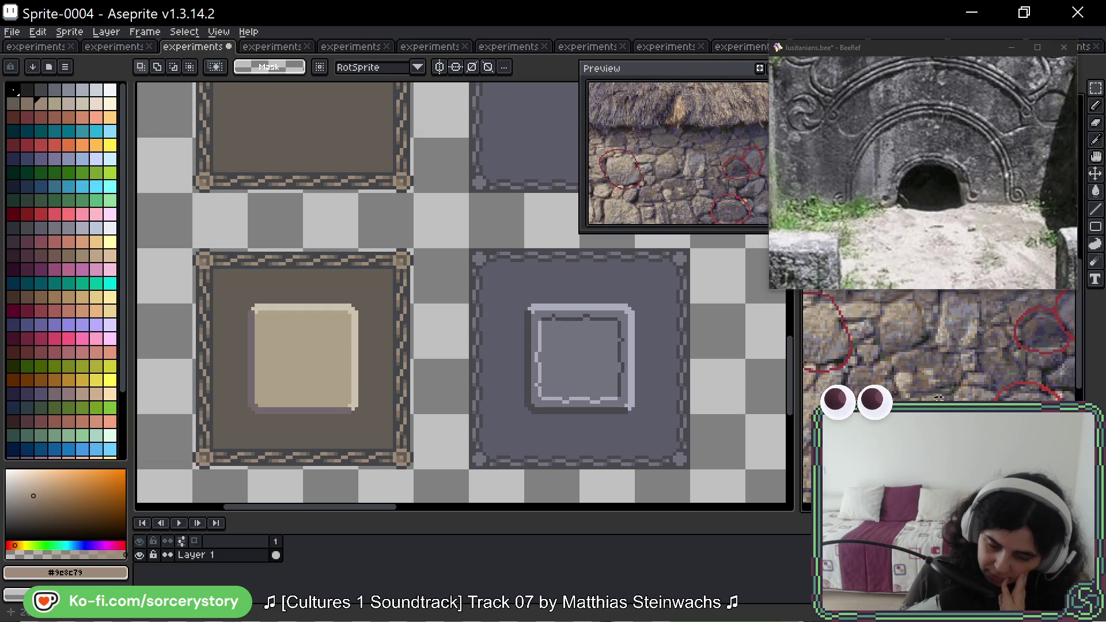
{"action": "scroll", "coordinate": [974, 398], "scroll_direction": "up", "scroll_amount": 2}
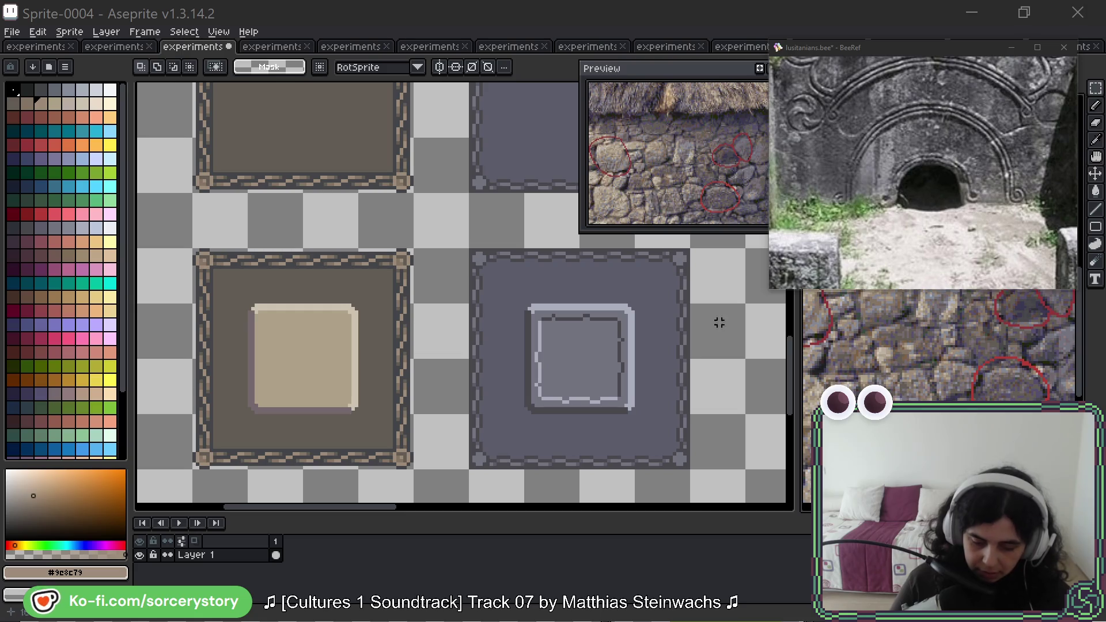
{"action": "left_click", "coordinate": [507, 377]}
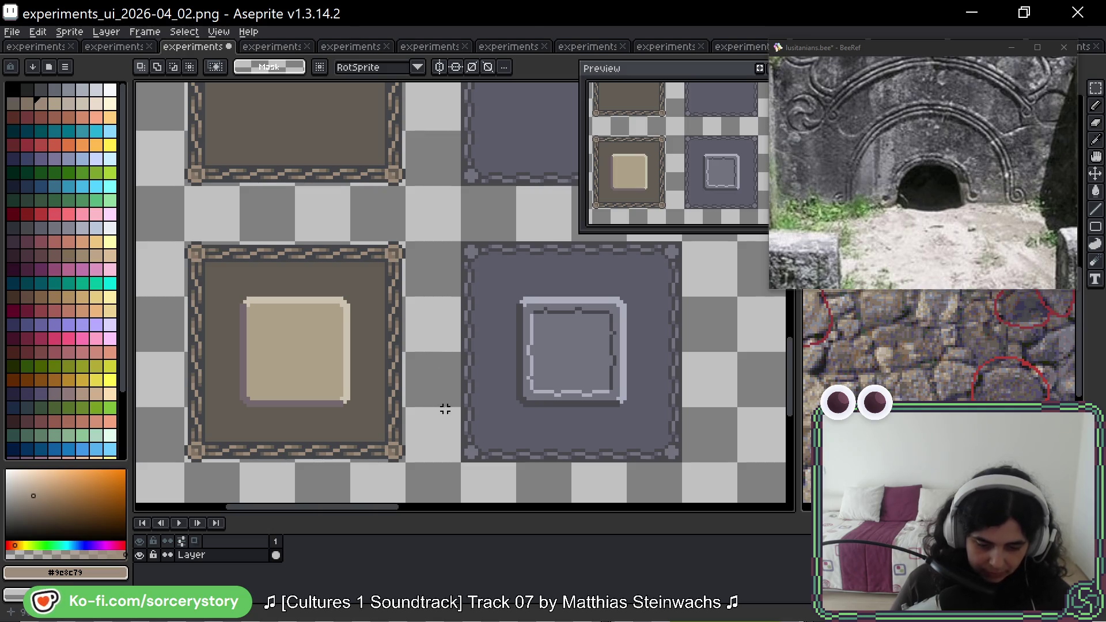
Pencil the corner stud's tan ring in dark grey #434549.
{"action": "left_click_drag", "start_coordinate": [441, 405], "coordinate": [447, 384]}
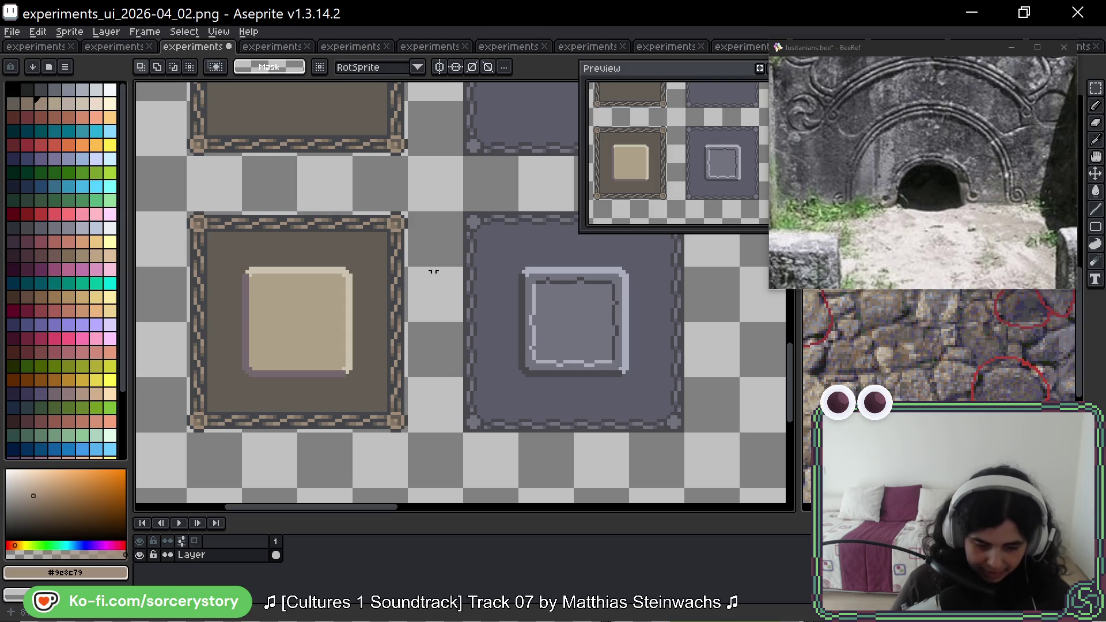
{"action": "key", "text": "b"}
{"action": "scroll", "coordinate": [408, 217], "scroll_direction": "up", "scroll_amount": 6}
{"action": "left_click", "coordinate": [469, 248], "text": "alt"}
{"action": "mouse_move", "coordinate": [445, 279]}
{"action": "left_mouse_down"}
{"action": "mouse_move", "coordinate": [482, 291]}
{"action": "mouse_move", "coordinate": [458, 317]}
{"action": "mouse_move", "coordinate": [449, 296]}
{"action": "left_mouse_up"}
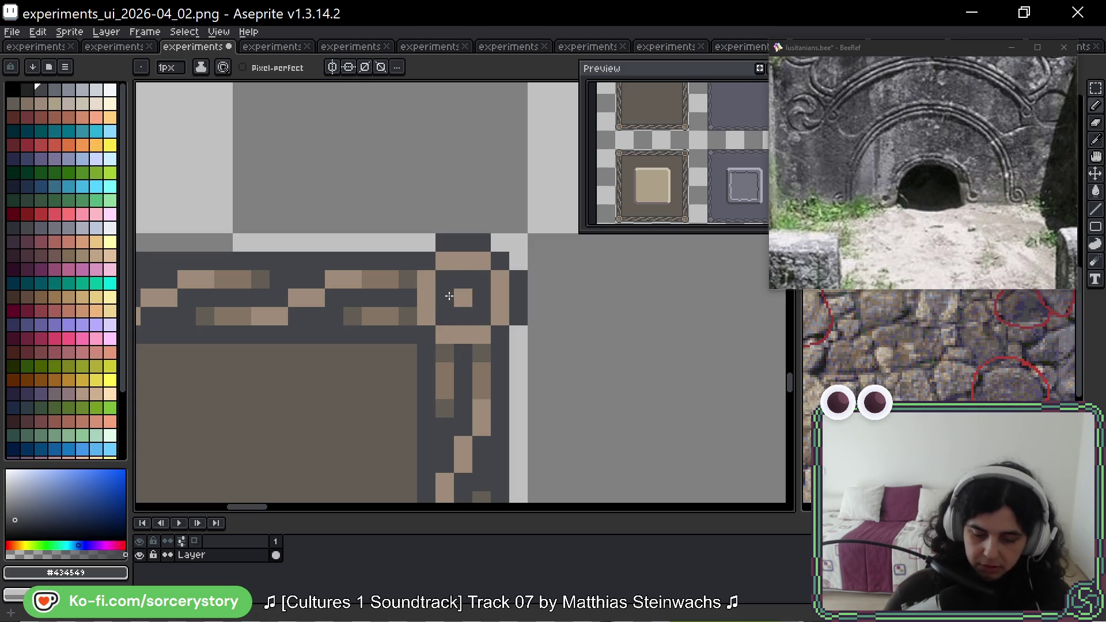
Save the sheet, return to rectangular selection and open experiments_ui_2026-04_03.png.
{"action": "scroll", "coordinate": [449, 296], "scroll_direction": "down", "scroll_amount": 4}
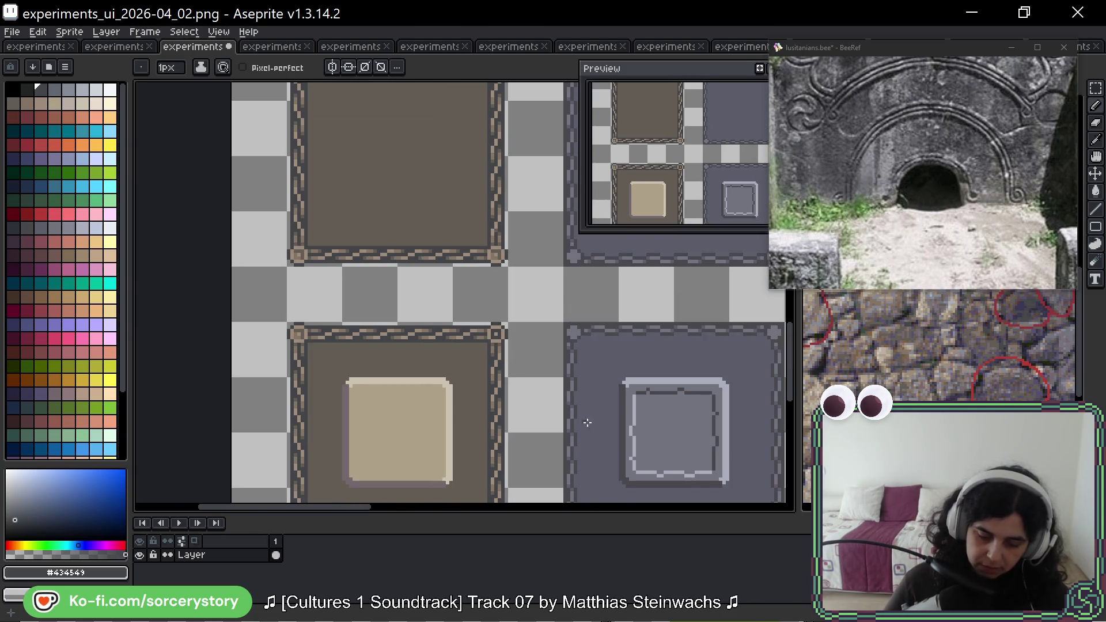
{"action": "scroll", "coordinate": [495, 327], "scroll_direction": "down", "scroll_amount": 1}
{"action": "scroll", "coordinate": [495, 320], "scroll_direction": "down", "scroll_amount": 1}
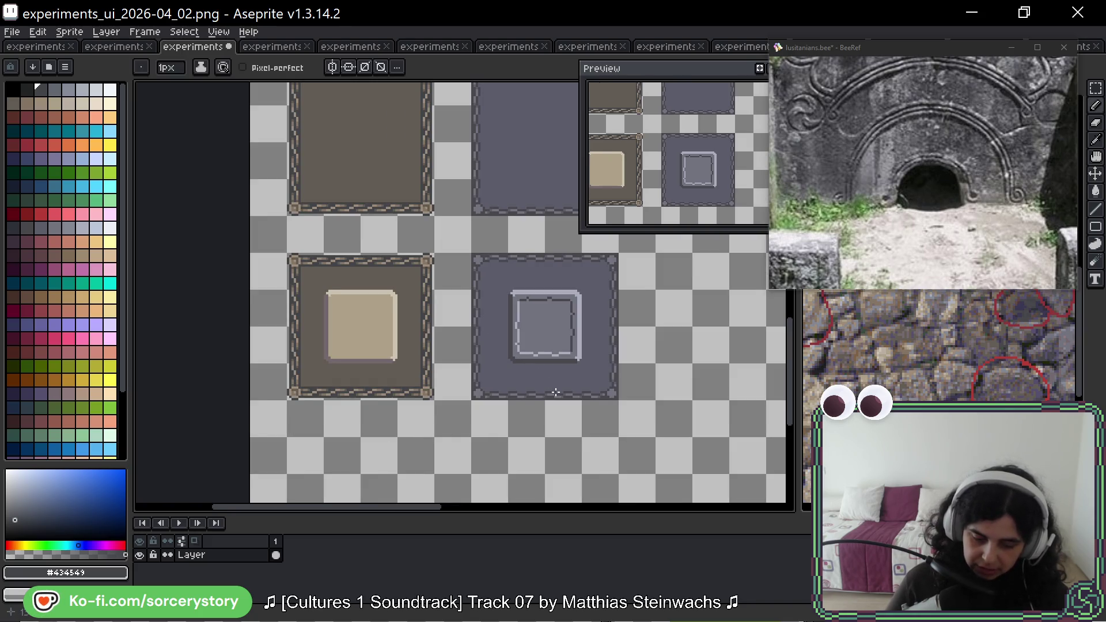
{"action": "left_click_drag", "start_coordinate": [546, 392], "coordinate": [527, 387]}
{"action": "key", "text": "ctrl+s"}
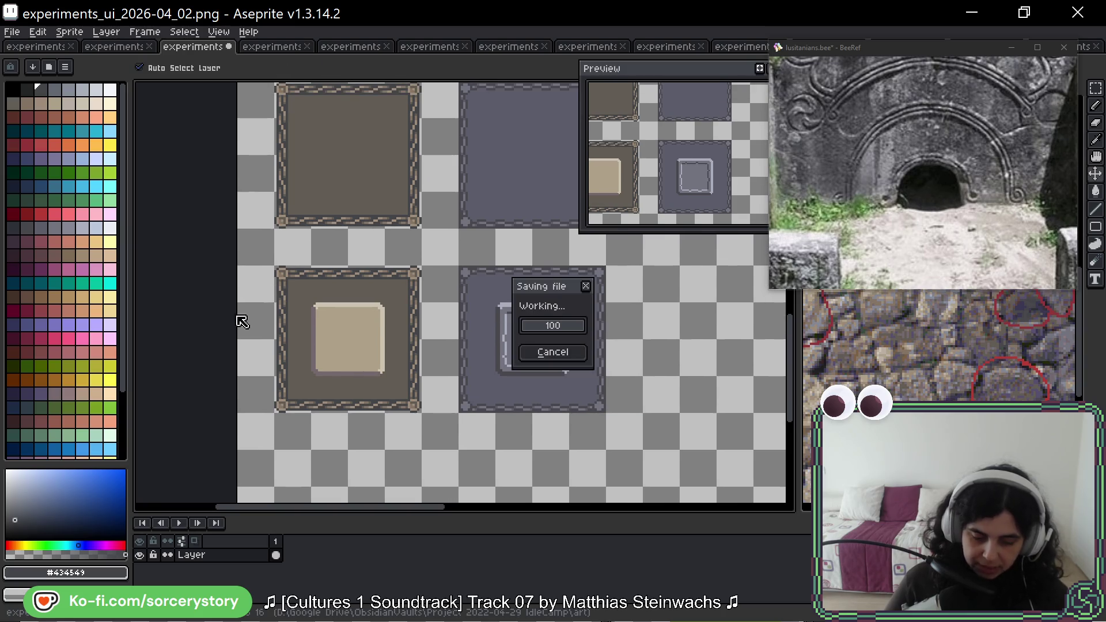
{"action": "left_click", "coordinate": [1095, 88]}
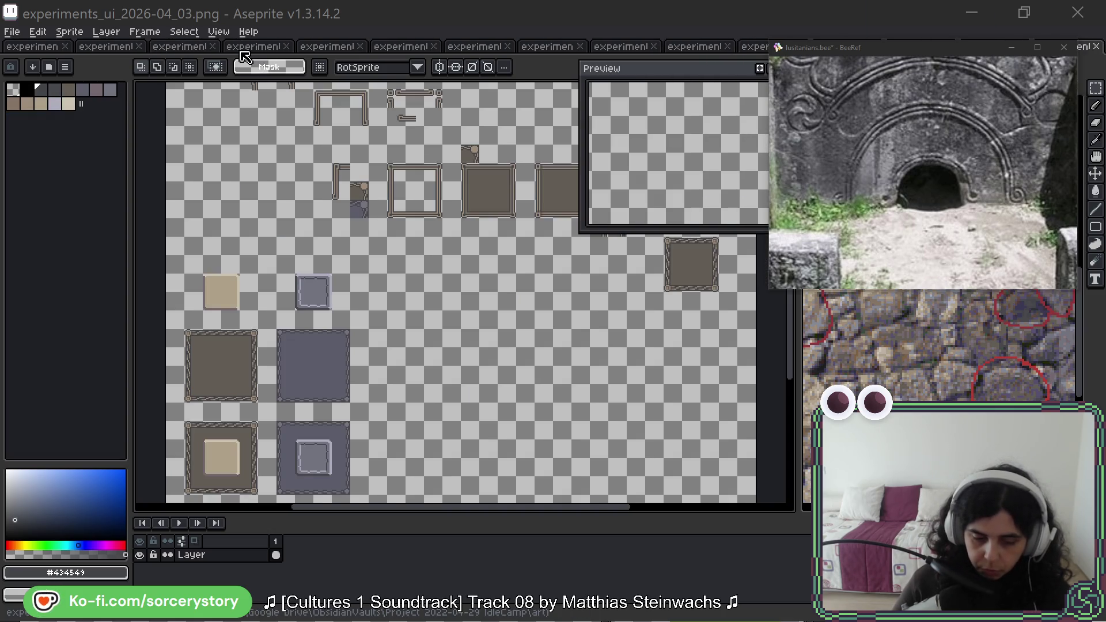
{"action": "left_click", "coordinate": [249, 46]}
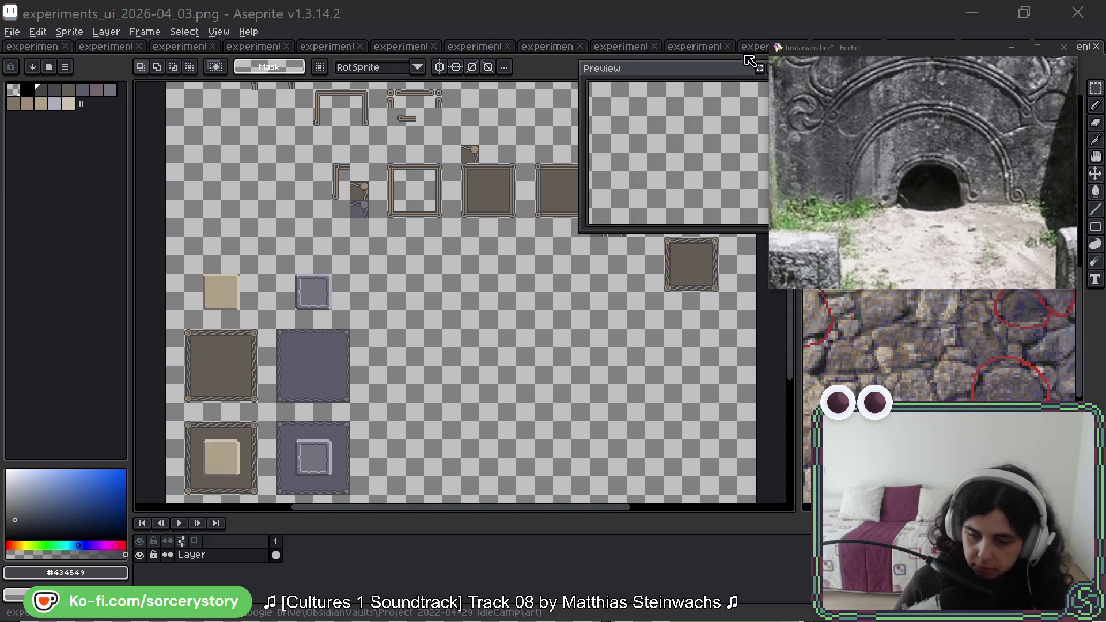
Move the reference window down and bring up the experiments_ui_2026-04_03 sheet.
{"action": "left_click_drag", "start_coordinate": [897, 47], "coordinate": [897, 65]}
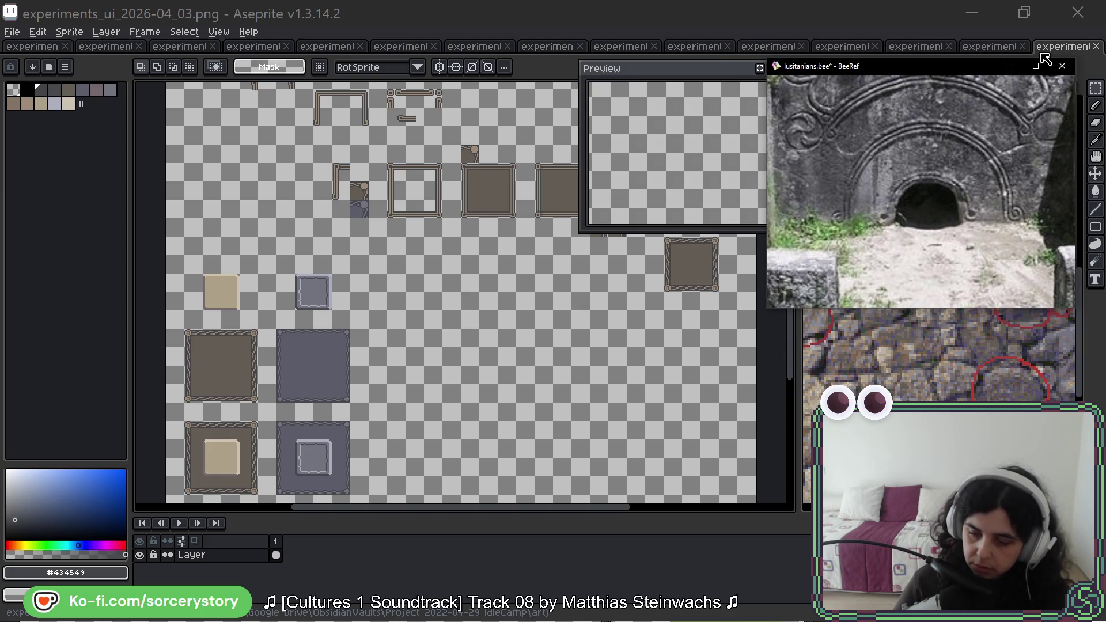
{"action": "left_click", "coordinate": [254, 47]}
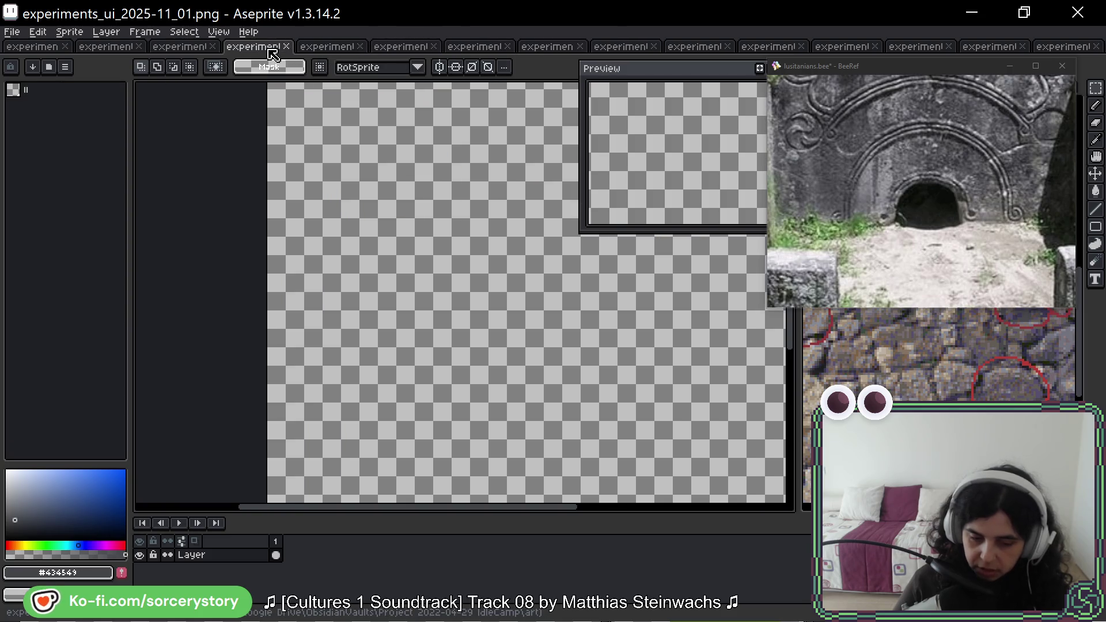
{"action": "left_click", "coordinate": [185, 49]}
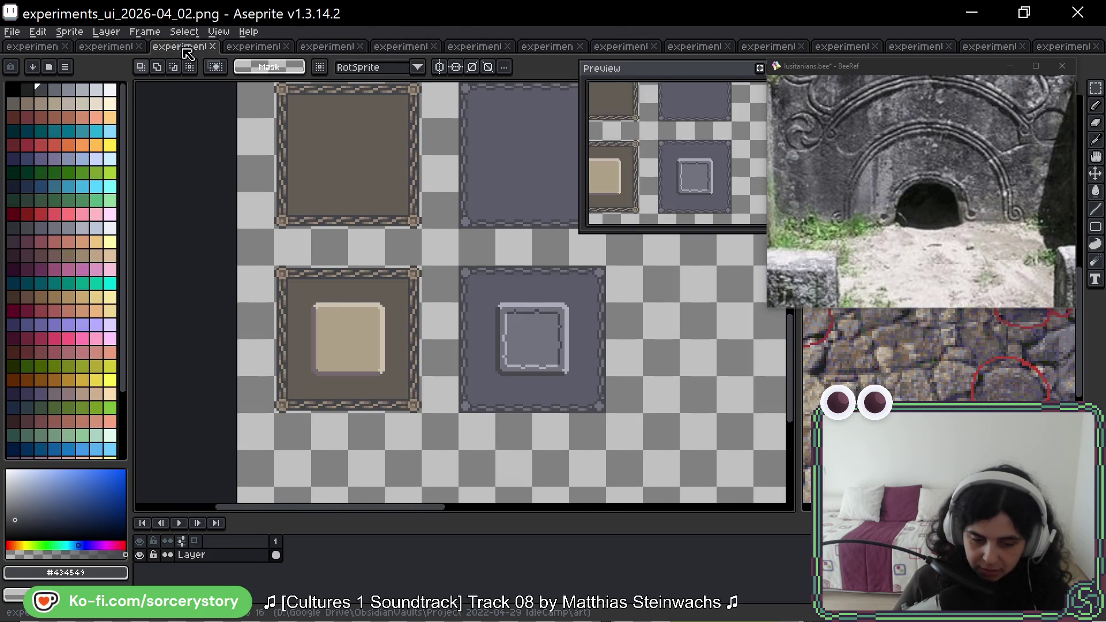
{"action": "left_click", "coordinate": [260, 52]}
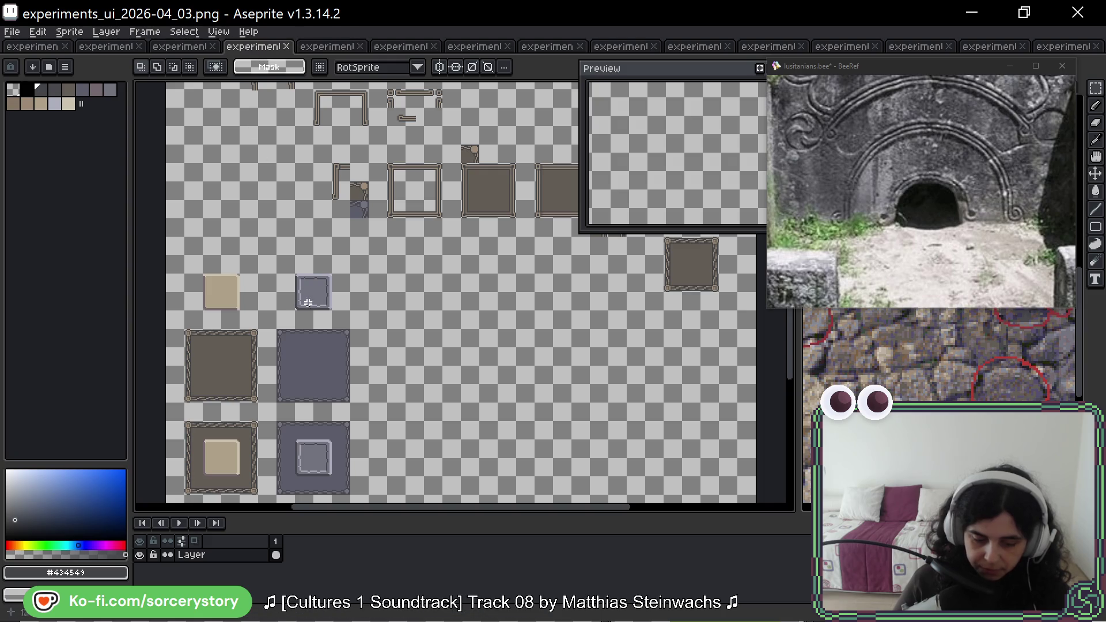
{"action": "scroll", "coordinate": [308, 303], "scroll_direction": "up", "scroll_amount": 3}
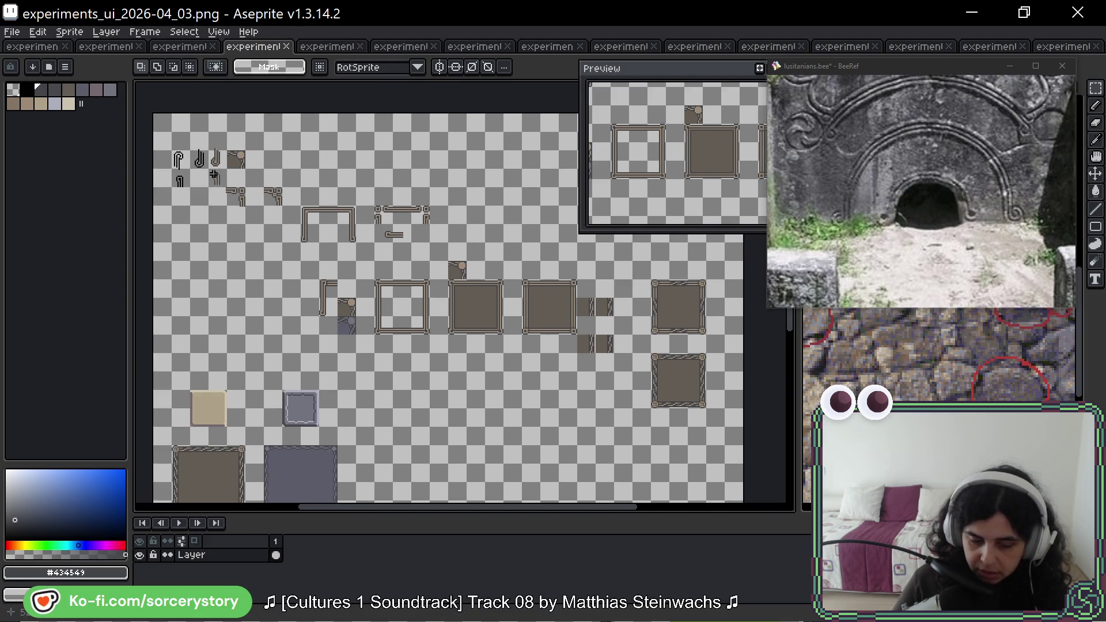
Delete the old tile pieces, a leftover piece and the right column of grey tiles.
{"action": "mouse_move", "coordinate": [153, 133]}
{"action": "left_mouse_down"}
{"action": "mouse_move", "coordinate": [670, 390]}
{"action": "mouse_move", "coordinate": [707, 400]}
{"action": "mouse_move", "coordinate": [720, 366]}
{"action": "left_mouse_up"}
{"action": "key", "text": "Delete"}
{"action": "left_click_drag", "start_coordinate": [636, 347], "coordinate": [743, 427]}
{"action": "key", "text": "Delete"}
{"action": "scroll", "coordinate": [487, 255], "scroll_direction": "down", "scroll_amount": 4}
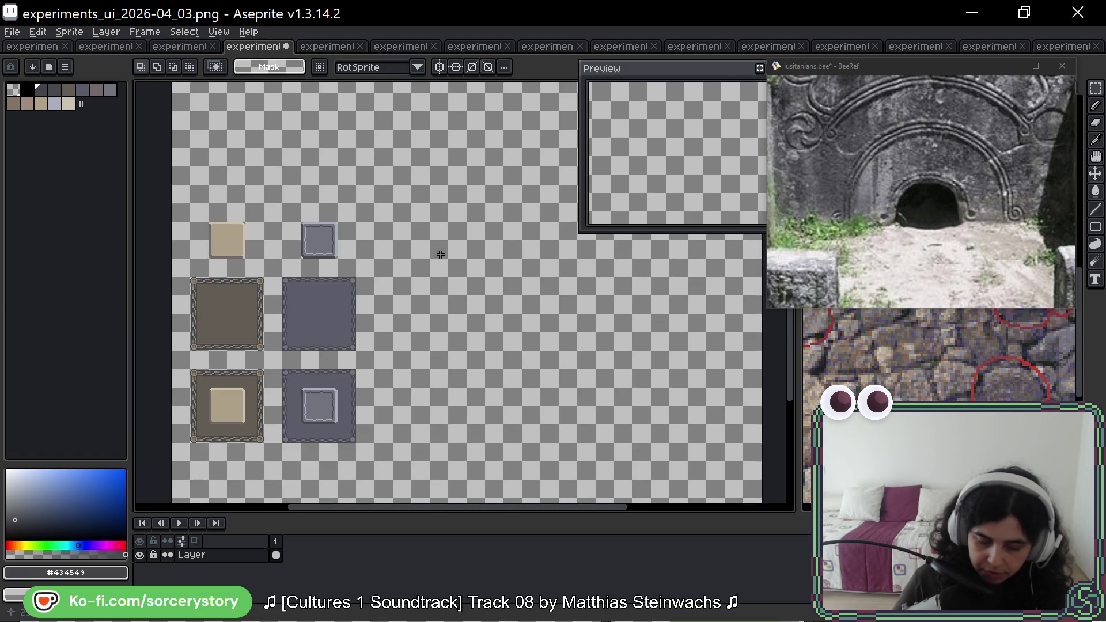
{"action": "left_click_drag", "start_coordinate": [293, 209], "coordinate": [359, 445]}
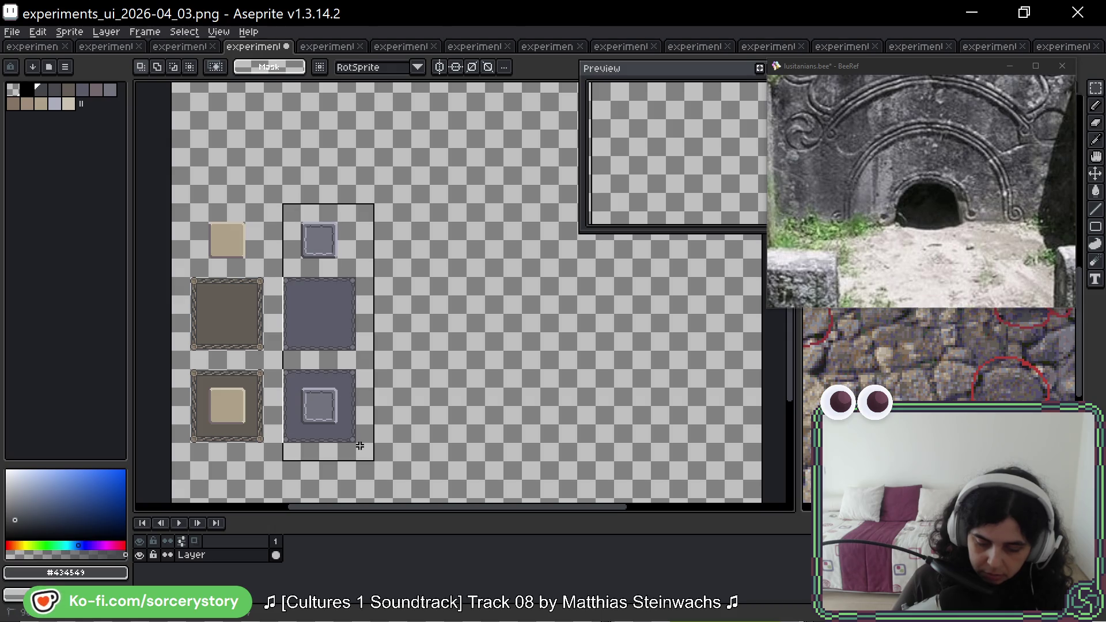
{"action": "key", "text": "Delete"}
Move the brown tile column up and place a copy of the small beige tile to its right.
{"action": "mouse_move", "coordinate": [190, 223]}
{"action": "left_mouse_down"}
{"action": "mouse_move", "coordinate": [247, 424]}
{"action": "mouse_move", "coordinate": [265, 445]}
{"action": "left_mouse_up"}
{"action": "mouse_move", "coordinate": [234, 361]}
{"action": "left_mouse_down"}
{"action": "mouse_move", "coordinate": [269, 96]}
{"action": "mouse_move", "coordinate": [284, 311]}
{"action": "mouse_move", "coordinate": [240, 321]}
{"action": "left_mouse_up"}
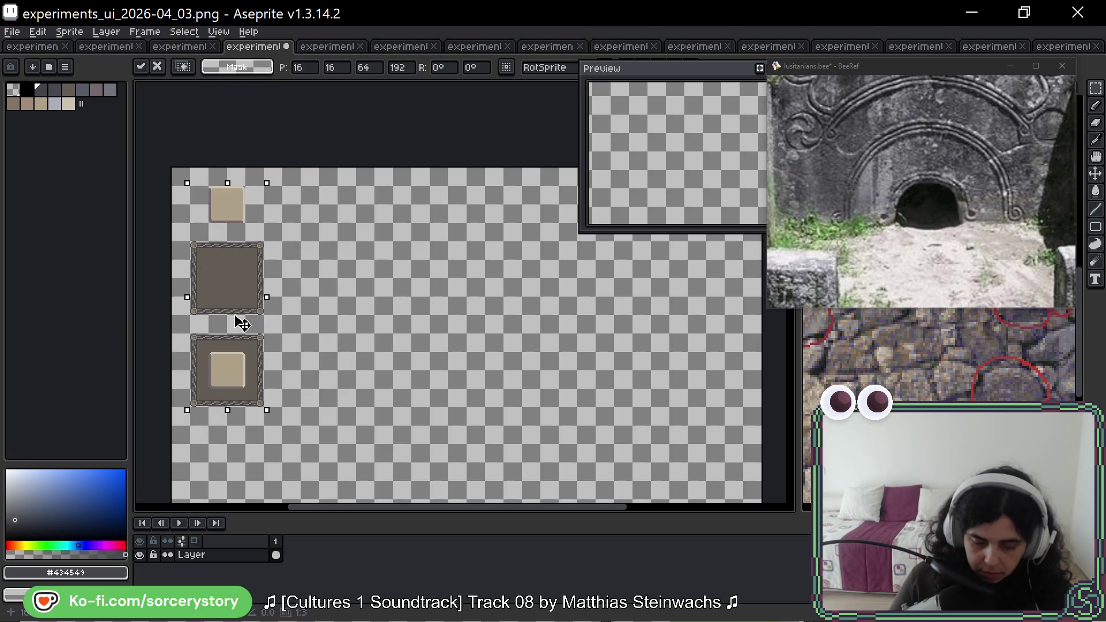
{"action": "left_click", "coordinate": [222, 194]}
{"action": "mouse_move", "coordinate": [222, 194]}
{"action": "left_mouse_down"}
{"action": "mouse_move", "coordinate": [230, 215]}
{"action": "mouse_move", "coordinate": [408, 220]}
{"action": "mouse_move", "coordinate": [318, 214]}
{"action": "left_mouse_up"}
{"action": "left_click", "coordinate": [317, 215]}
{"action": "scroll", "coordinate": [317, 215], "scroll_direction": "up", "scroll_amount": 4}
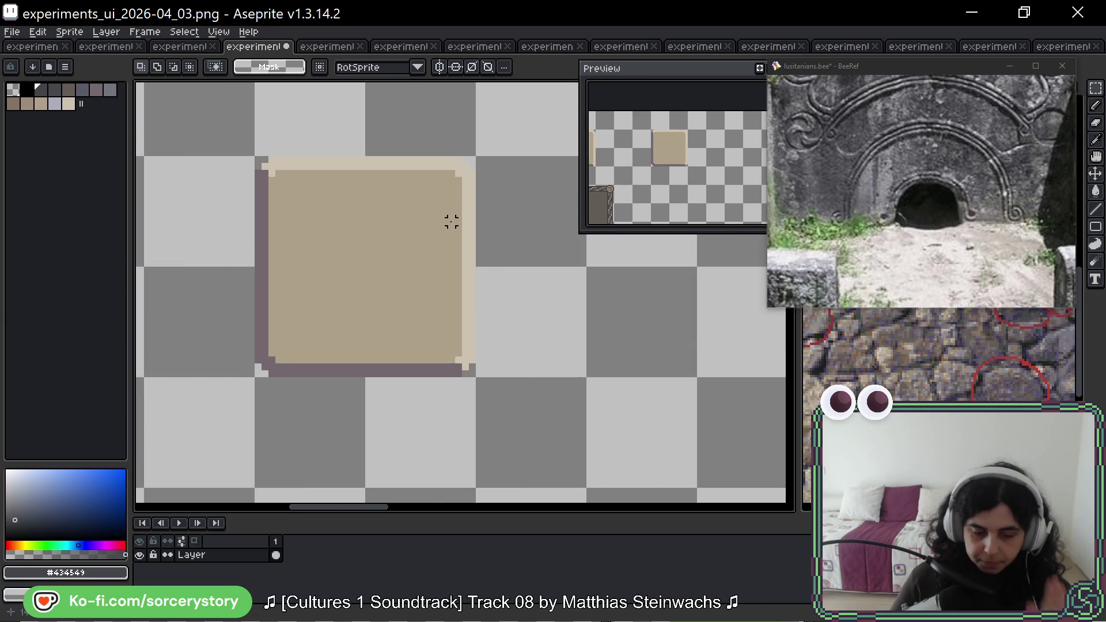
{"action": "left_click", "coordinate": [979, 65]}
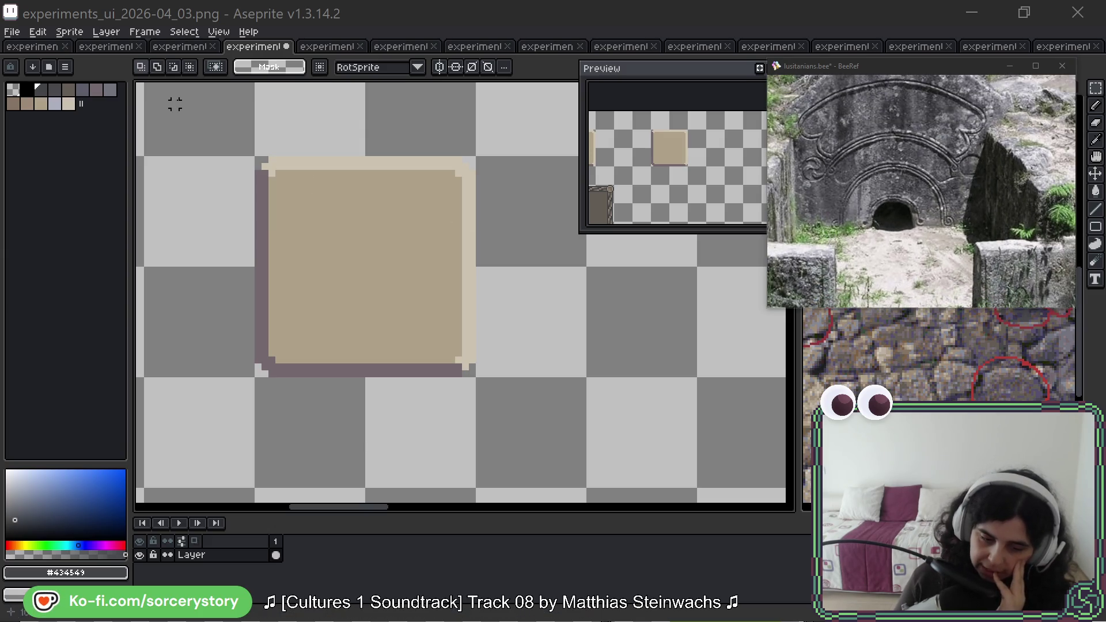
{"action": "left_click", "coordinate": [180, 46]}
{"action": "scroll", "coordinate": [469, 247], "scroll_direction": "up", "scroll_amount": 3}
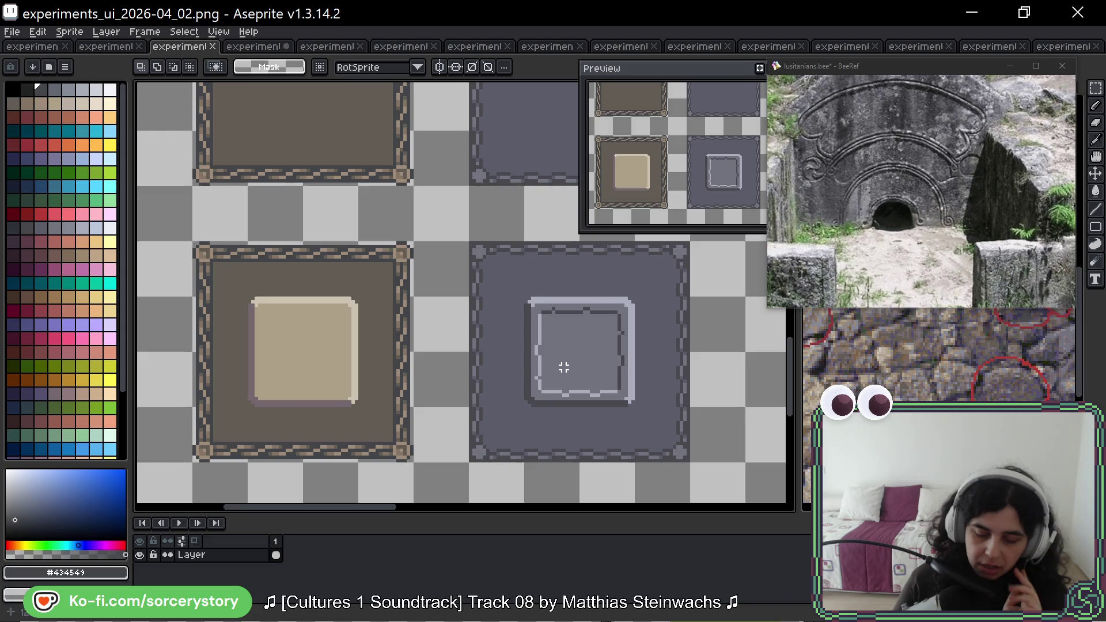
{"action": "left_click", "coordinate": [254, 46]}
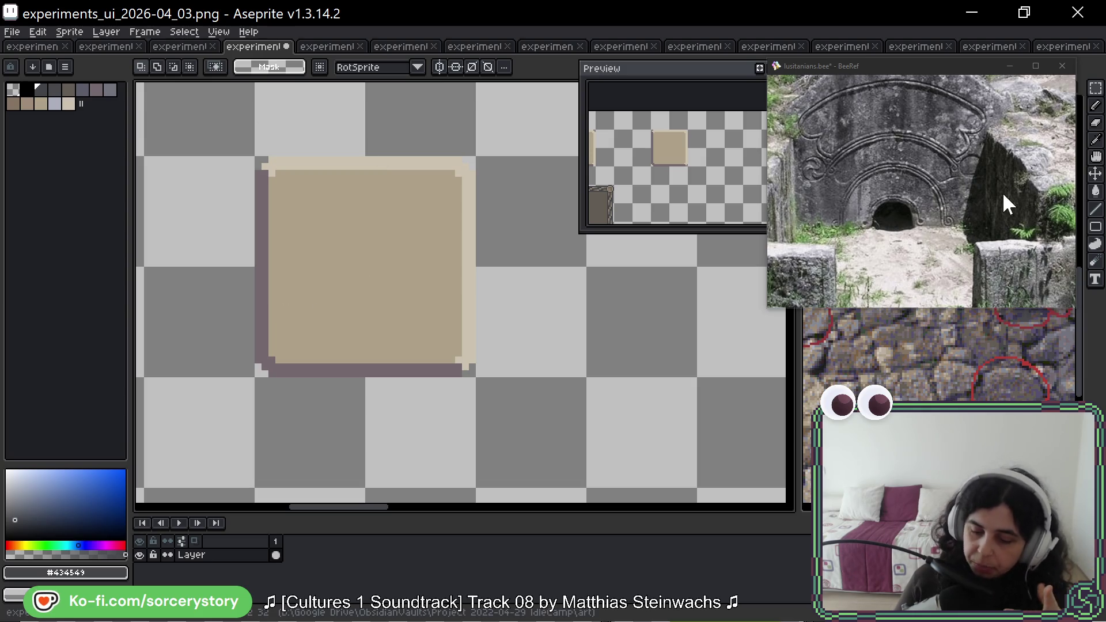
{"action": "scroll", "coordinate": [932, 195], "scroll_direction": "down", "scroll_amount": 8}
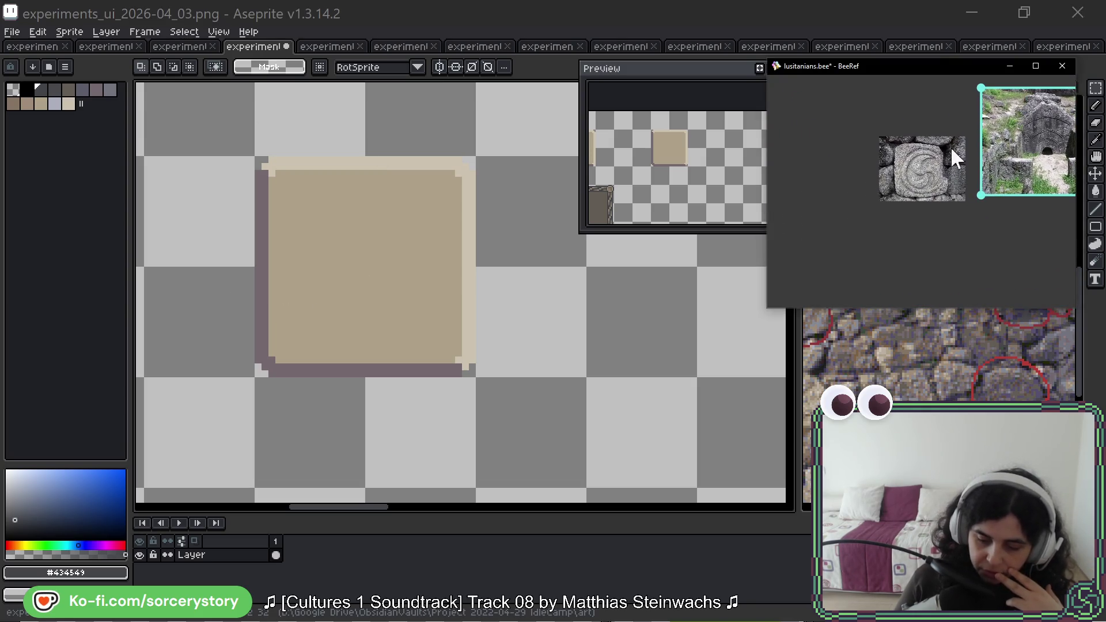
{"action": "scroll", "coordinate": [943, 209], "scroll_direction": "up", "scroll_amount": 8}
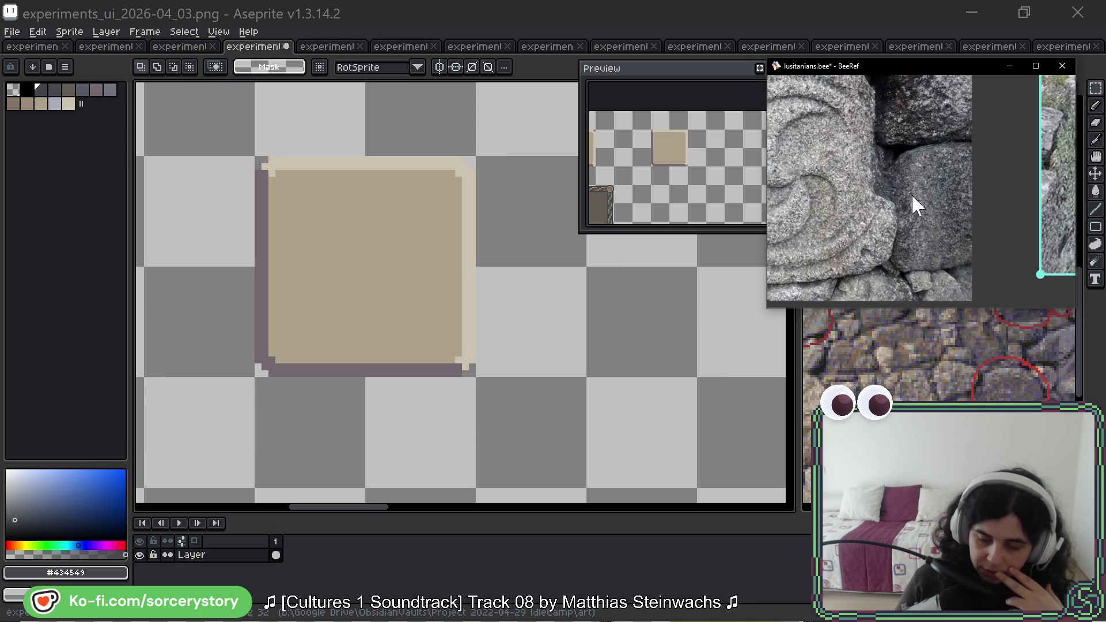
{"action": "left_click_drag", "start_coordinate": [884, 118], "coordinate": [973, 148]}
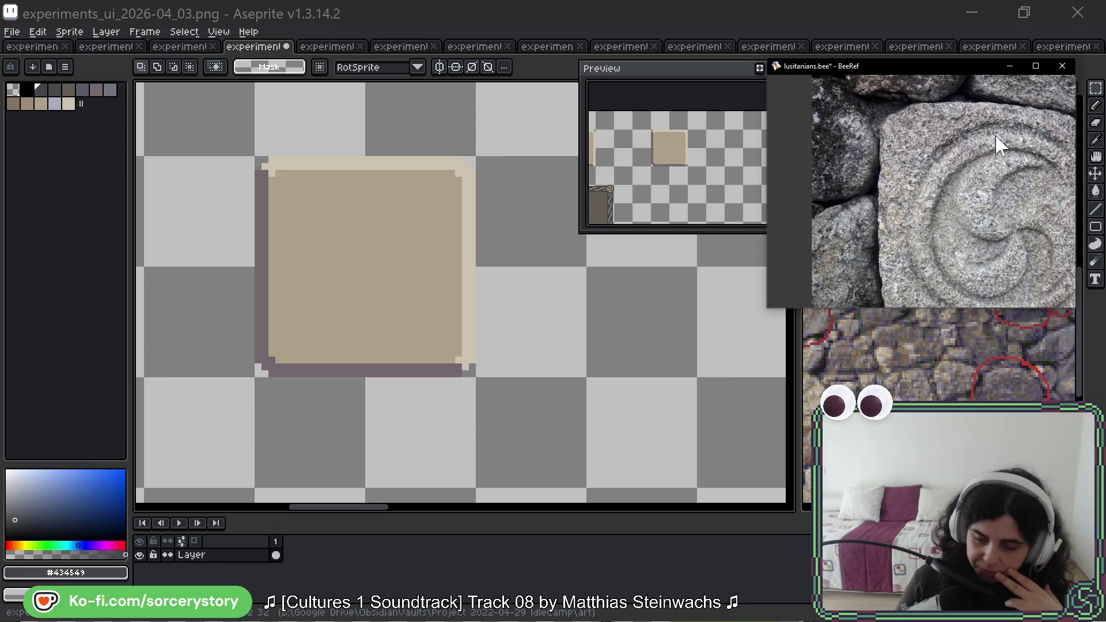
{"action": "scroll", "coordinate": [942, 142], "scroll_direction": "down", "scroll_amount": 4}
{"action": "left_click_drag", "start_coordinate": [932, 112], "coordinate": [921, 126]}
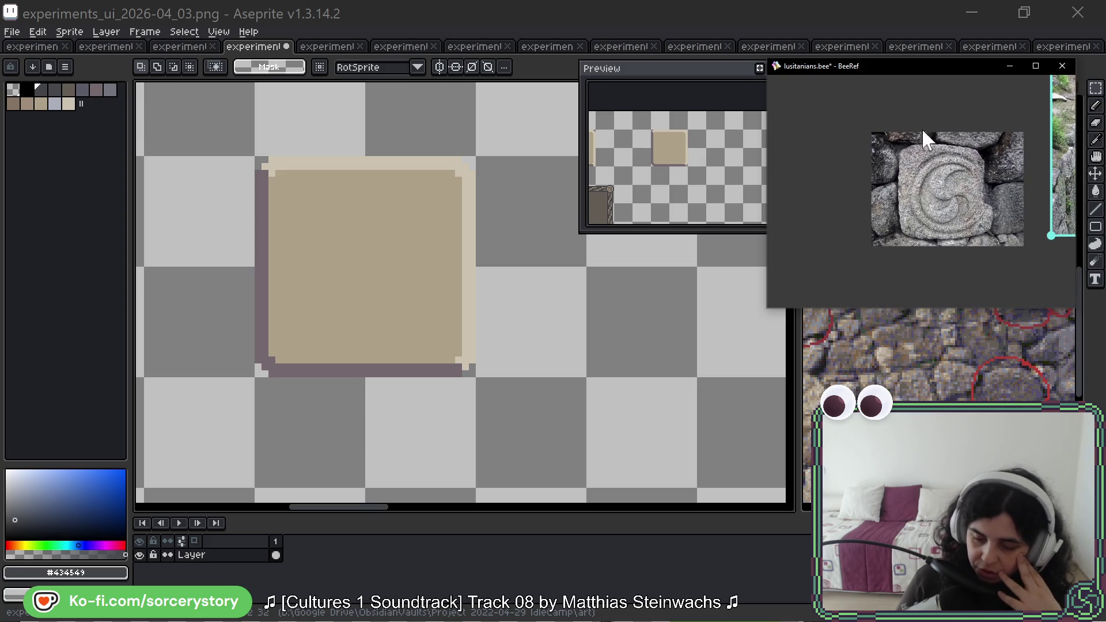
{"action": "scroll", "coordinate": [976, 155], "scroll_direction": "down", "scroll_amount": 5}
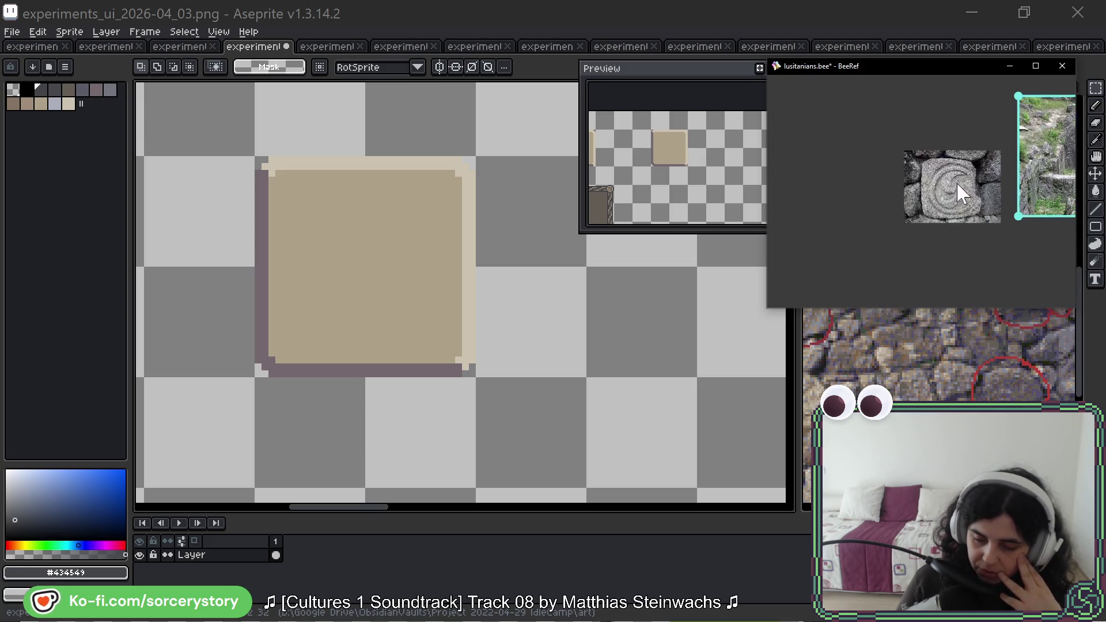
{"action": "scroll", "coordinate": [899, 224], "scroll_direction": "up", "scroll_amount": 8}
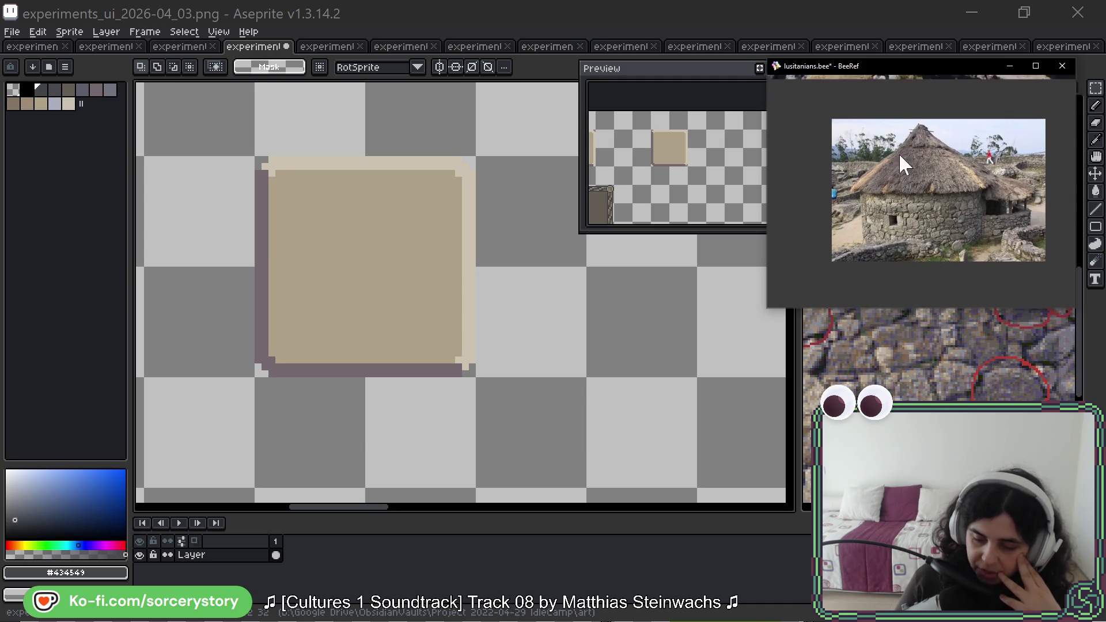
{"action": "scroll", "coordinate": [924, 221], "scroll_direction": "up", "scroll_amount": 5}
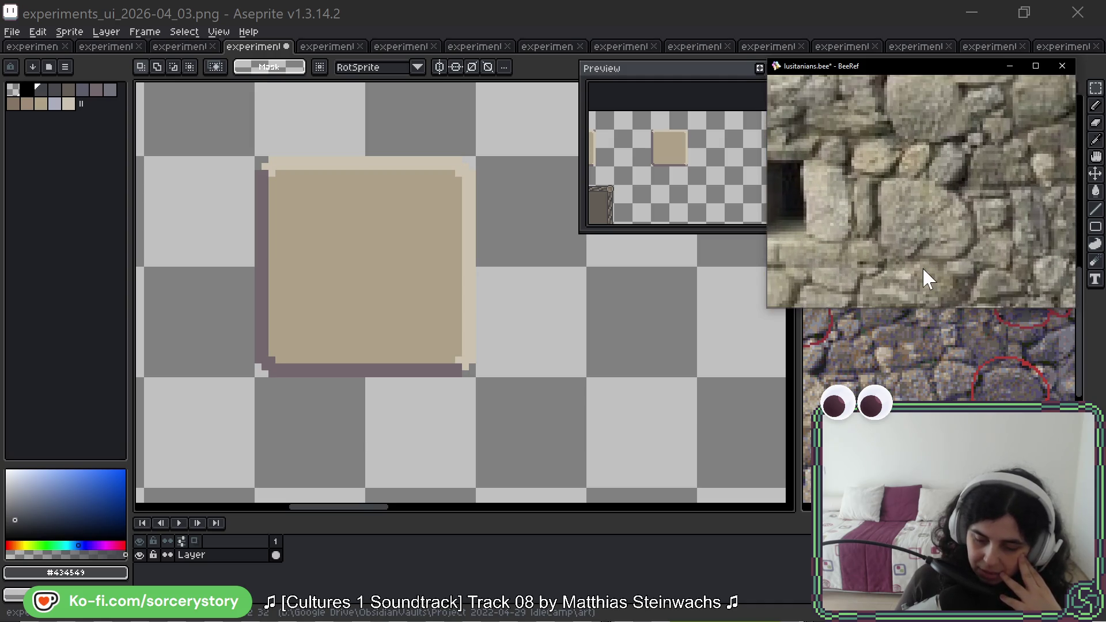
{"action": "mouse_move", "coordinate": [951, 233]}
{"action": "left_mouse_down"}
{"action": "mouse_move", "coordinate": [926, 153]}
{"action": "mouse_move", "coordinate": [876, 180]}
{"action": "mouse_move", "coordinate": [912, 183]}
{"action": "mouse_move", "coordinate": [895, 168]}
{"action": "left_mouse_up"}
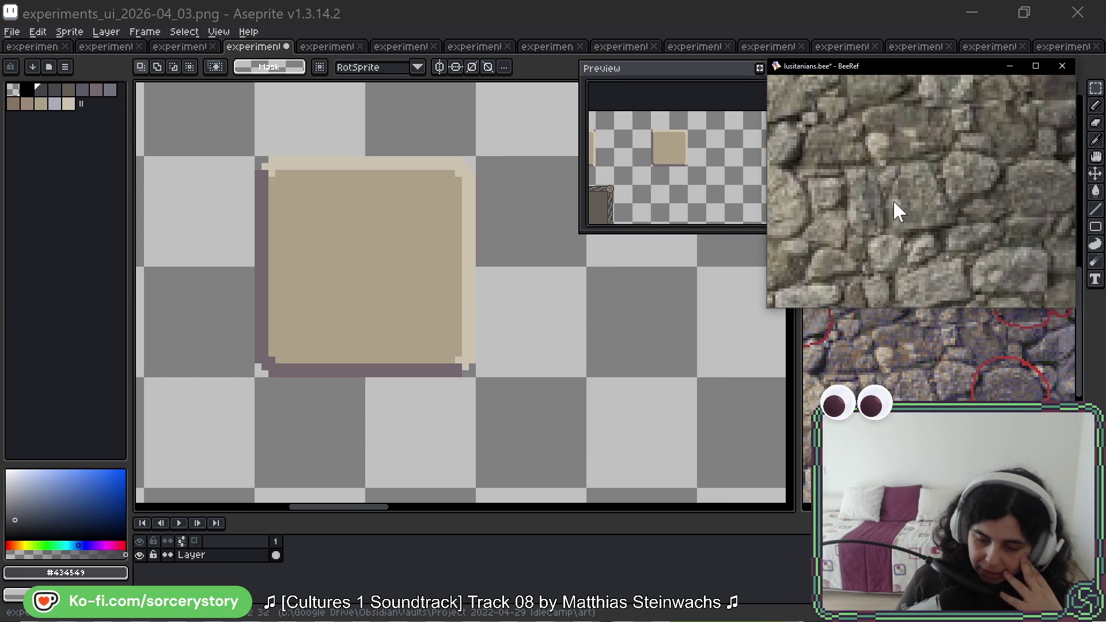
{"action": "scroll", "coordinate": [890, 205], "scroll_direction": "down", "scroll_amount": 5}
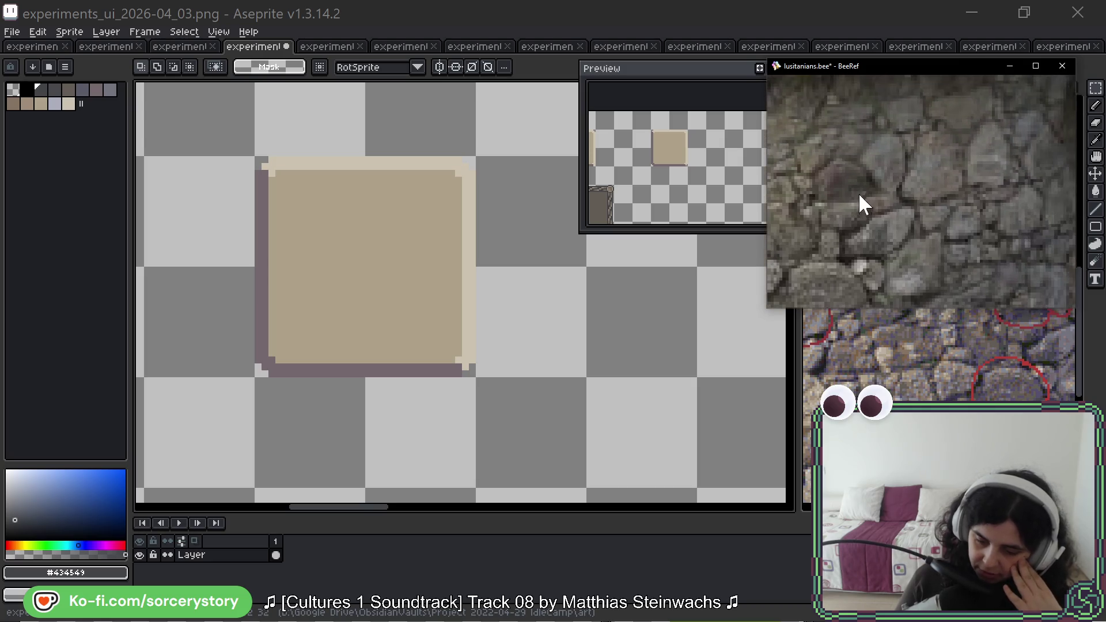
{"action": "scroll", "coordinate": [890, 185], "scroll_direction": "down", "scroll_amount": 6}
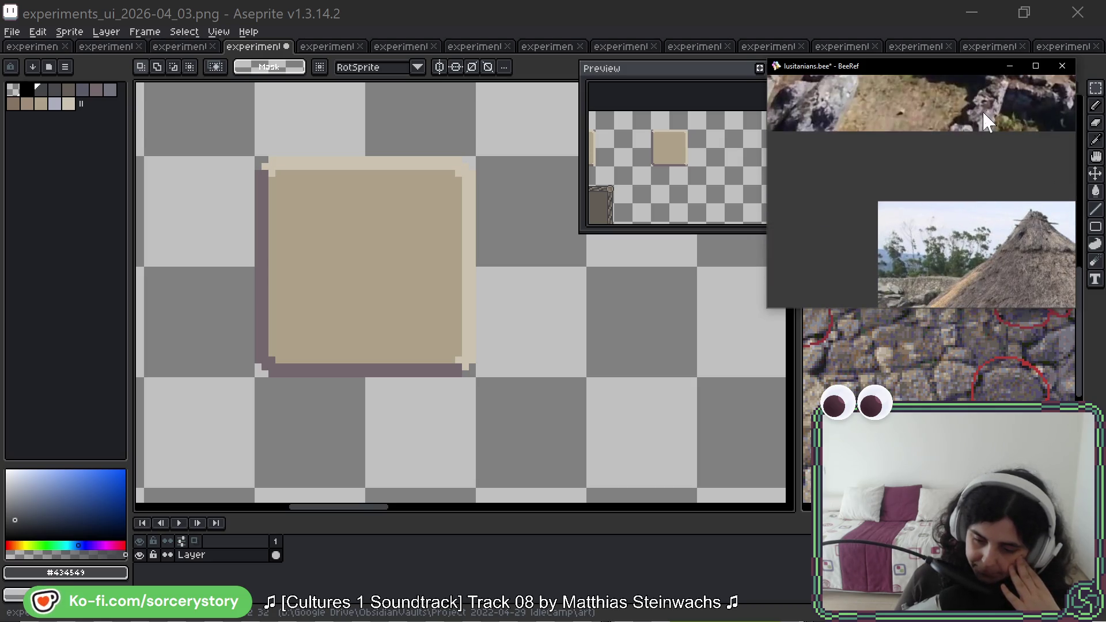
{"action": "scroll", "coordinate": [988, 129], "scroll_direction": "up", "scroll_amount": 5}
{"action": "scroll", "coordinate": [1021, 231], "scroll_direction": "down", "scroll_amount": 5}
{"action": "mouse_move", "coordinate": [945, 170]}
{"action": "left_mouse_down"}
{"action": "mouse_move", "coordinate": [938, 157]}
{"action": "mouse_move", "coordinate": [968, 178]}
{"action": "left_mouse_up"}
{"action": "scroll", "coordinate": [974, 183], "scroll_direction": "up", "scroll_amount": 5}
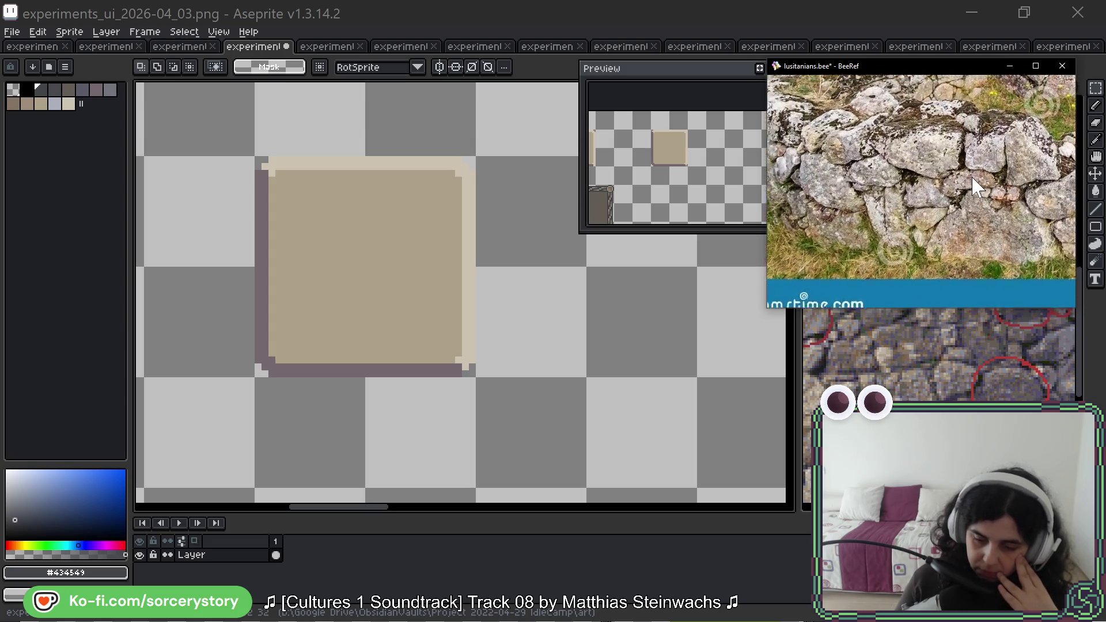
{"action": "scroll", "coordinate": [974, 183], "scroll_direction": "up", "scroll_amount": 3}
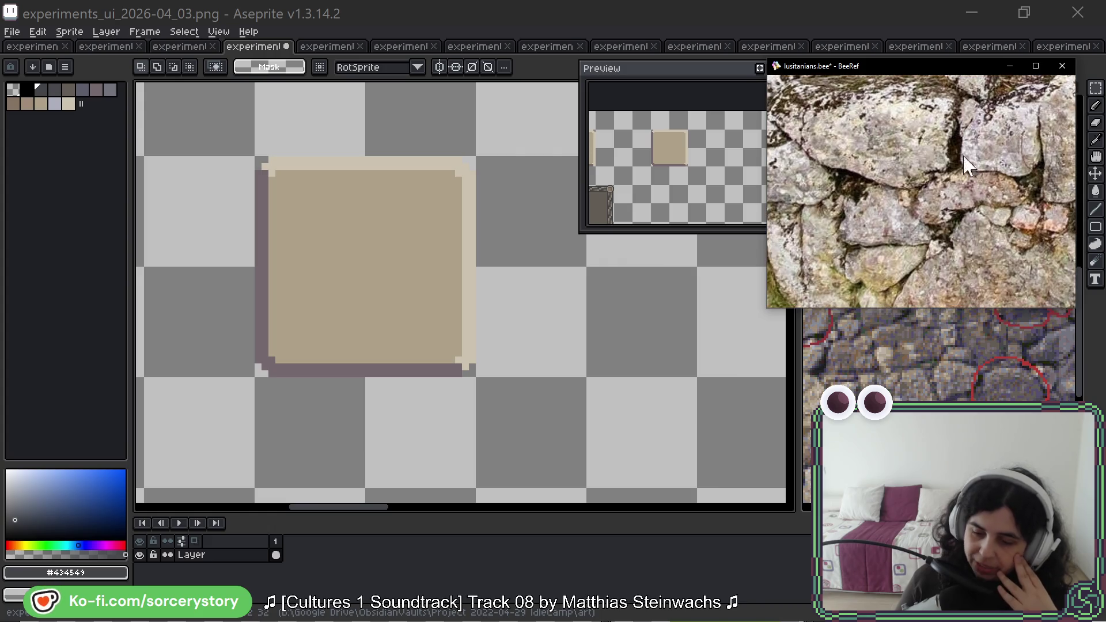
{"action": "left_click_drag", "start_coordinate": [1026, 128], "coordinate": [931, 207]}
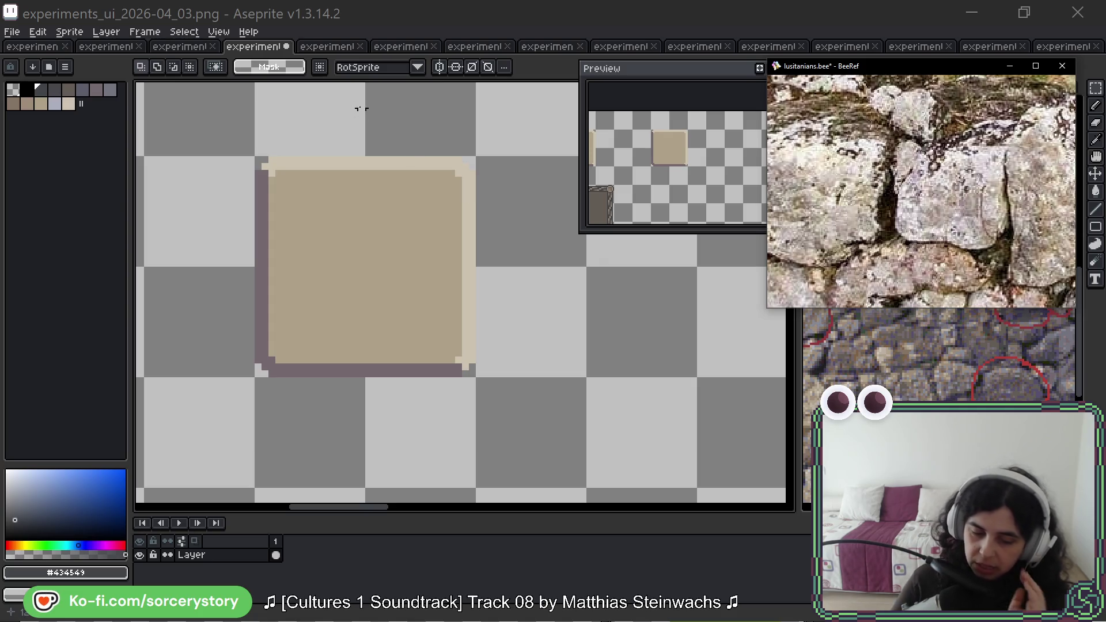
{"action": "left_click", "coordinate": [190, 46]}
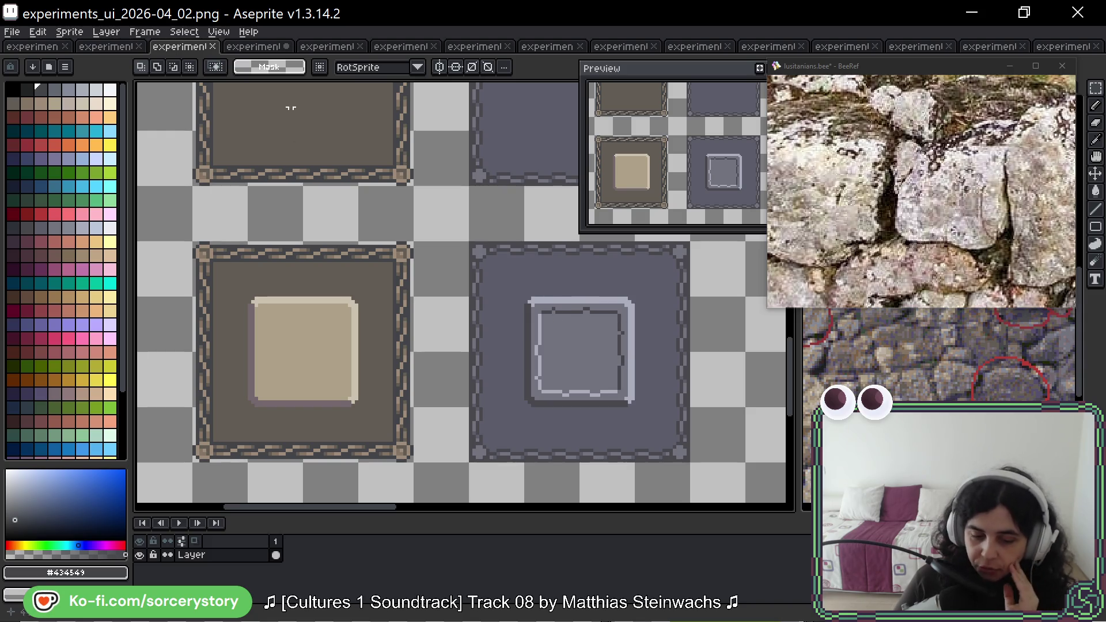
{"action": "left_click", "coordinate": [274, 51]}
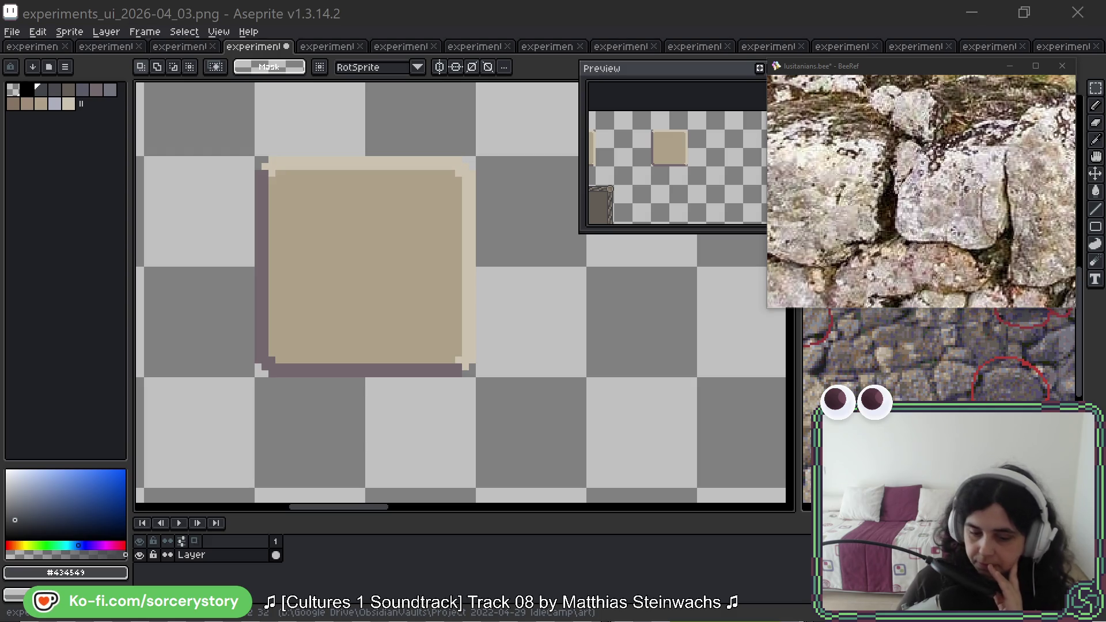
{"action": "left_click_drag", "start_coordinate": [479, 200], "coordinate": [474, 206]}
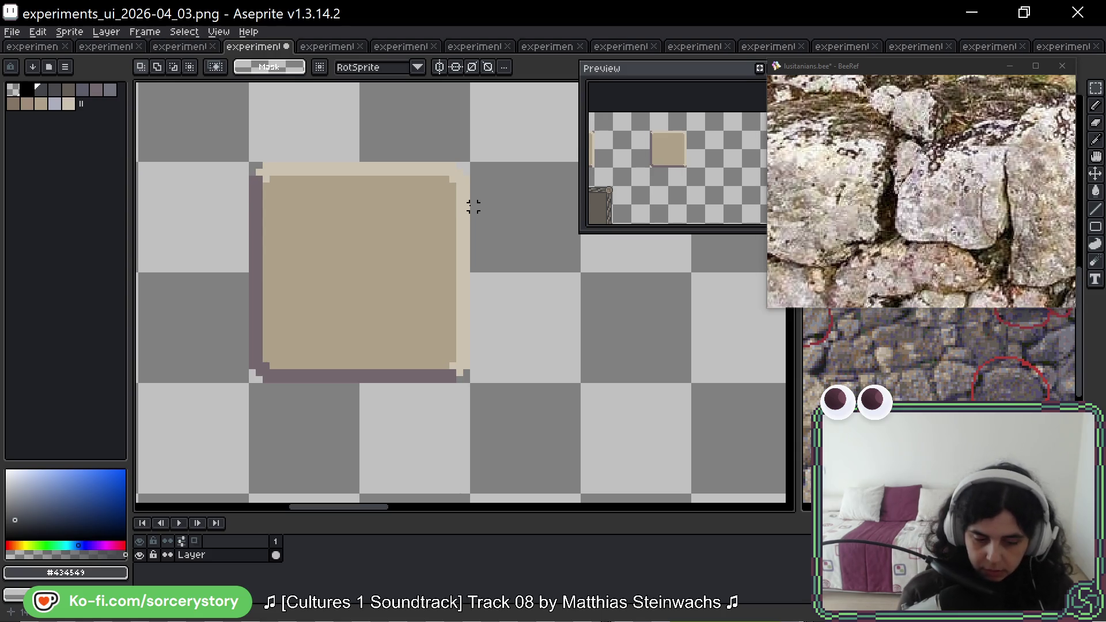
{"action": "left_click", "coordinate": [65, 67]}
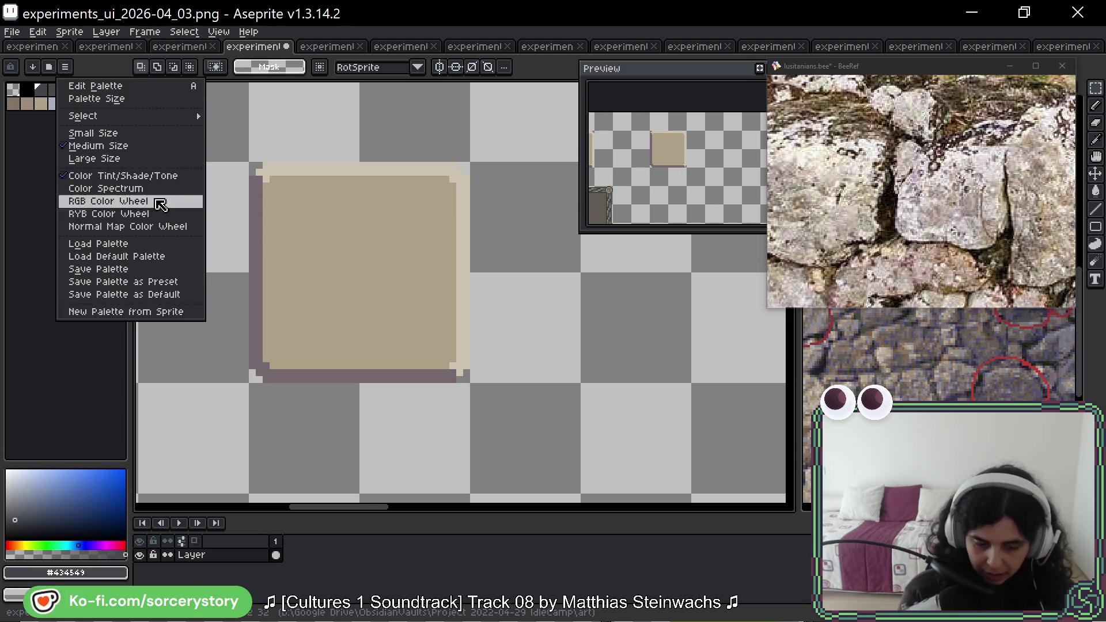
{"action": "left_click", "coordinate": [55, 72]}
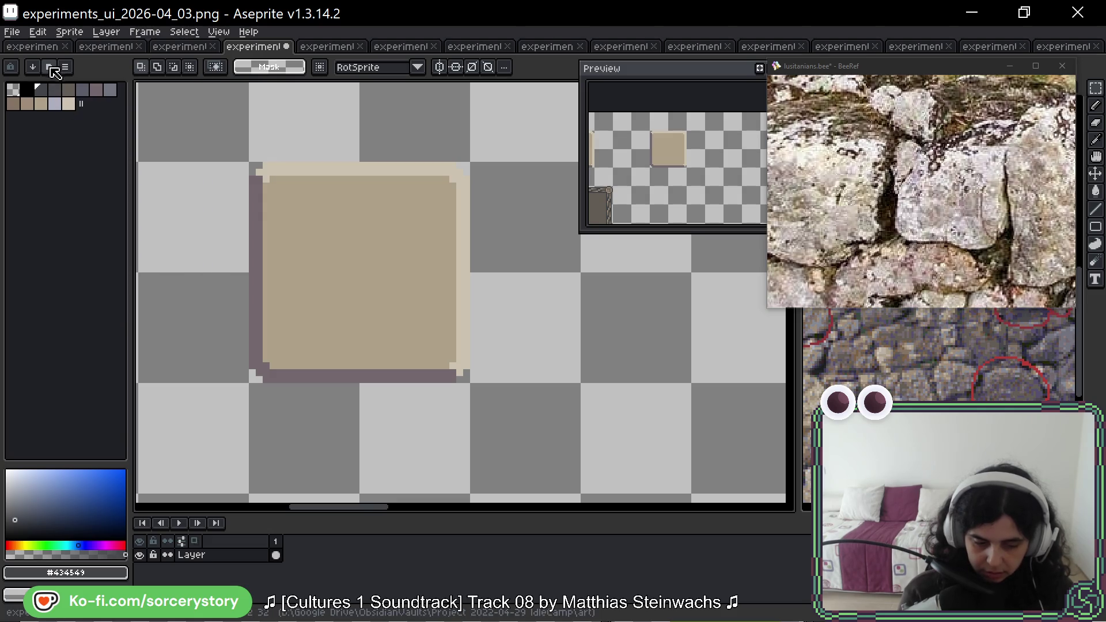
{"action": "left_click", "coordinate": [51, 70]}
{"action": "left_click", "coordinate": [100, 431]}
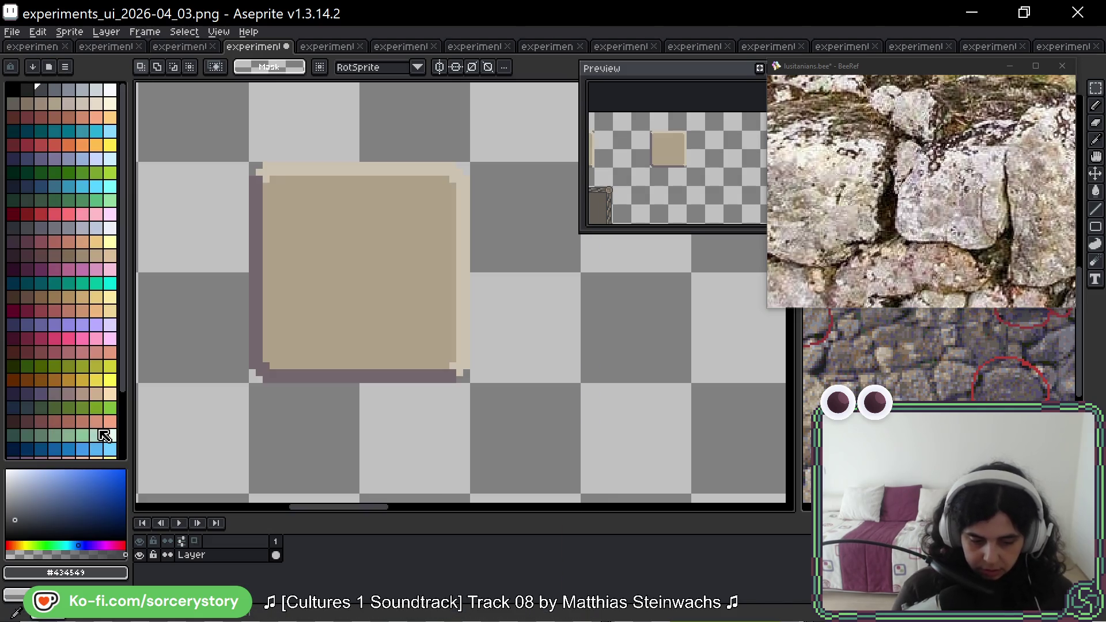
{"action": "key", "text": "space"}
{"action": "left_click_drag", "start_coordinate": [501, 239], "coordinate": [501, 282]}
{"action": "mouse_move", "coordinate": [526, 333]}
{"action": "left_mouse_down"}
{"action": "mouse_move", "coordinate": [509, 334]}
{"action": "mouse_move", "coordinate": [529, 356]}
{"action": "left_mouse_up"}
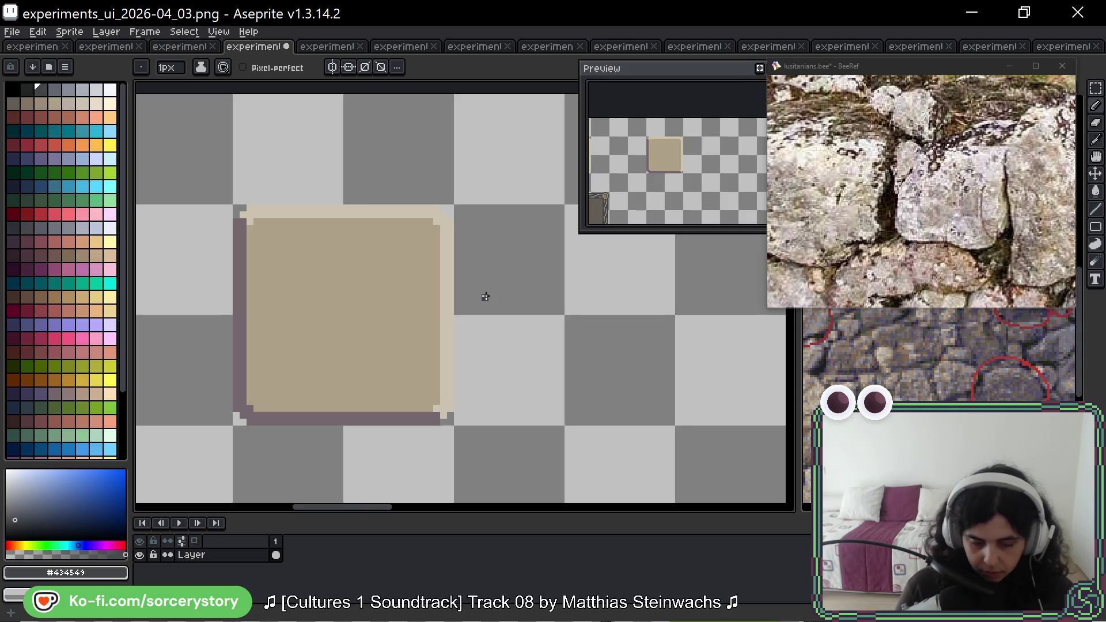
{"action": "key", "text": "space"}
Pencil a purple-grey-outlined beige notch on the tile's right edge, undoing a stray light pixel.
{"action": "left_click_drag", "start_coordinate": [461, 398], "coordinate": [486, 354]}
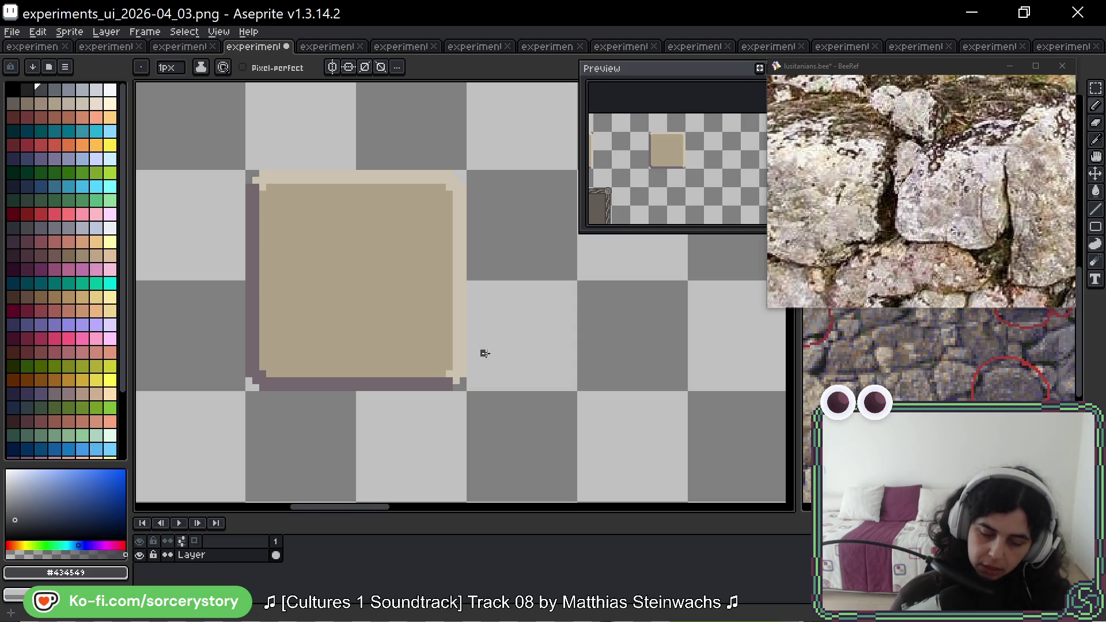
{"action": "left_click", "coordinate": [378, 382], "text": "alt"}
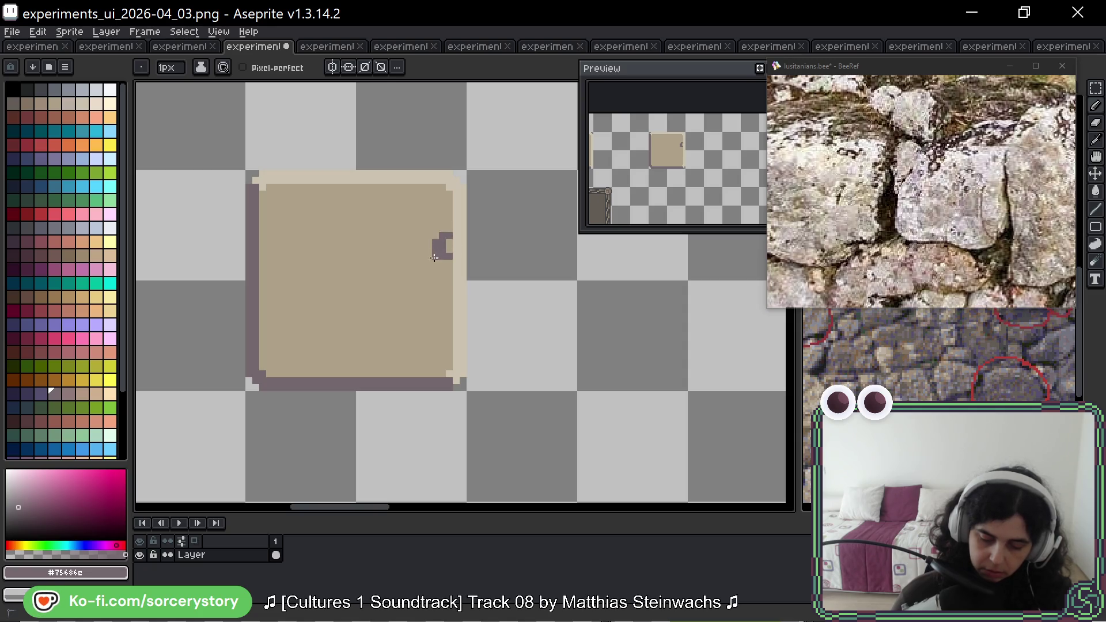
{"action": "left_click", "coordinate": [442, 274], "text": "alt"}
{"action": "left_click", "coordinate": [436, 263]}
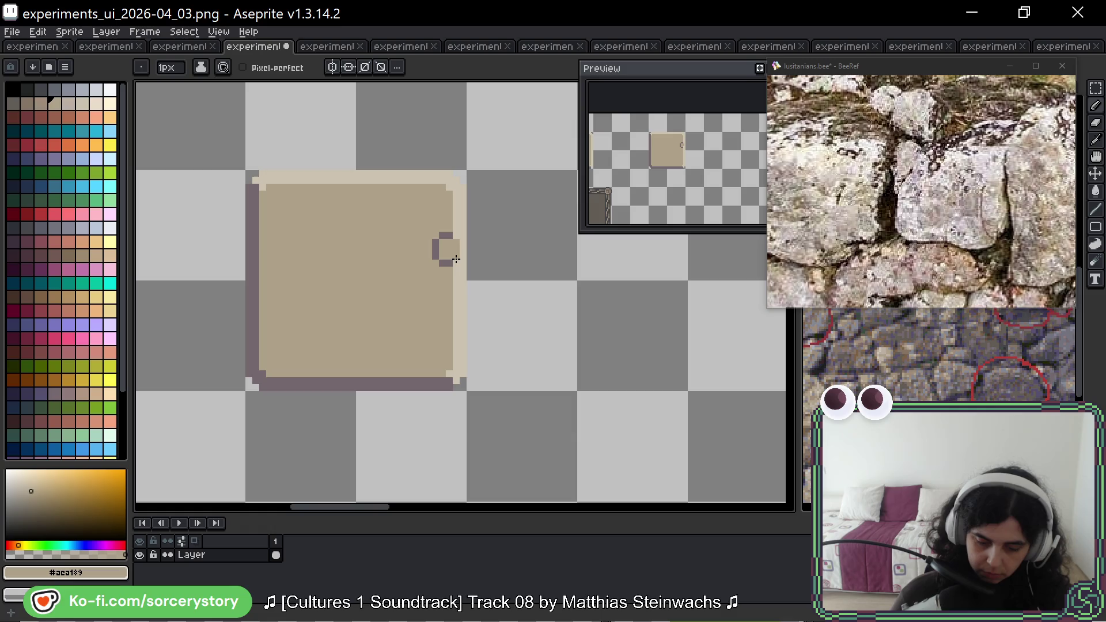
{"action": "left_click", "coordinate": [457, 224], "text": "alt"}
{"action": "left_click", "coordinate": [451, 236]}
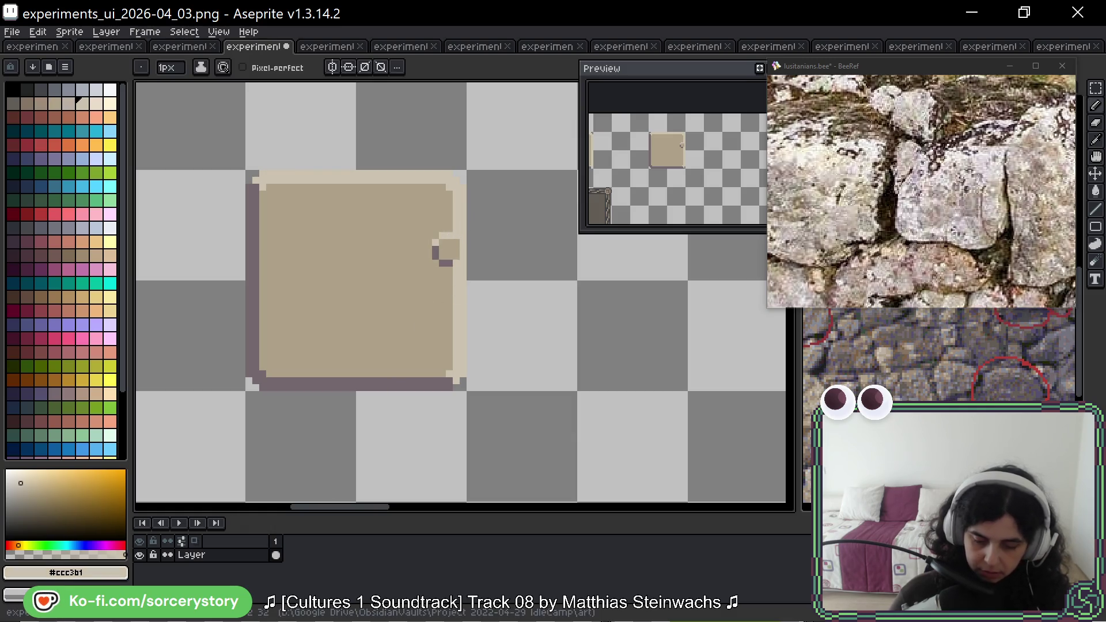
{"action": "key", "text": "ctrl+z"}
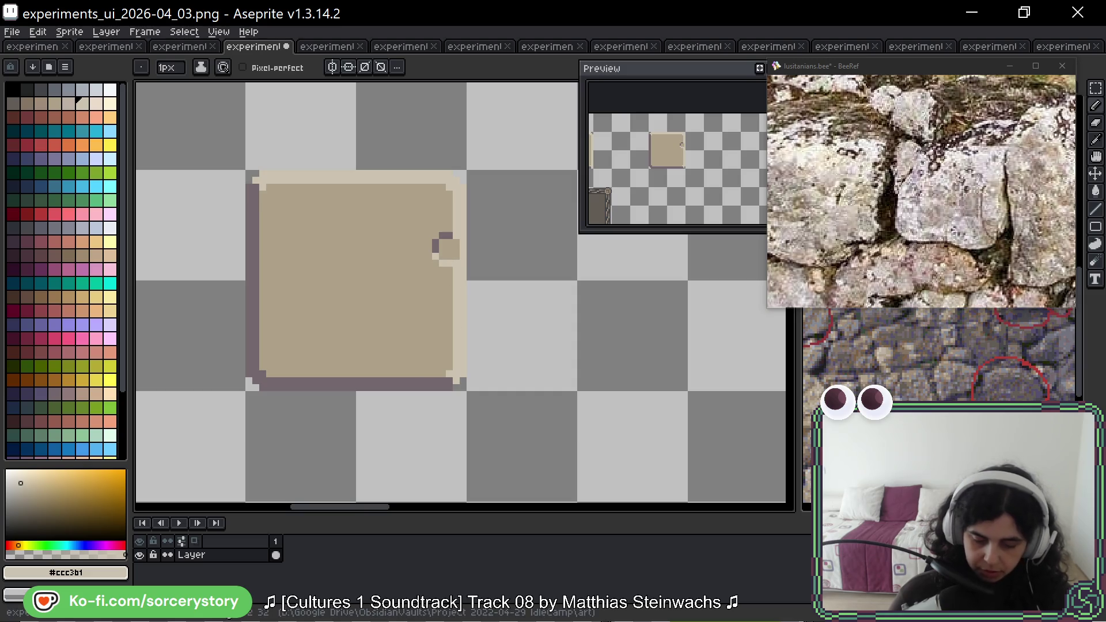
{"action": "left_click_drag", "start_coordinate": [461, 314], "coordinate": [387, 361]}
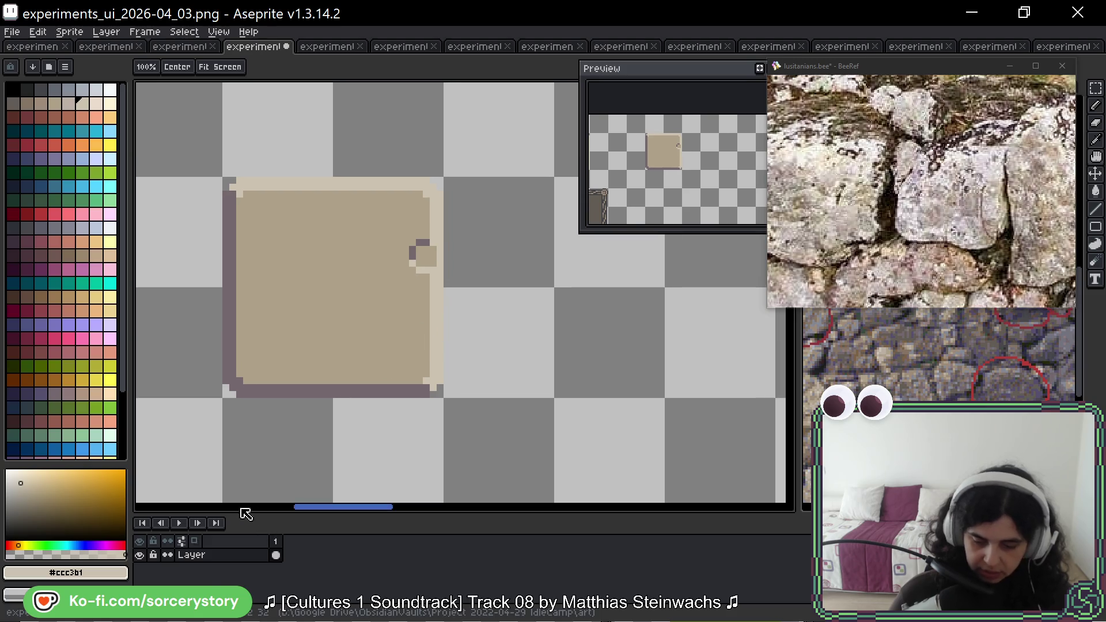
{"action": "key", "text": "alt"}
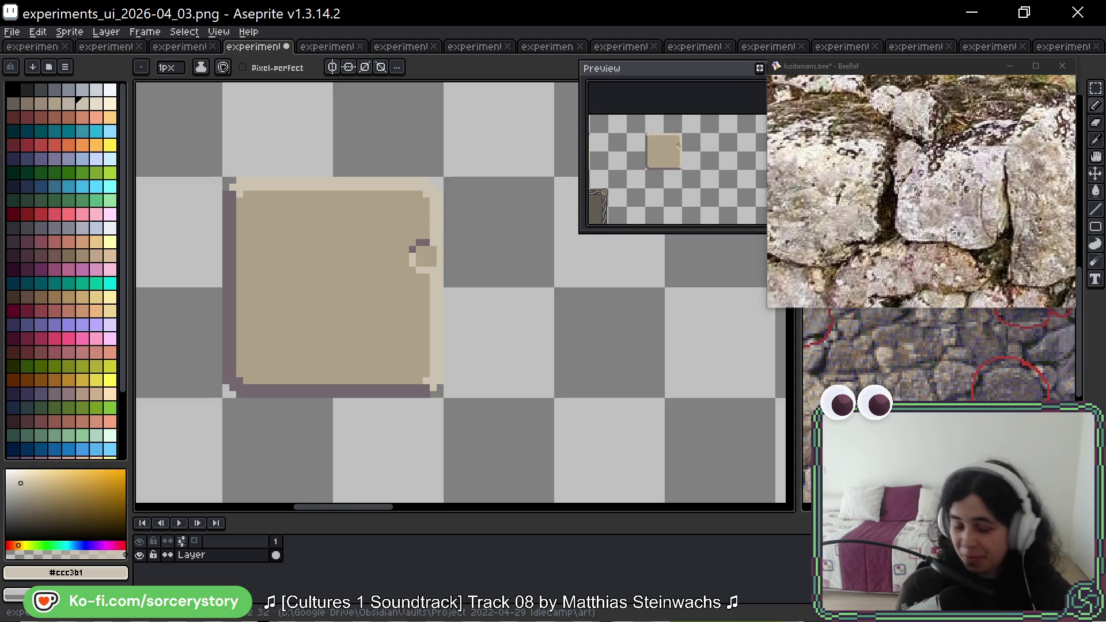
Paint light edge pixels for a small bump near the tile's lower-left edge.
{"action": "left_click_drag", "start_coordinate": [514, 306], "coordinate": [530, 329]}
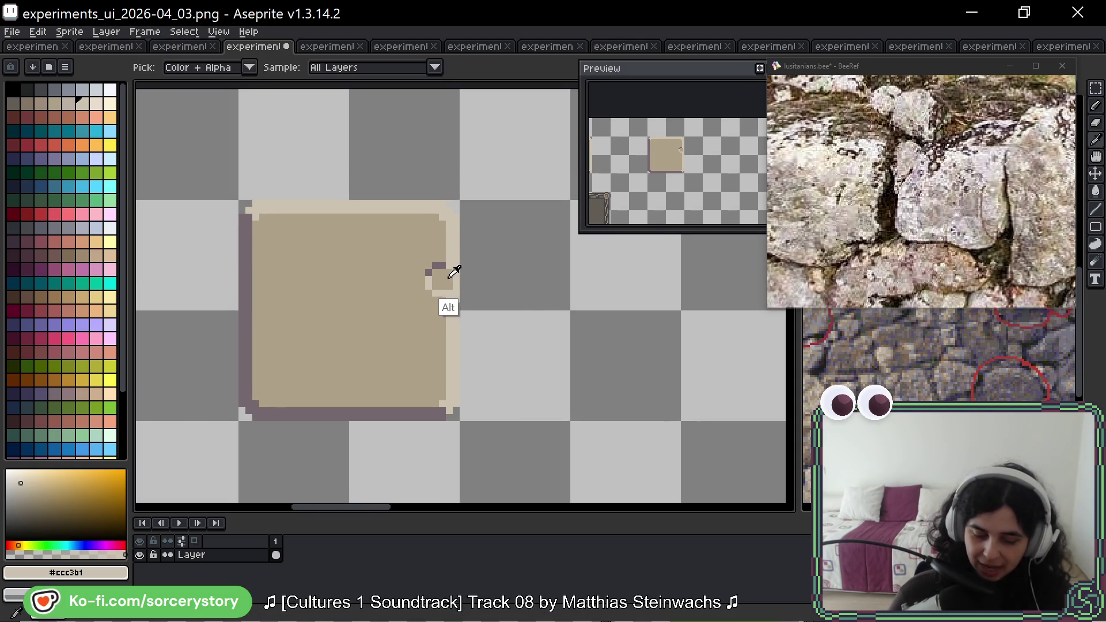
{"action": "left_click", "coordinate": [442, 279], "text": "alt"}
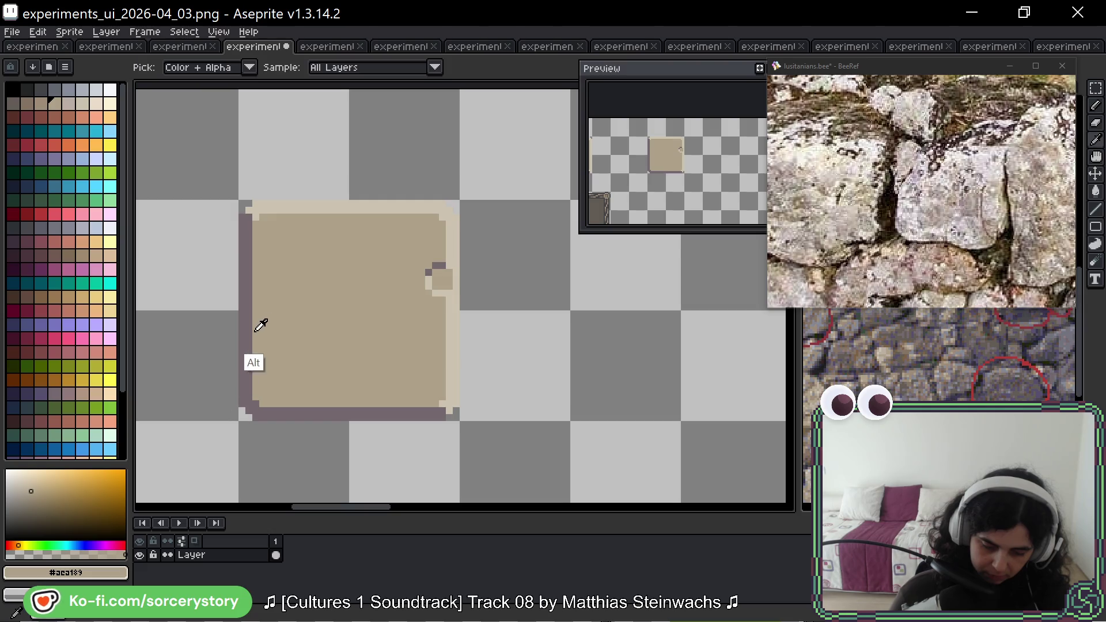
{"action": "left_click", "coordinate": [245, 369], "text": "alt"}
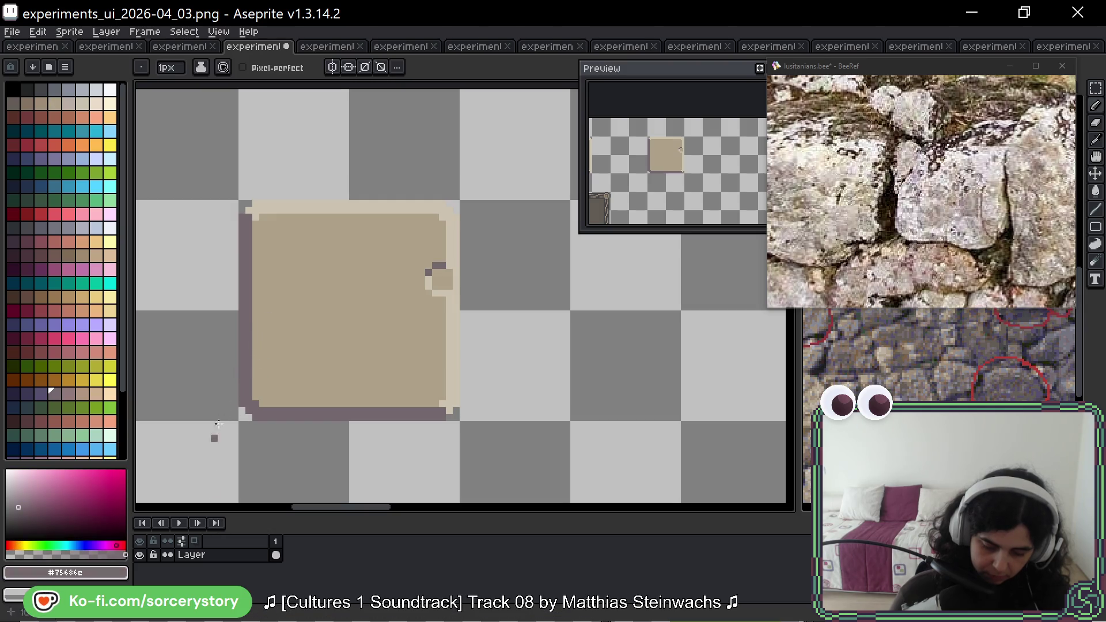
{"action": "left_click", "coordinate": [276, 349], "text": "alt"}
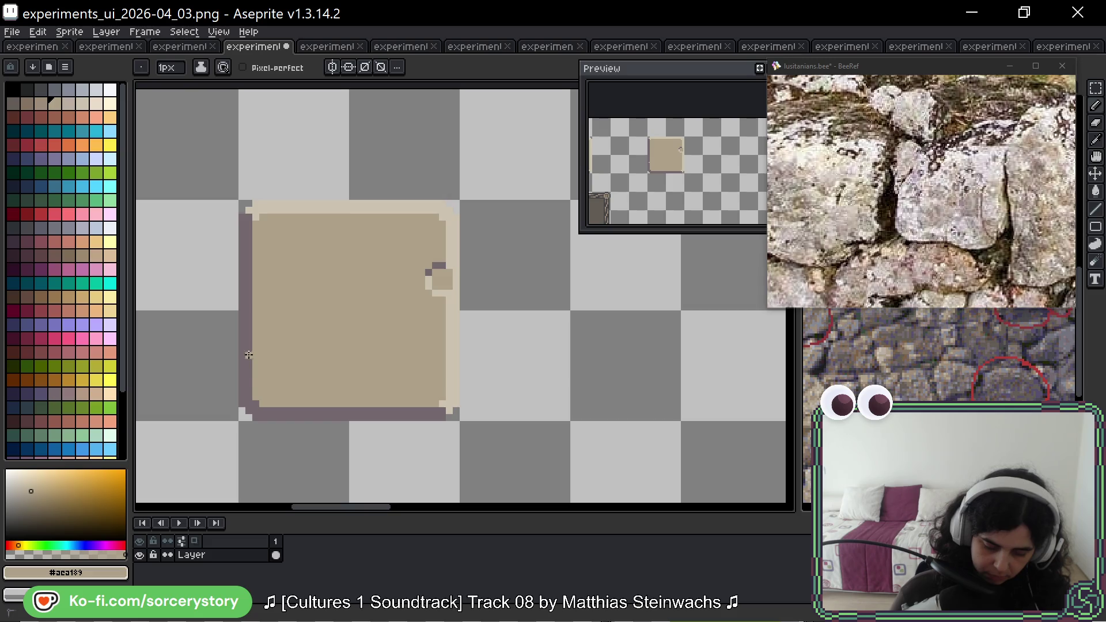
{"action": "left_click", "coordinate": [301, 207], "text": "alt"}
{"action": "left_click_drag", "start_coordinate": [274, 375], "coordinate": [260, 383]}
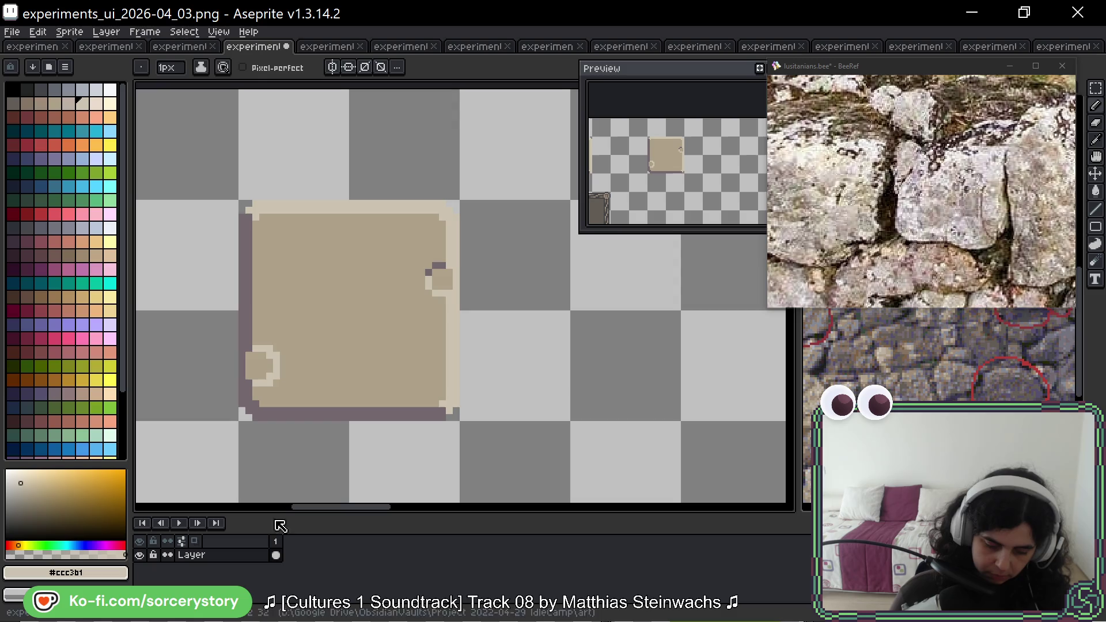
{"action": "left_click", "coordinate": [265, 368], "text": "alt"}
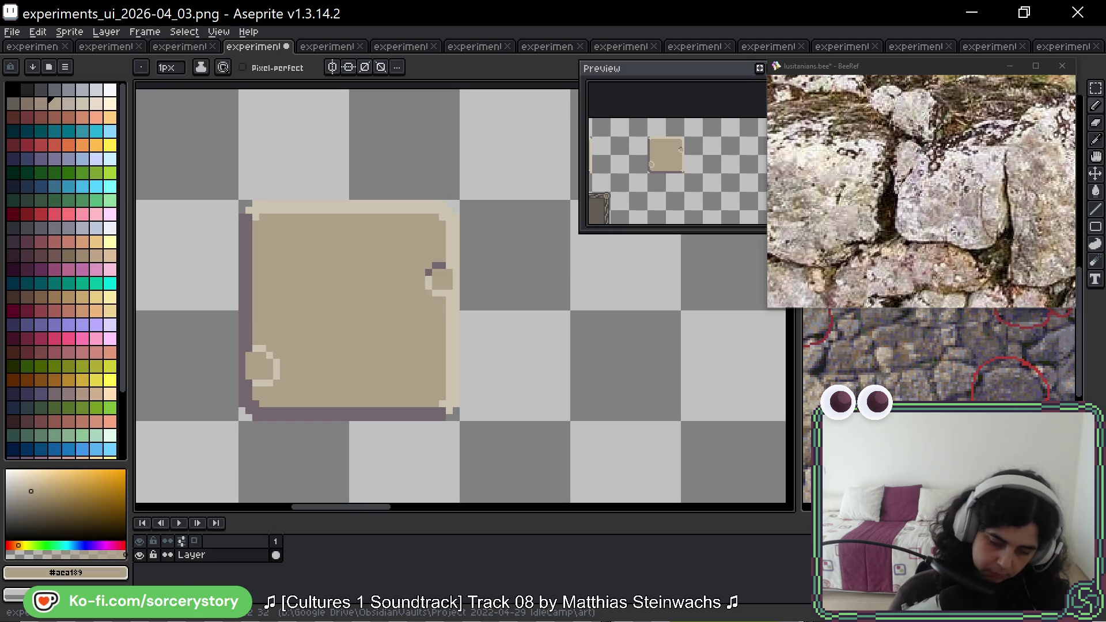
Outline the lower-left bump's bottom edge in purple-grey, undoing the last outline pixel.
{"action": "key", "text": "alt"}
{"action": "left_click", "coordinate": [248, 382], "text": "alt"}
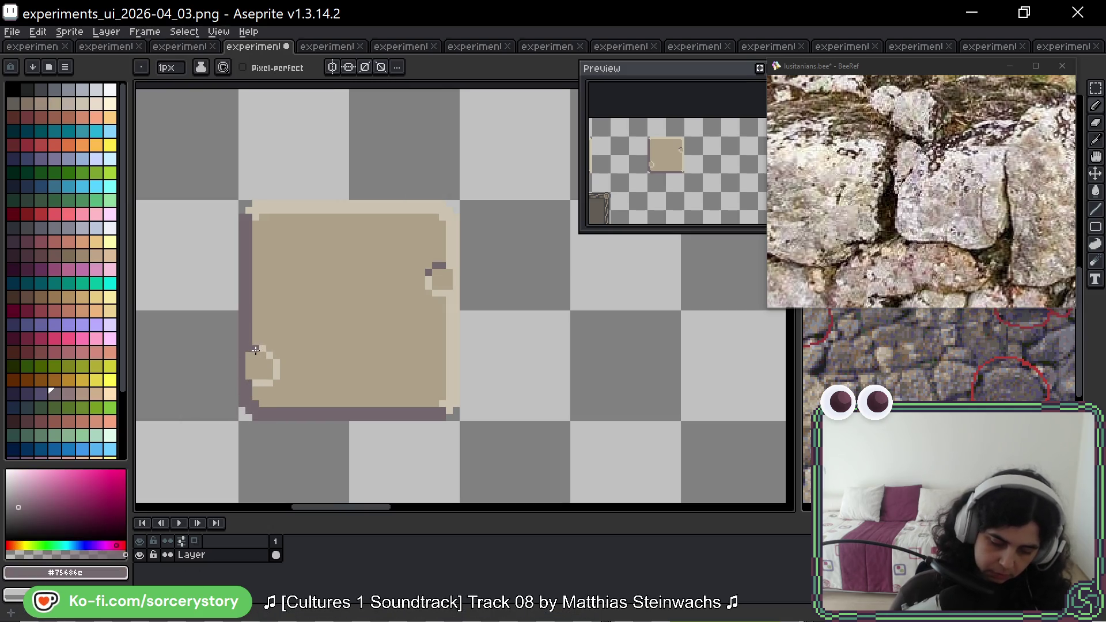
{"action": "left_click", "coordinate": [272, 380]}
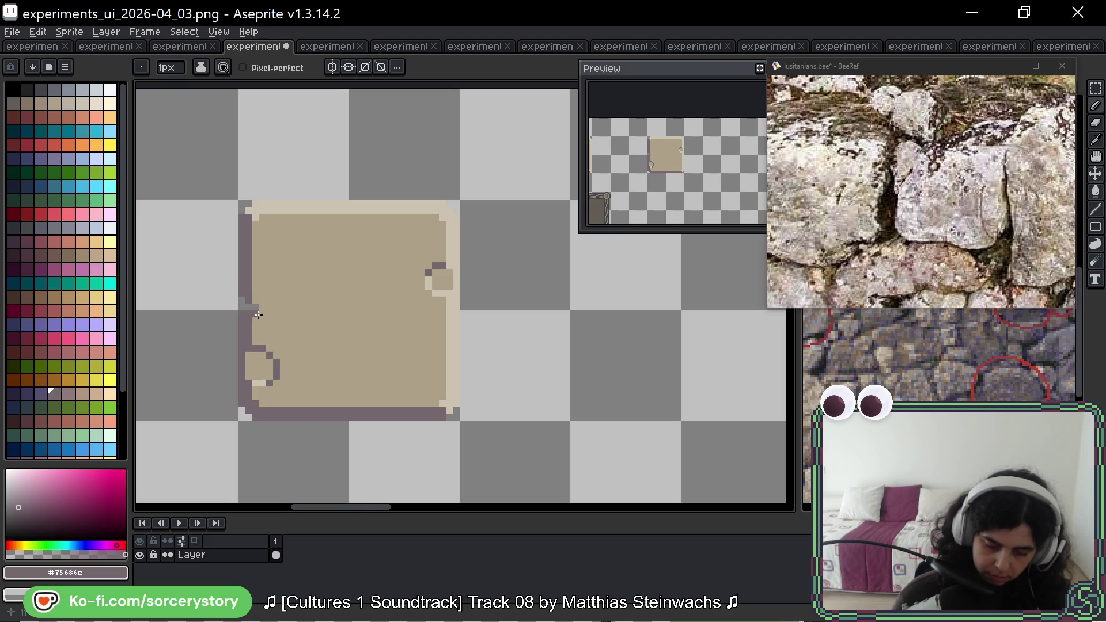
{"action": "key", "text": "alt"}
{"action": "left_click", "coordinate": [251, 295], "text": "alt"}
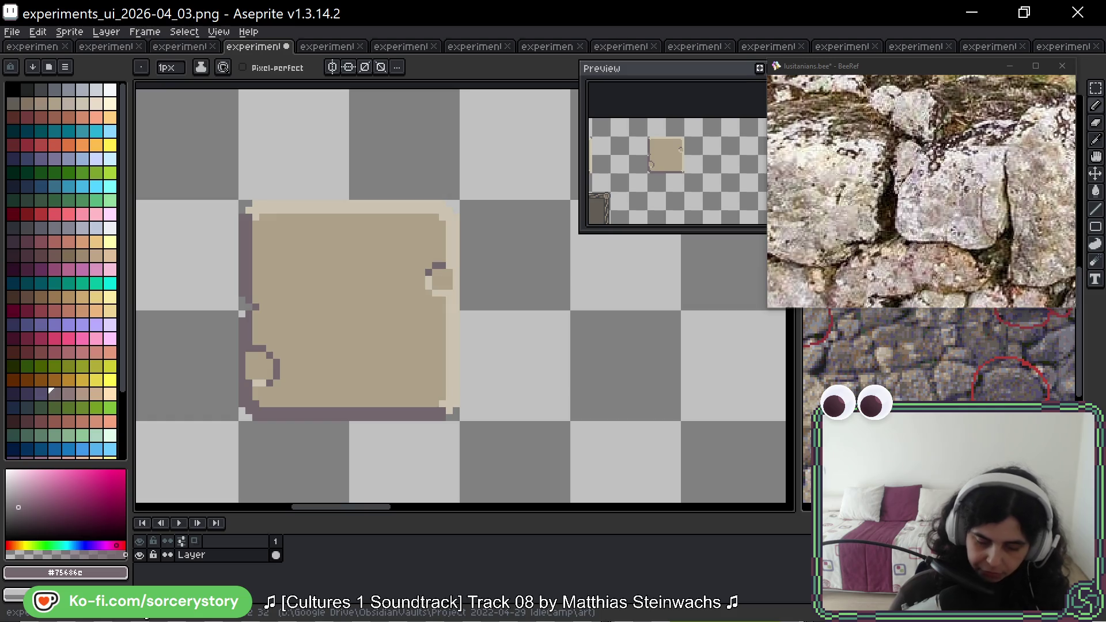
{"action": "key", "text": "ctrl+z"}
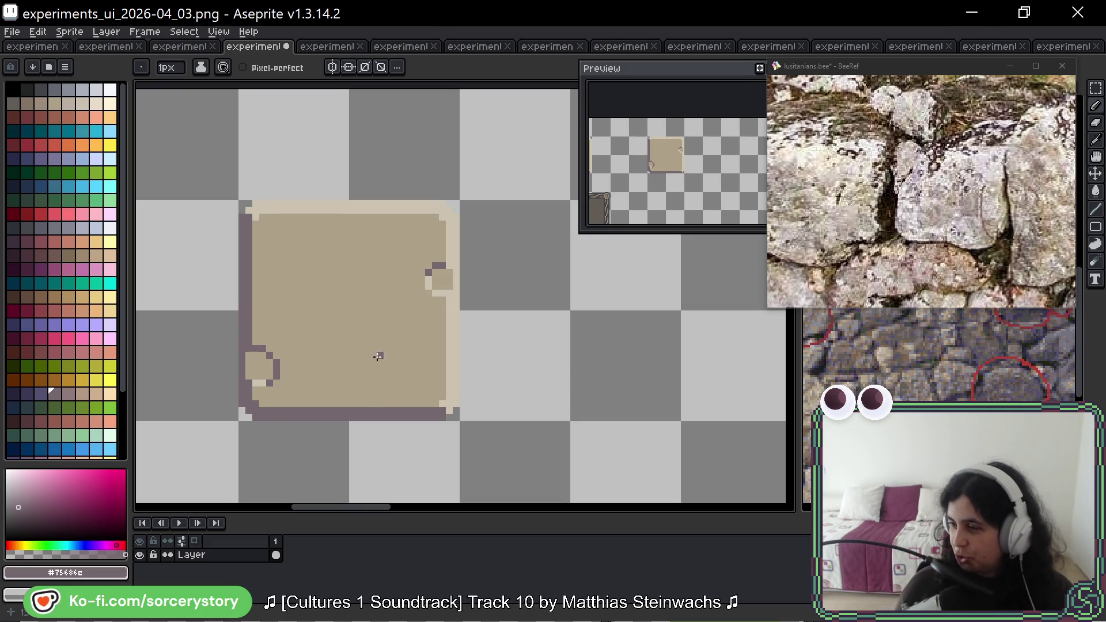
Pan down to the lower-left bump and pick its tan fill and purple-grey outline colours.
{"action": "left_click_drag", "start_coordinate": [453, 314], "coordinate": [455, 349]}
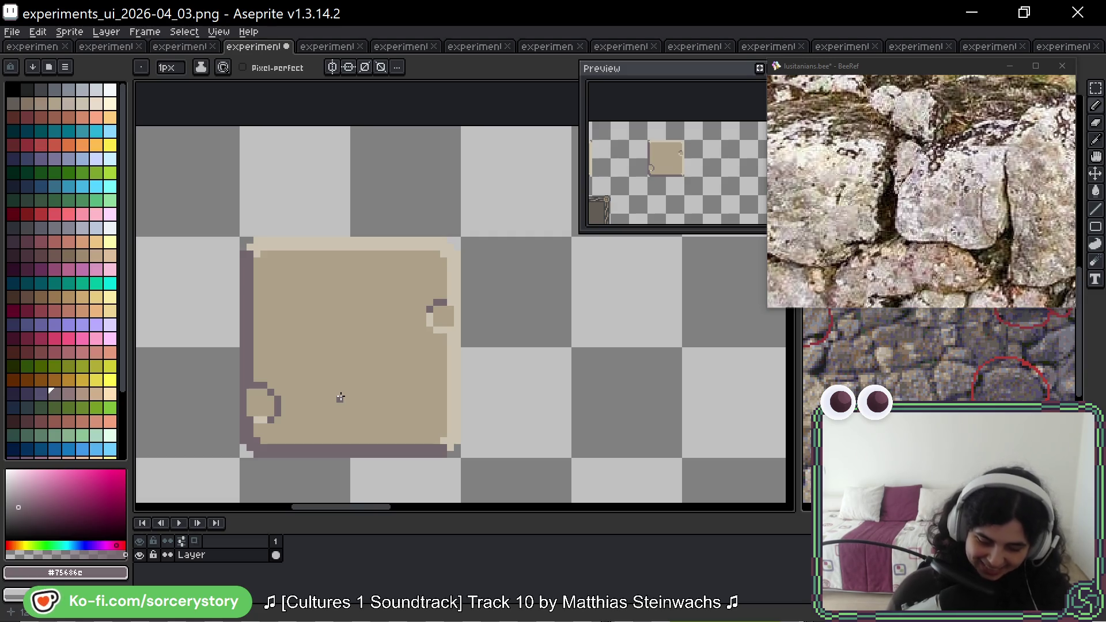
{"action": "left_click", "coordinate": [261, 390], "text": "alt"}
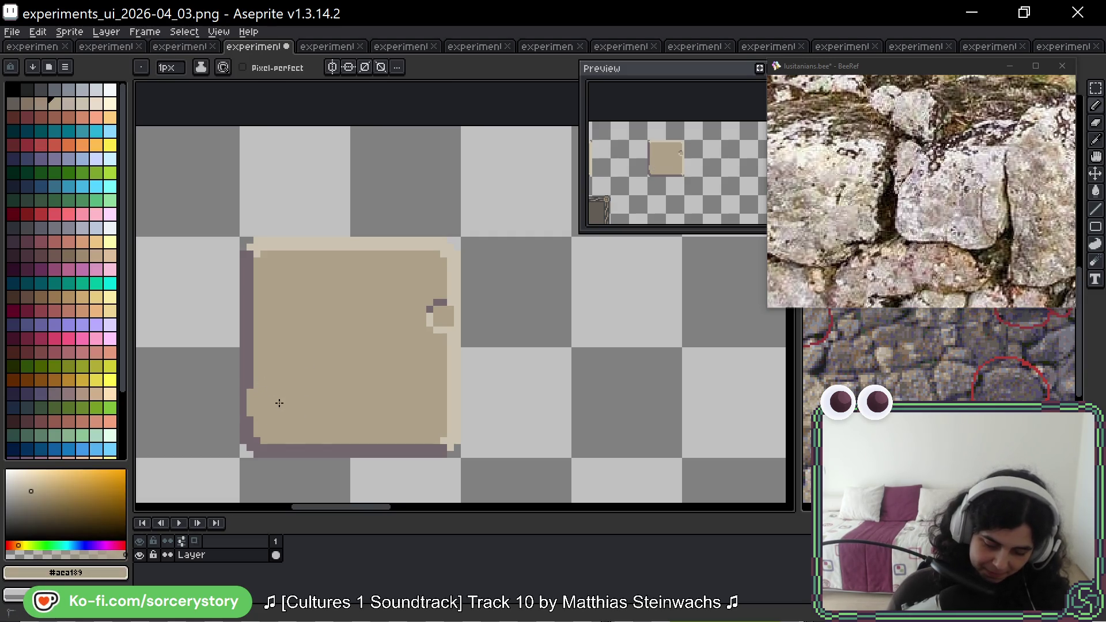
{"action": "left_click", "coordinate": [244, 412], "text": "alt"}
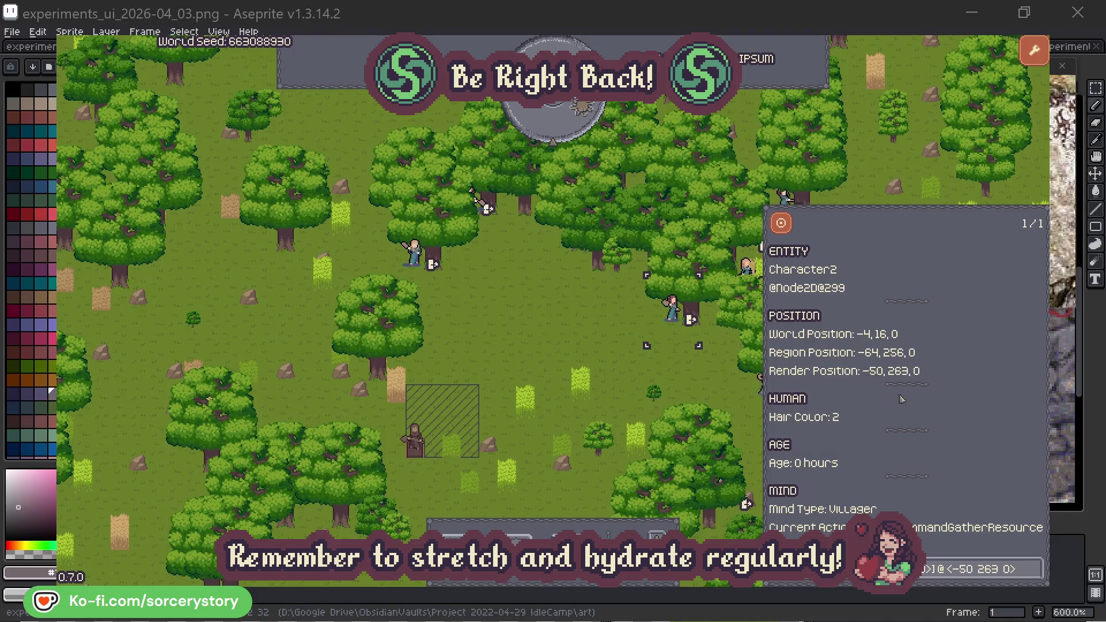
Check the oak trees Character2 and Character0 are targeting, then close their details.
{"action": "left_click", "coordinate": [1035, 573]}
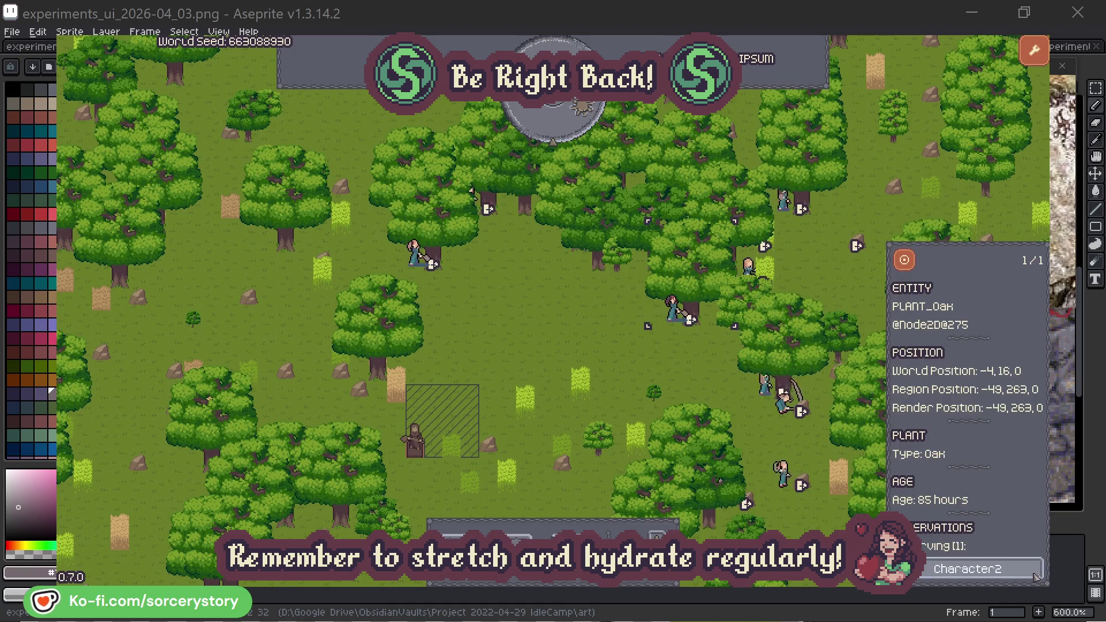
{"action": "left_click", "coordinate": [1034, 574]}
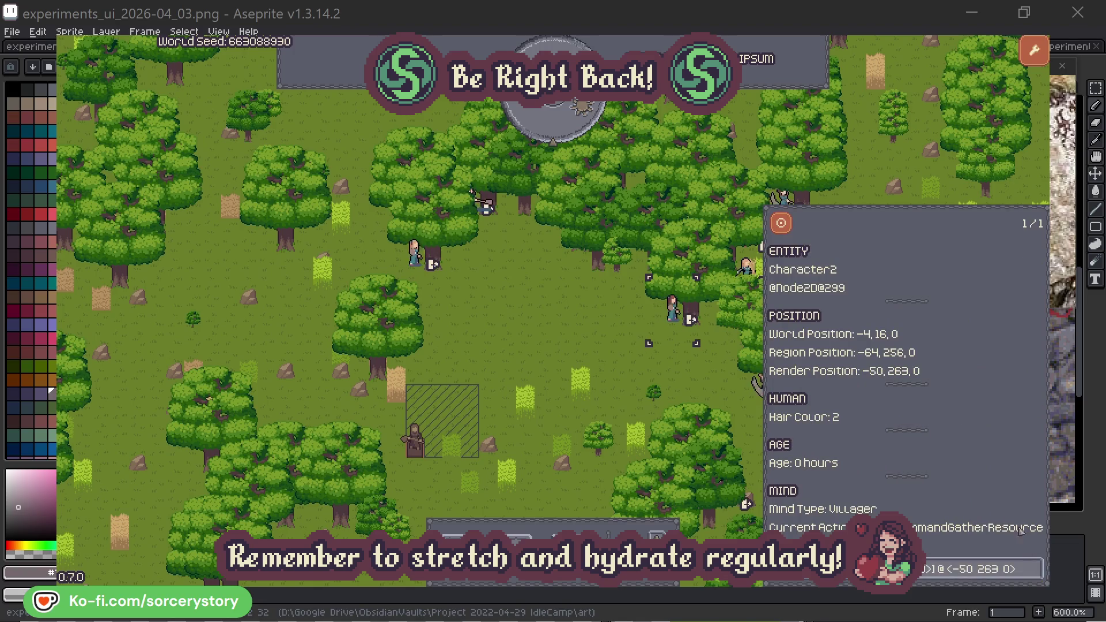
{"action": "left_click", "coordinate": [693, 384]}
{"action": "left_click", "coordinate": [437, 284]}
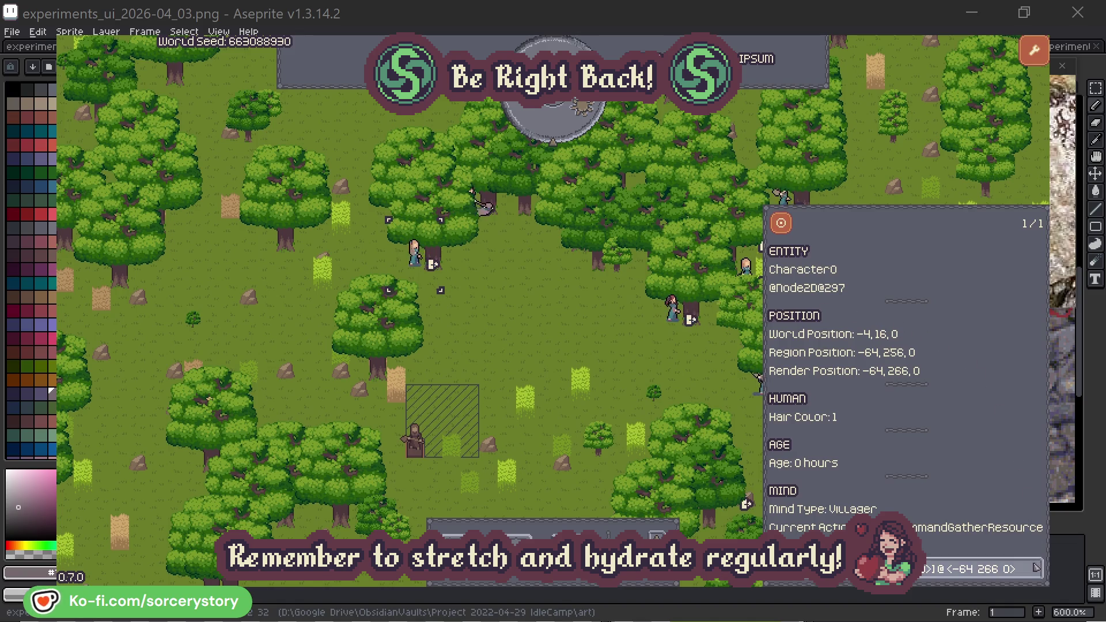
{"action": "left_click", "coordinate": [1036, 568]}
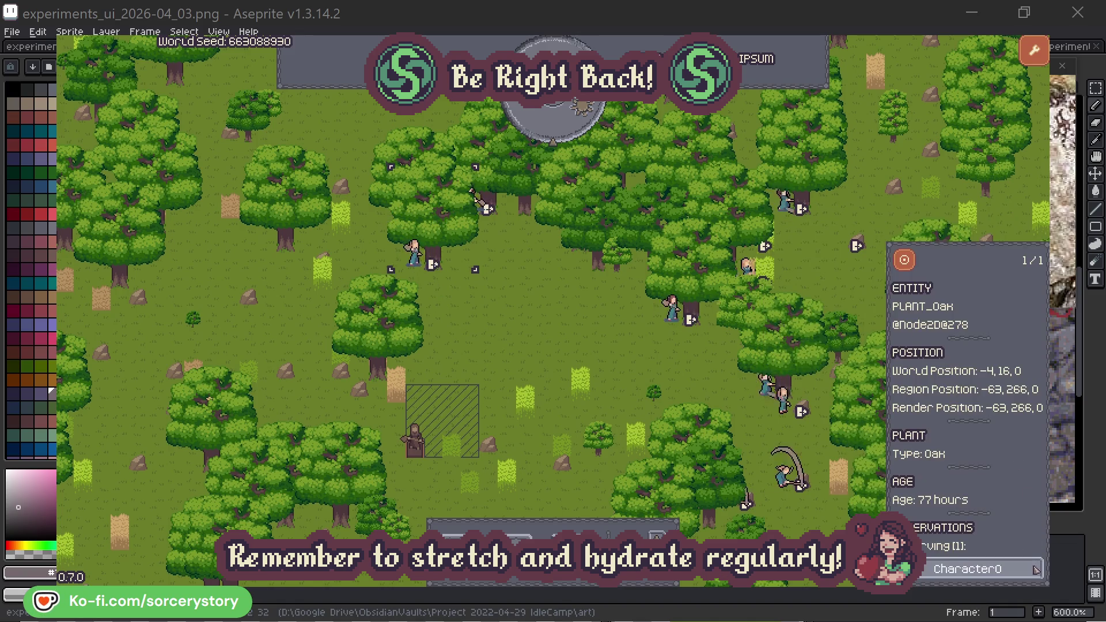
{"action": "left_click", "coordinate": [1036, 569]}
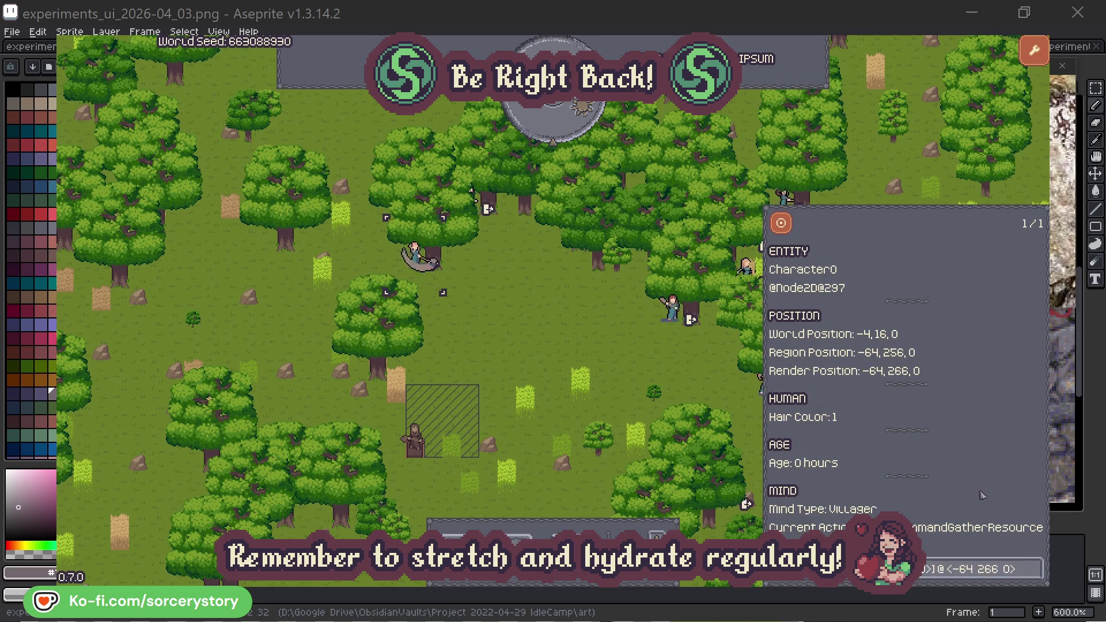
{"action": "left_click", "coordinate": [579, 347]}
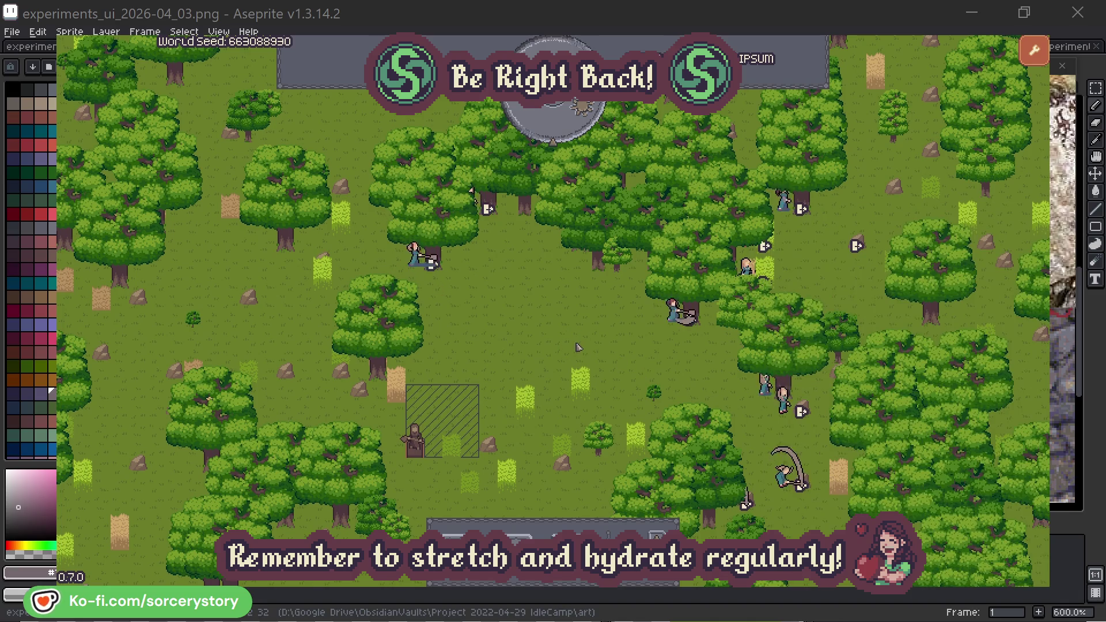
Pass one hour, then follow the wood stockpile's reserving villager to the centred 2 Herb pile.
{"action": "left_click", "coordinate": [574, 239]}
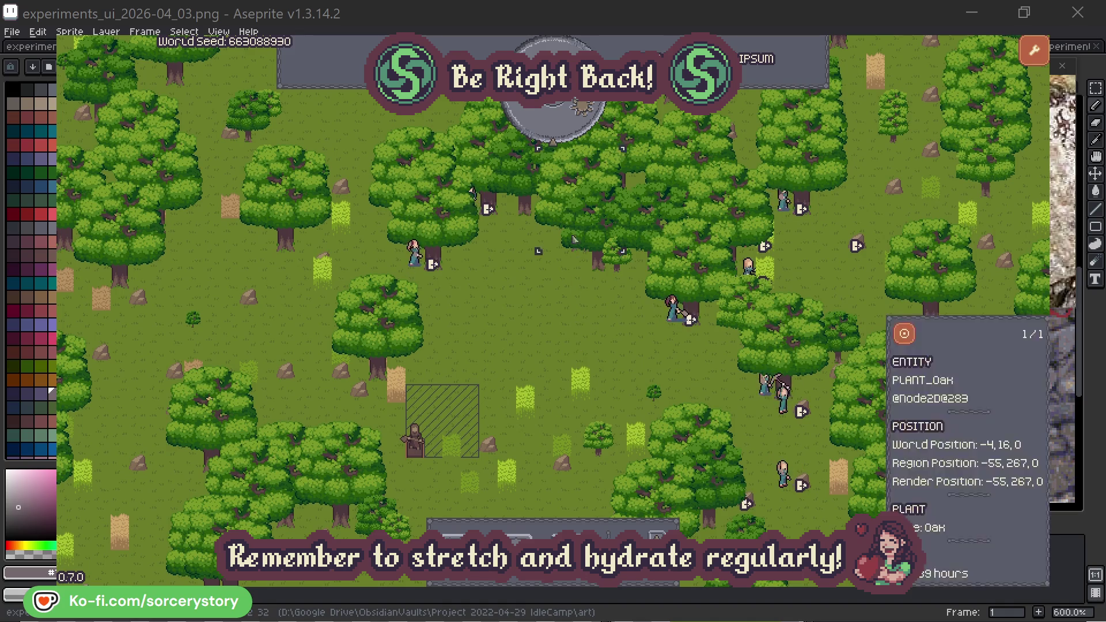
{"action": "left_click", "coordinate": [563, 131]}
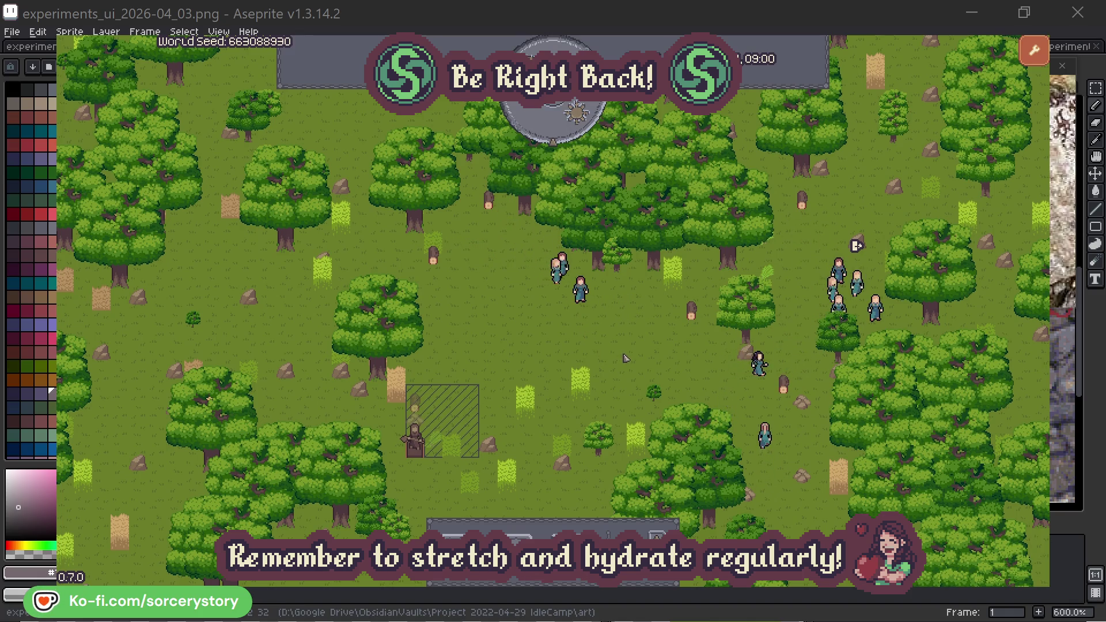
{"action": "left_click", "coordinate": [414, 404]}
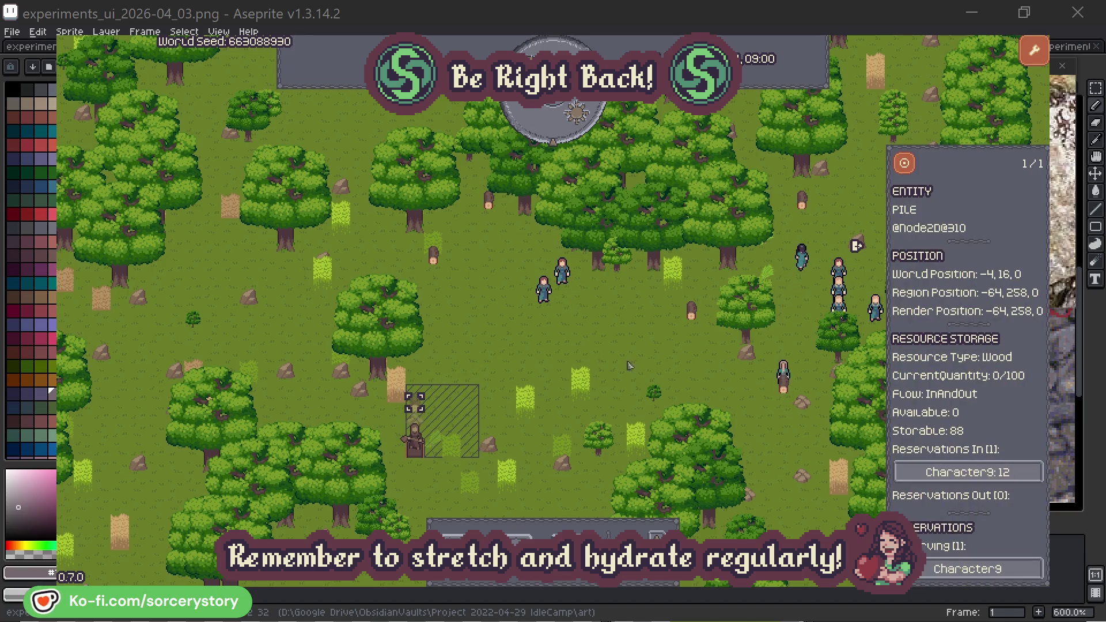
{"action": "left_click", "coordinate": [1018, 474]}
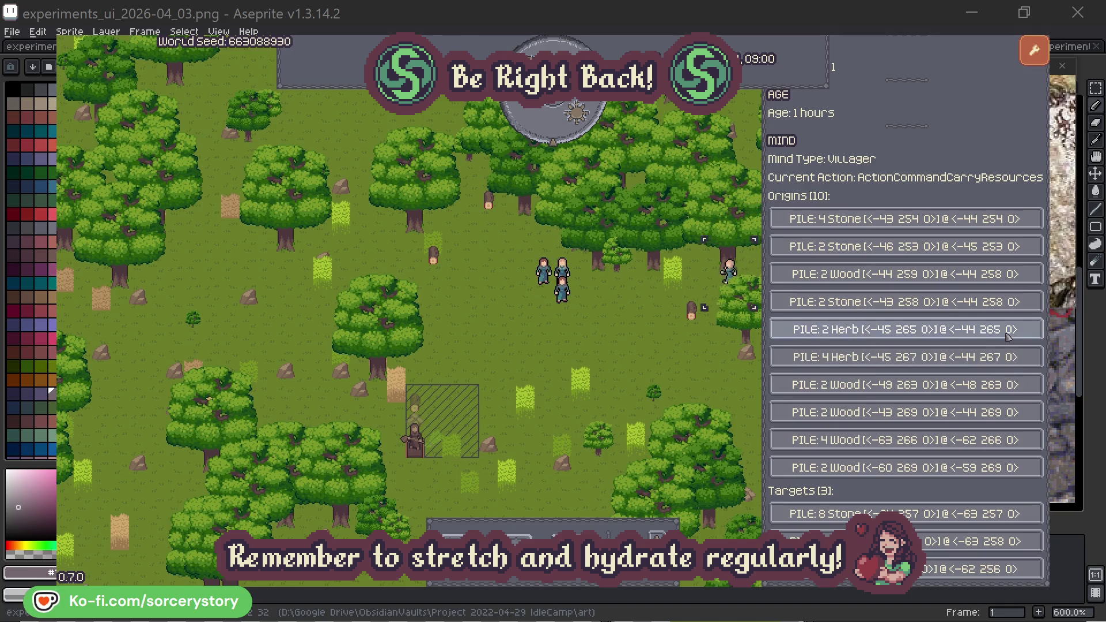
{"action": "left_click", "coordinate": [1009, 337]}
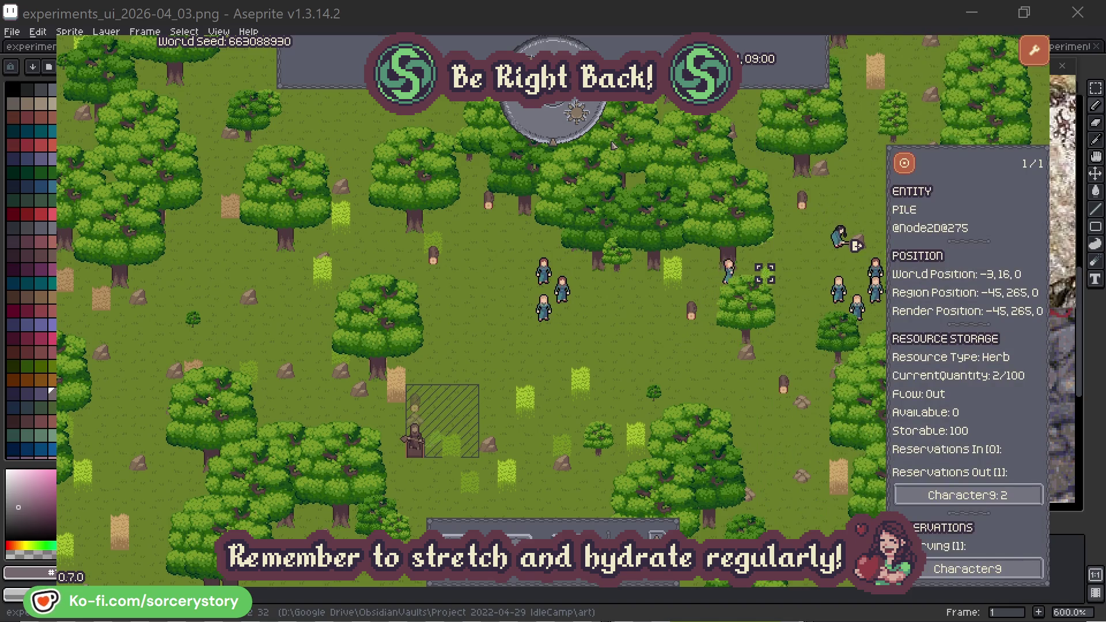
{"action": "left_click", "coordinate": [909, 166]}
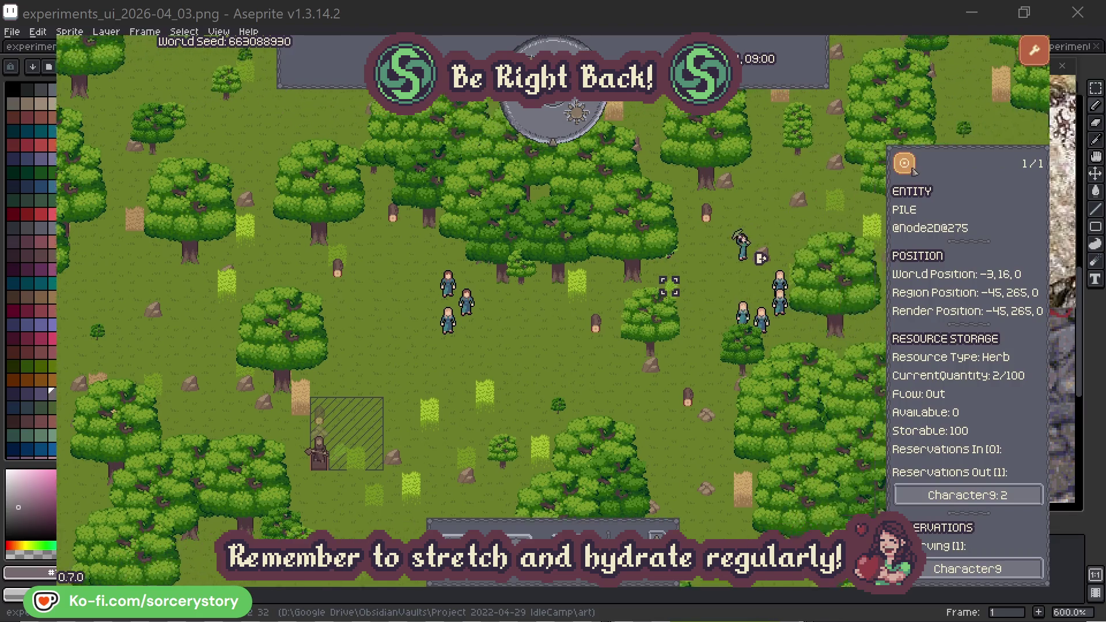
Open Character9 and centre the map on the Wood pile it uses, then close it.
{"action": "left_click", "coordinate": [1005, 497]}
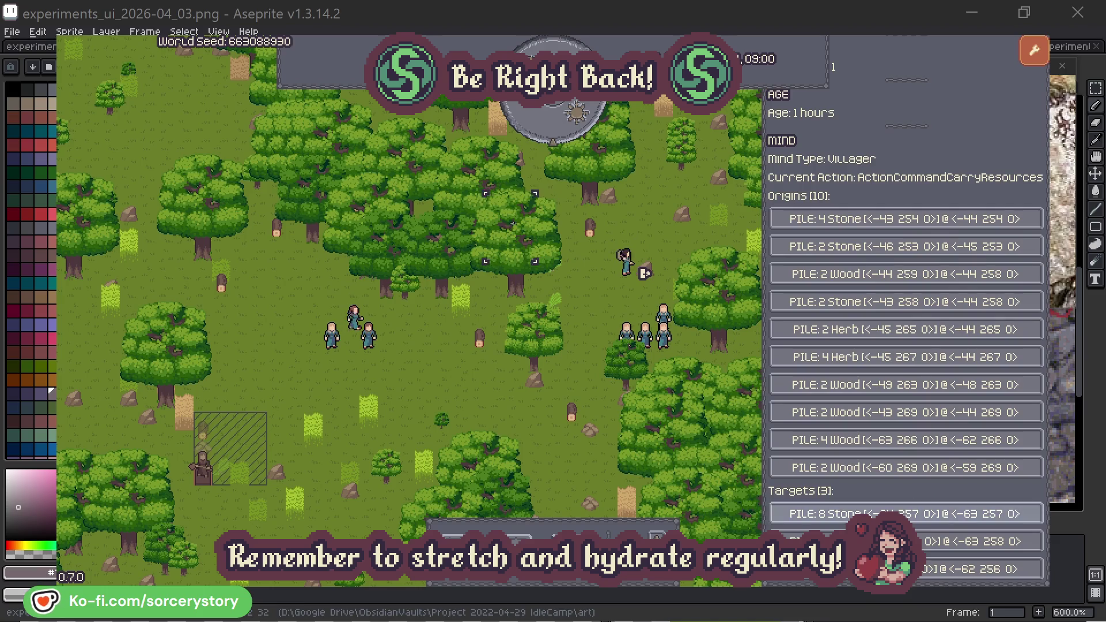
{"action": "left_click", "coordinate": [922, 541]}
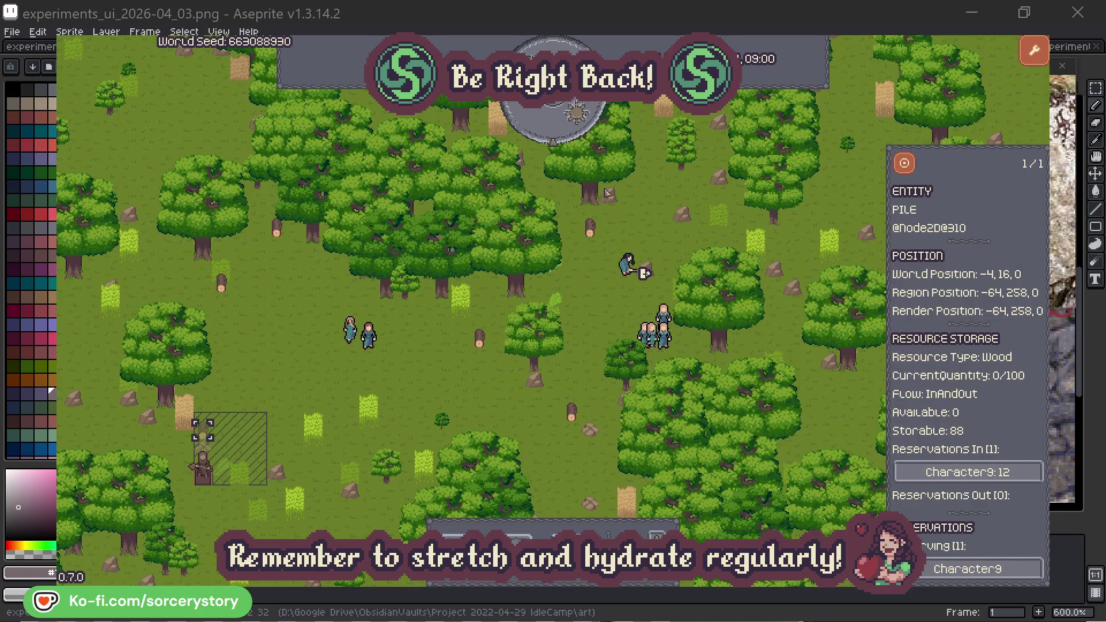
{"action": "left_click", "coordinate": [904, 165]}
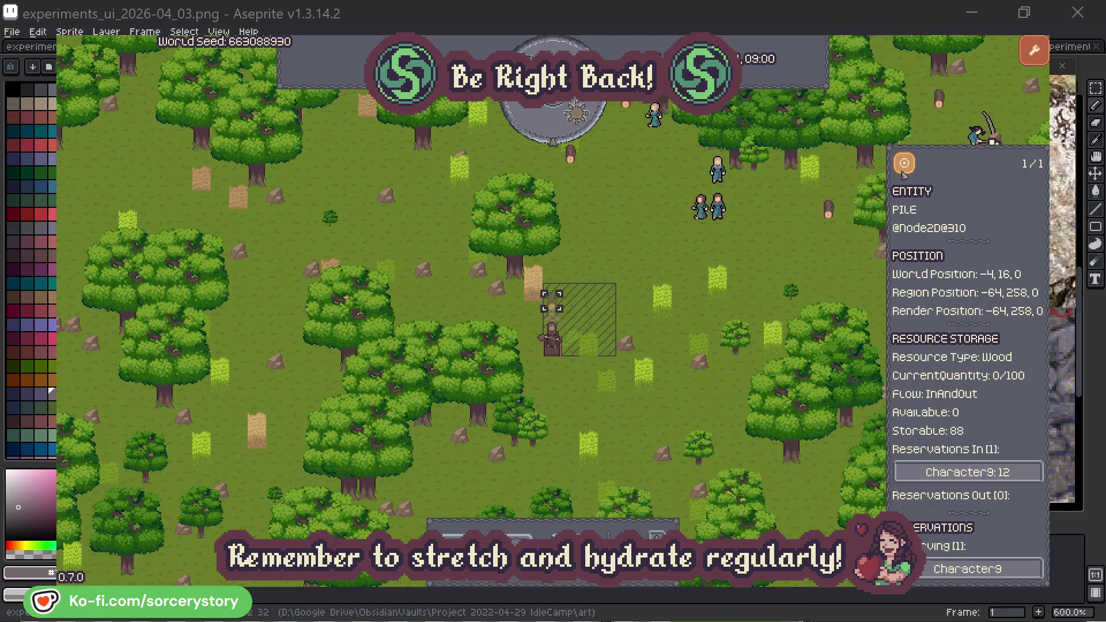
{"action": "left_click", "coordinate": [801, 257]}
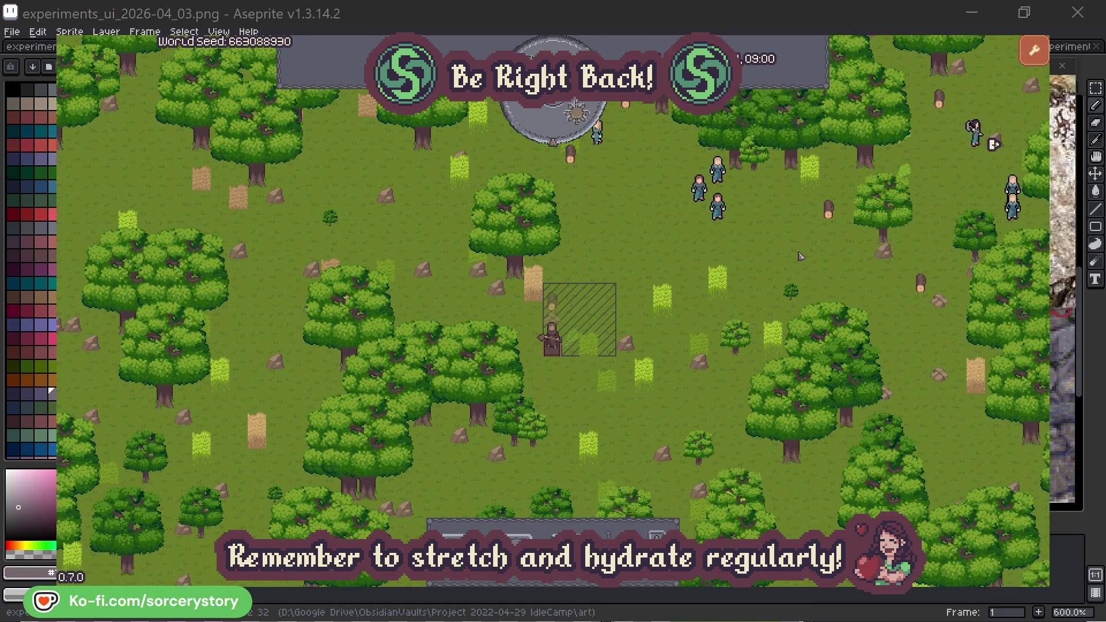
Centre the map on Character2, close its details, then inspect it again.
{"action": "left_click", "coordinate": [717, 205]}
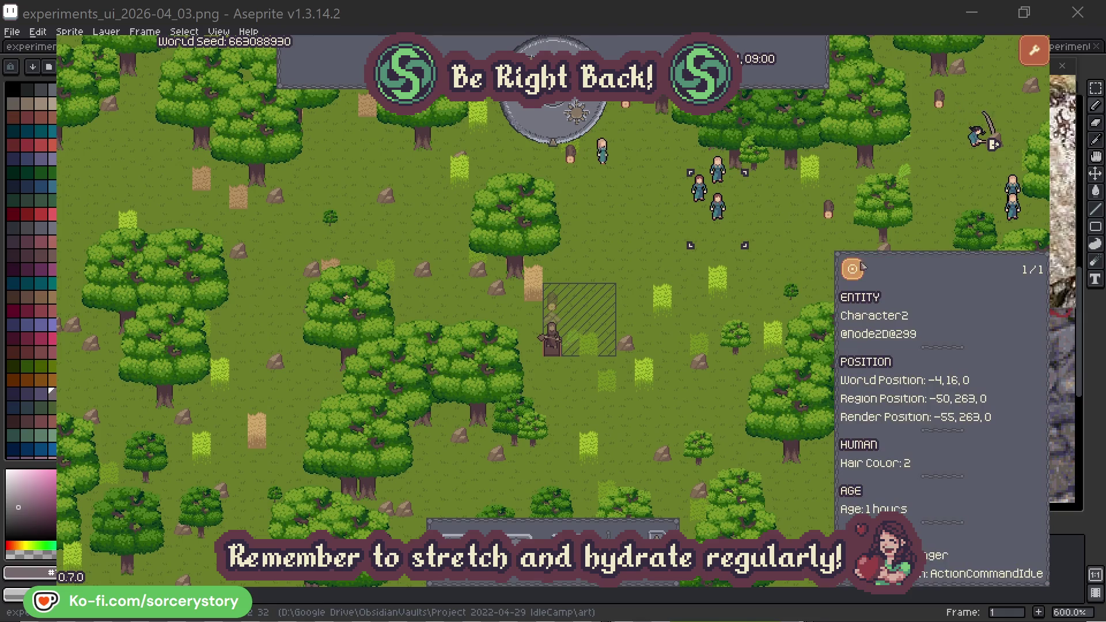
{"action": "left_click", "coordinate": [853, 268]}
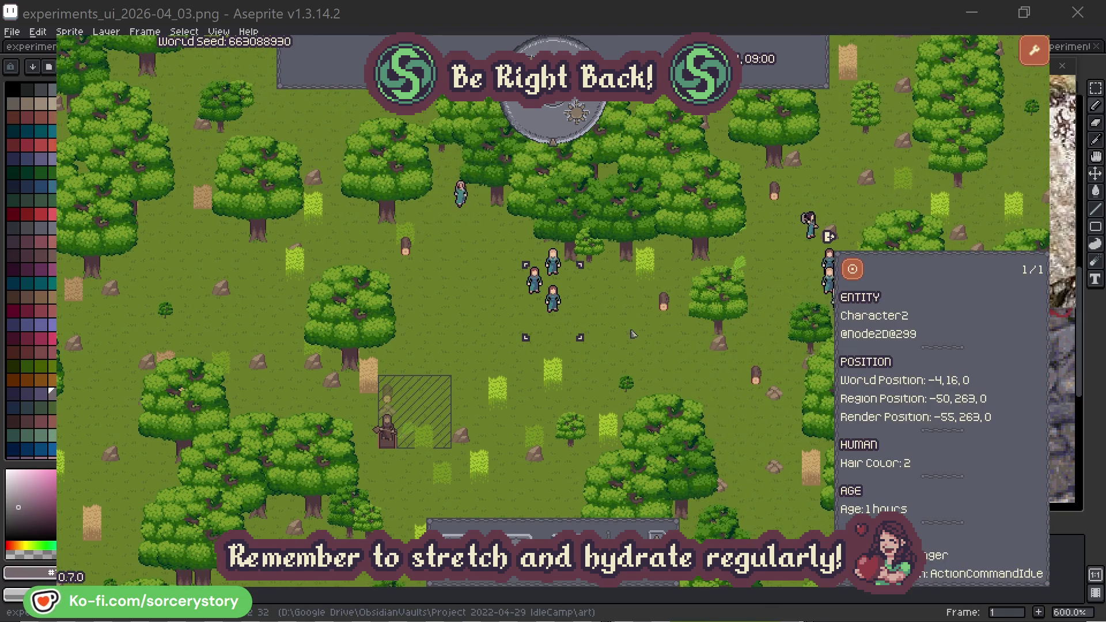
{"action": "left_click", "coordinate": [633, 334]}
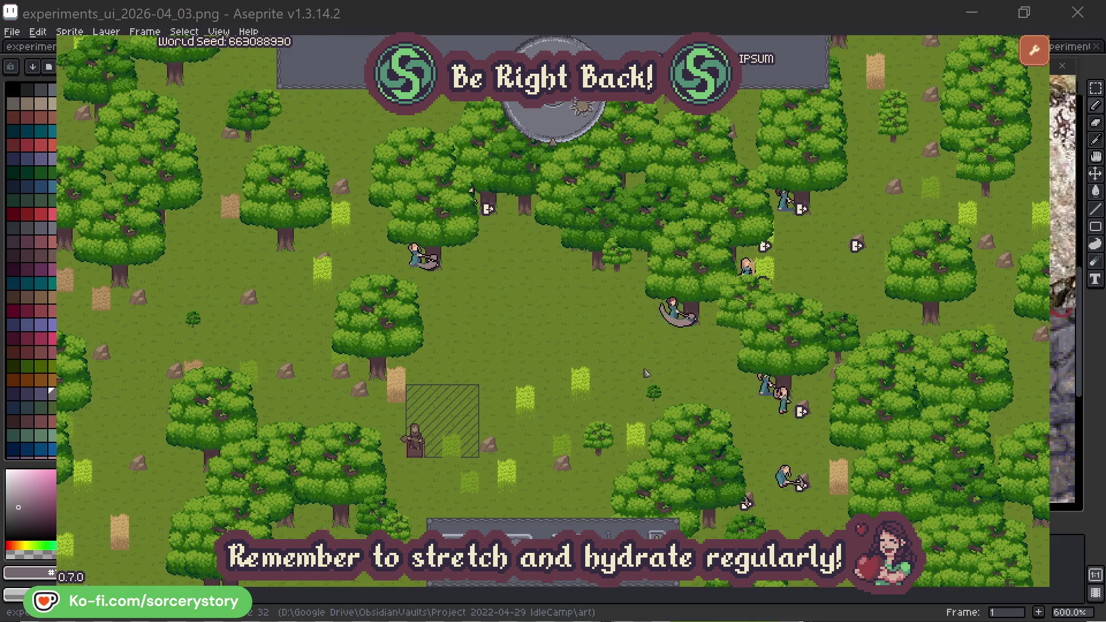
{"action": "left_click", "coordinate": [671, 314]}
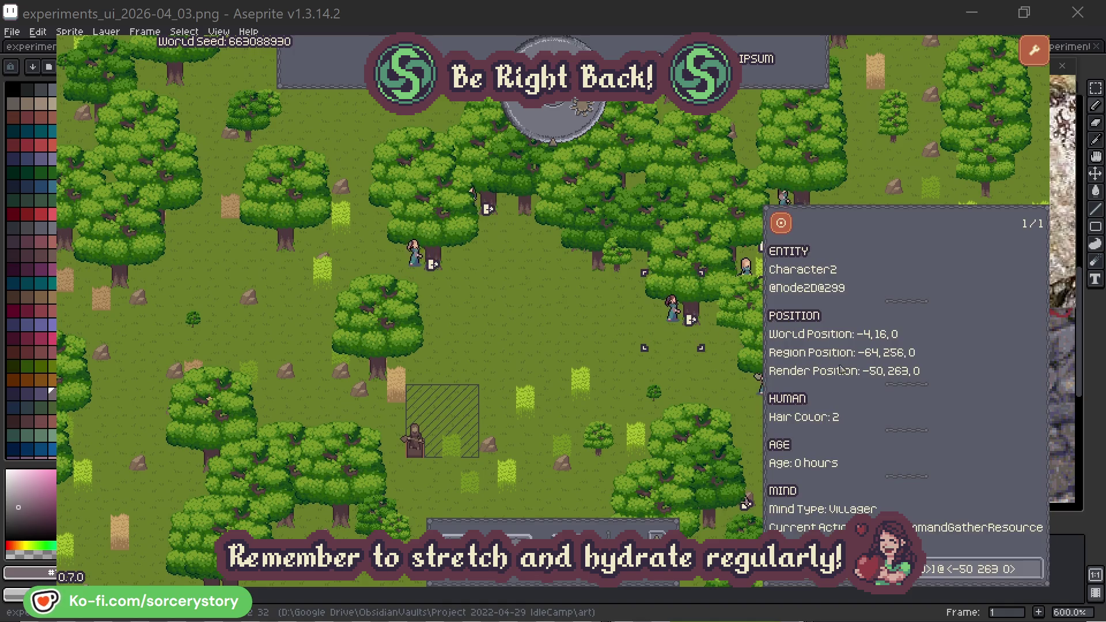
Review the oak trees Character2 and Character0 are gathering from, then close their details.
{"action": "left_click", "coordinate": [1035, 576]}
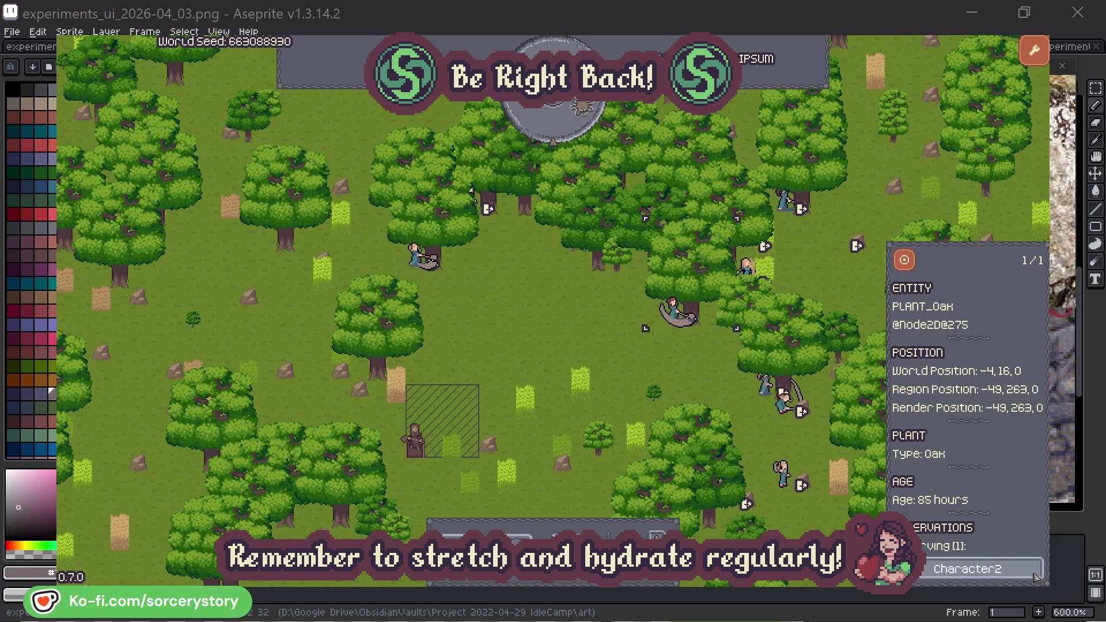
{"action": "left_click", "coordinate": [1036, 576]}
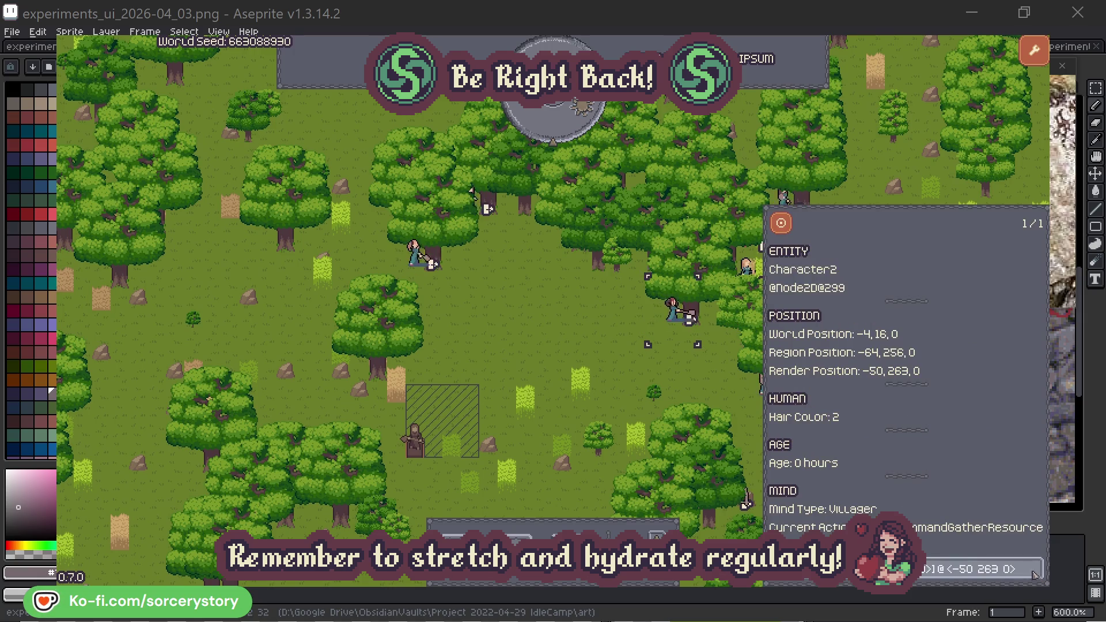
{"action": "left_click", "coordinate": [689, 379]}
{"action": "left_click", "coordinate": [422, 271]}
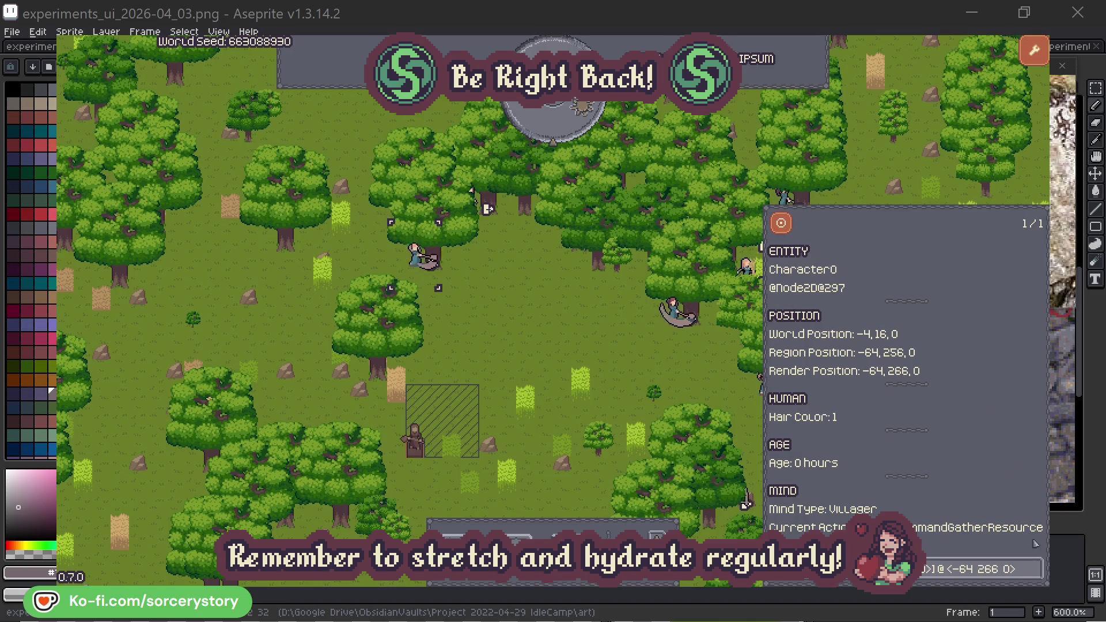
{"action": "left_click", "coordinate": [1035, 569]}
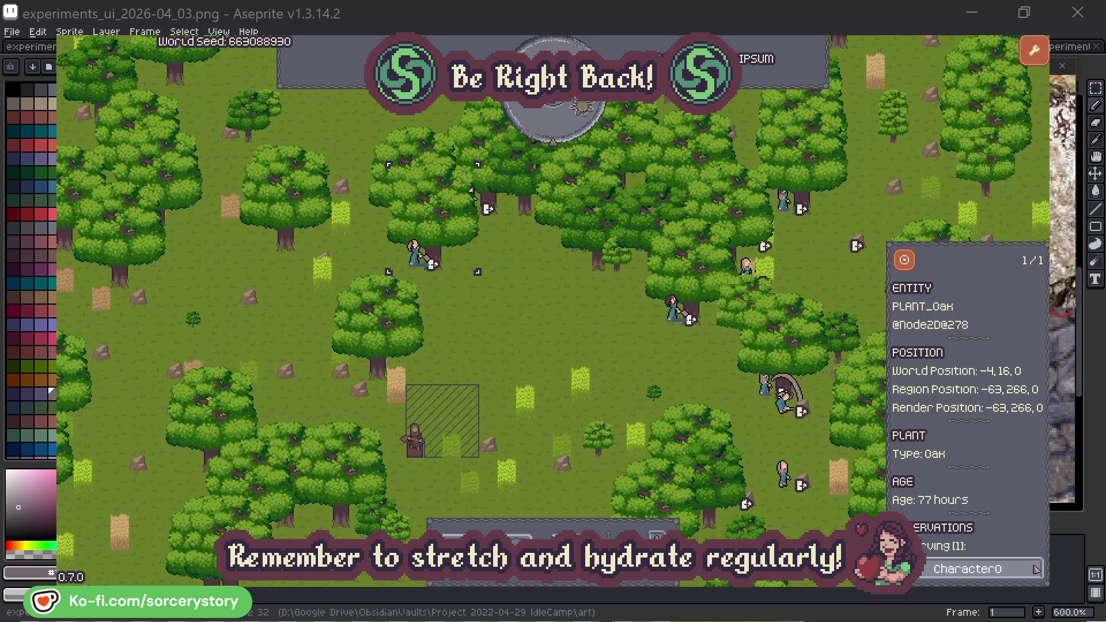
{"action": "left_click", "coordinate": [1036, 569]}
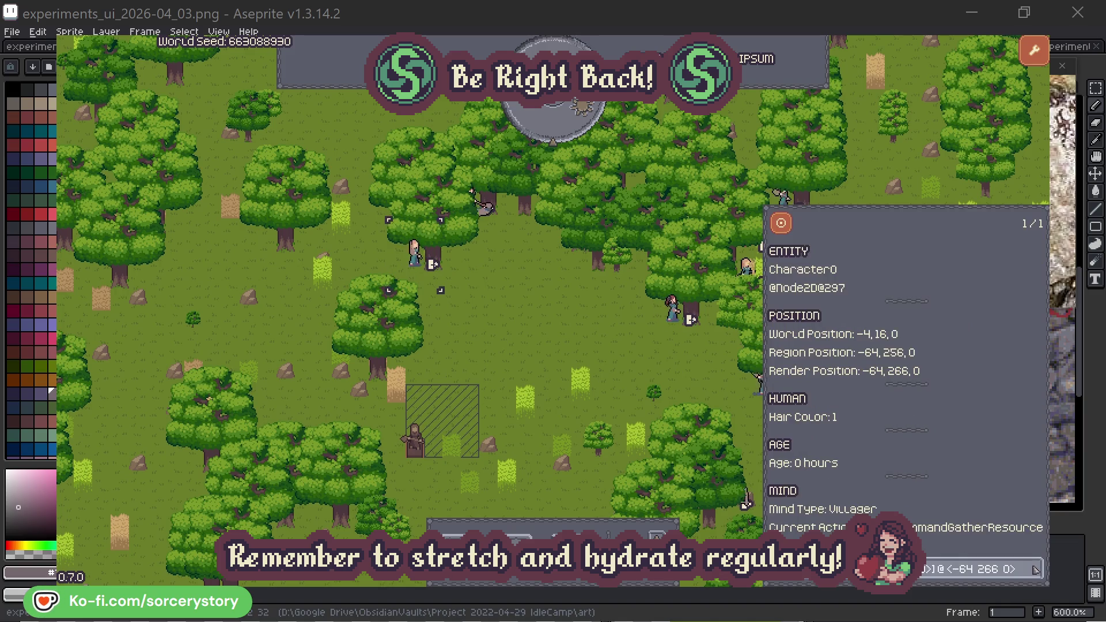
{"action": "left_click", "coordinate": [577, 344]}
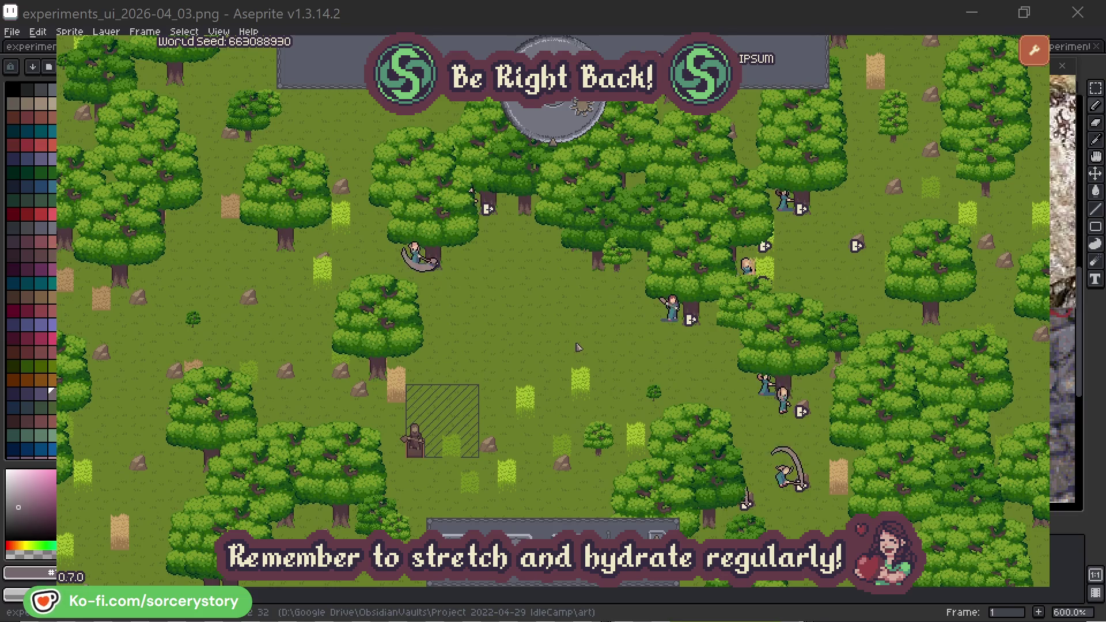
Advance the clock to 09:00 and trace the wood pile's reserver Character9 to the centred 2 Herb pile.
{"action": "left_click", "coordinate": [562, 133]}
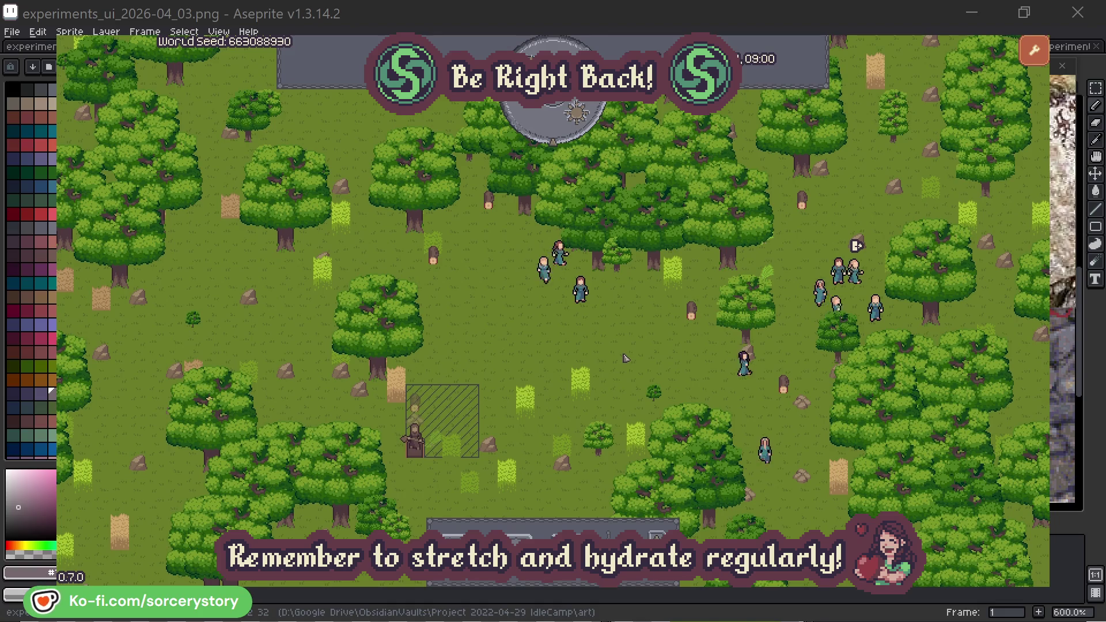
{"action": "left_click", "coordinate": [419, 408]}
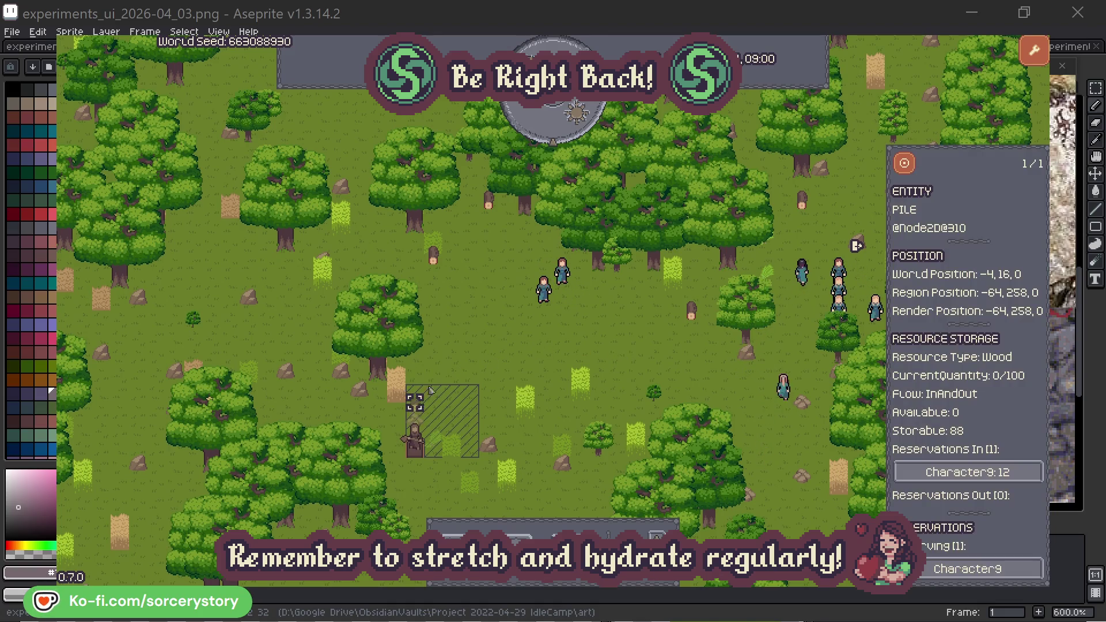
{"action": "left_click", "coordinate": [1018, 475]}
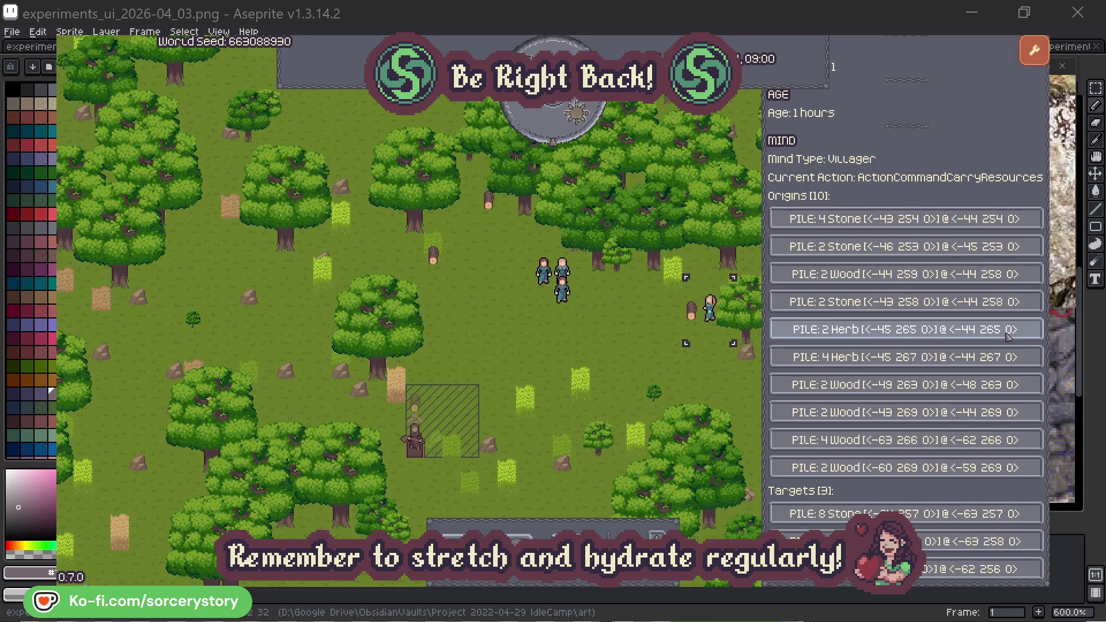
{"action": "left_click", "coordinate": [1008, 334]}
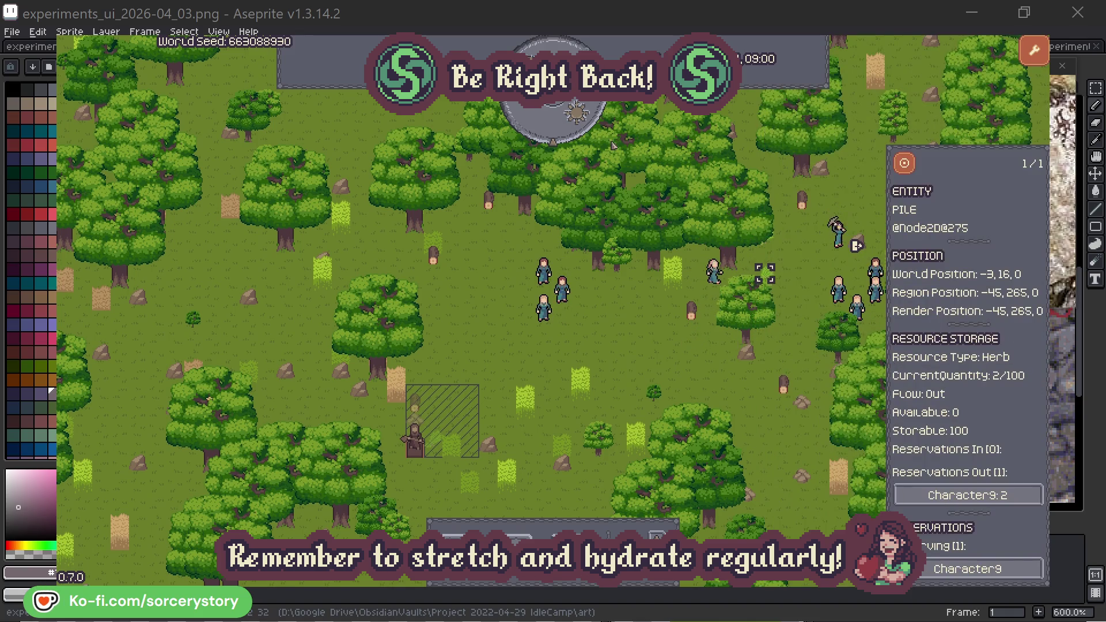
{"action": "left_click", "coordinate": [912, 168]}
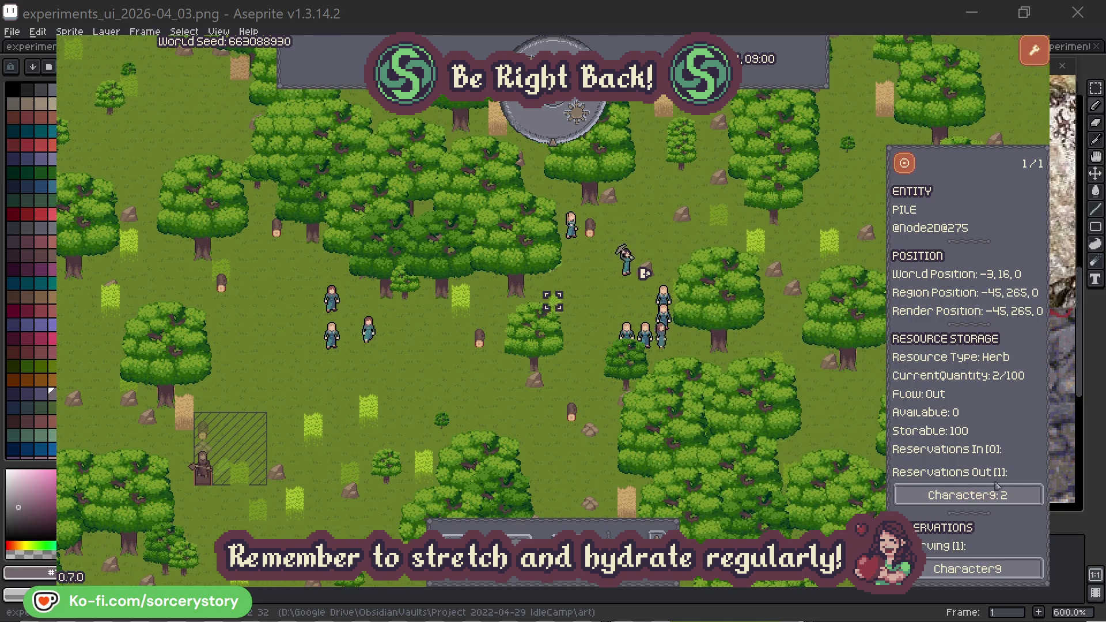
Open Character9 from the herb pile and centre the map on its Wood pile.
{"action": "left_click", "coordinate": [979, 494]}
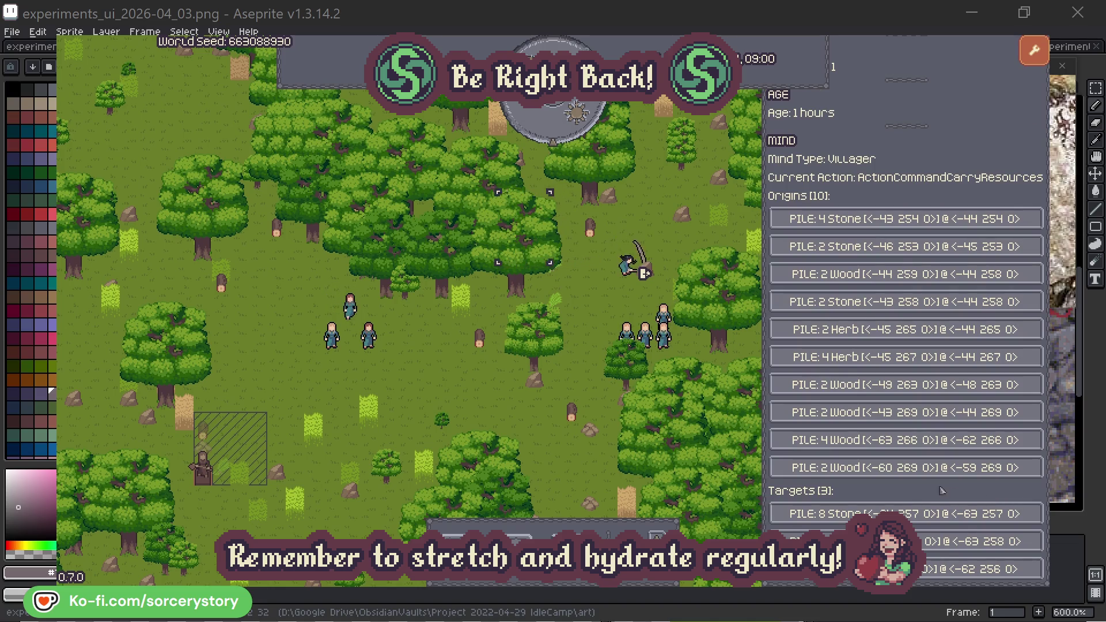
{"action": "left_click", "coordinate": [948, 542]}
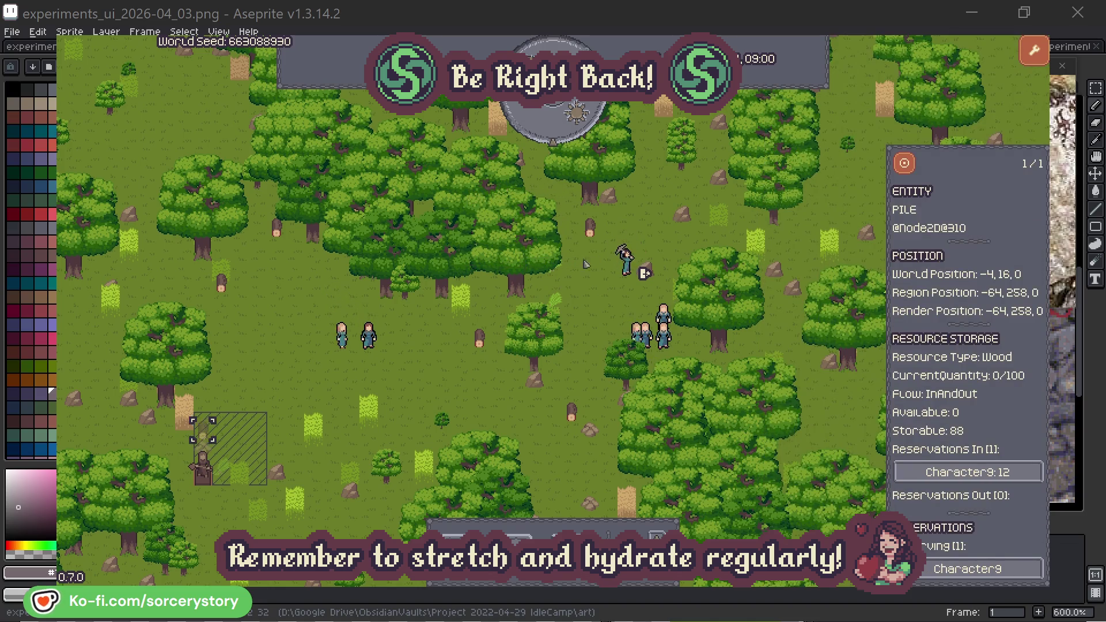
{"action": "left_click", "coordinate": [904, 164]}
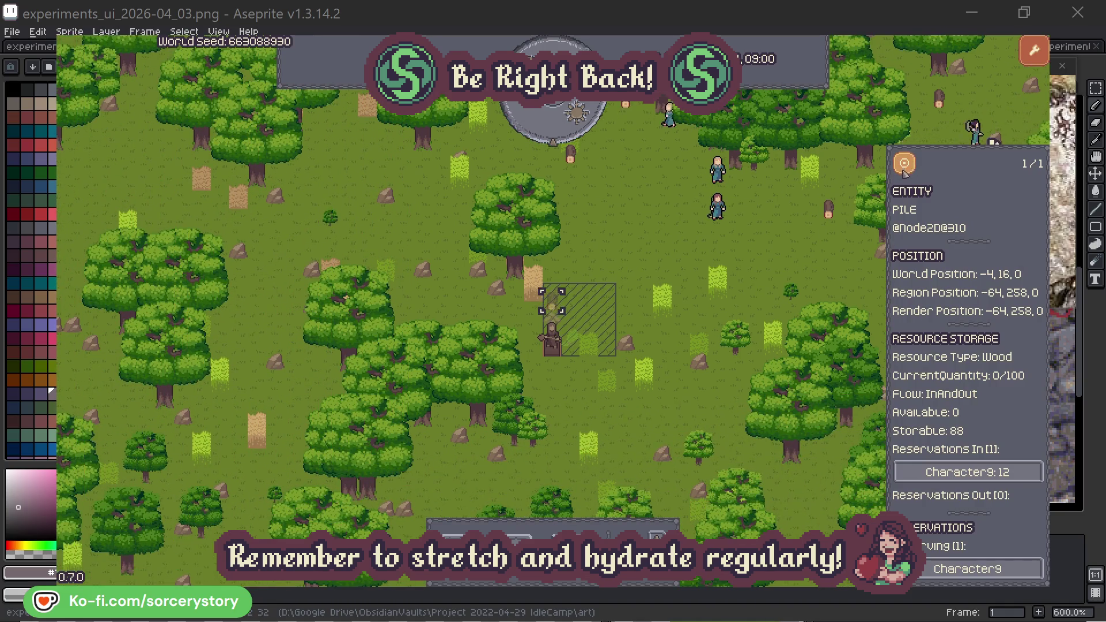
{"action": "left_click", "coordinate": [801, 256]}
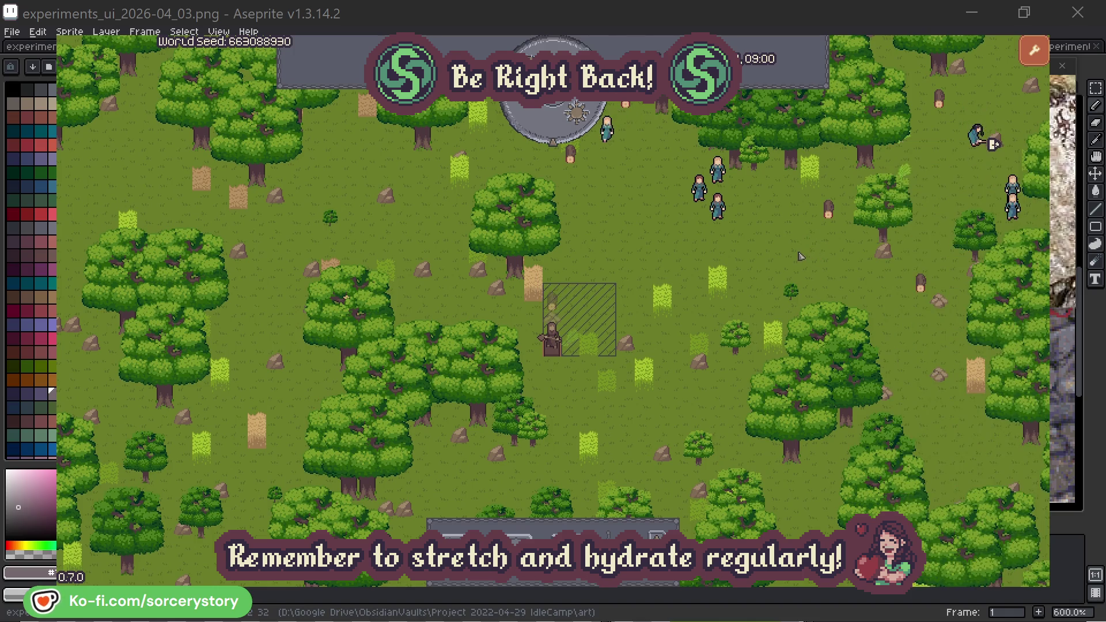
Inspect Character2 and the oak tree it is gathering from, then close its details.
{"action": "left_click", "coordinate": [730, 219]}
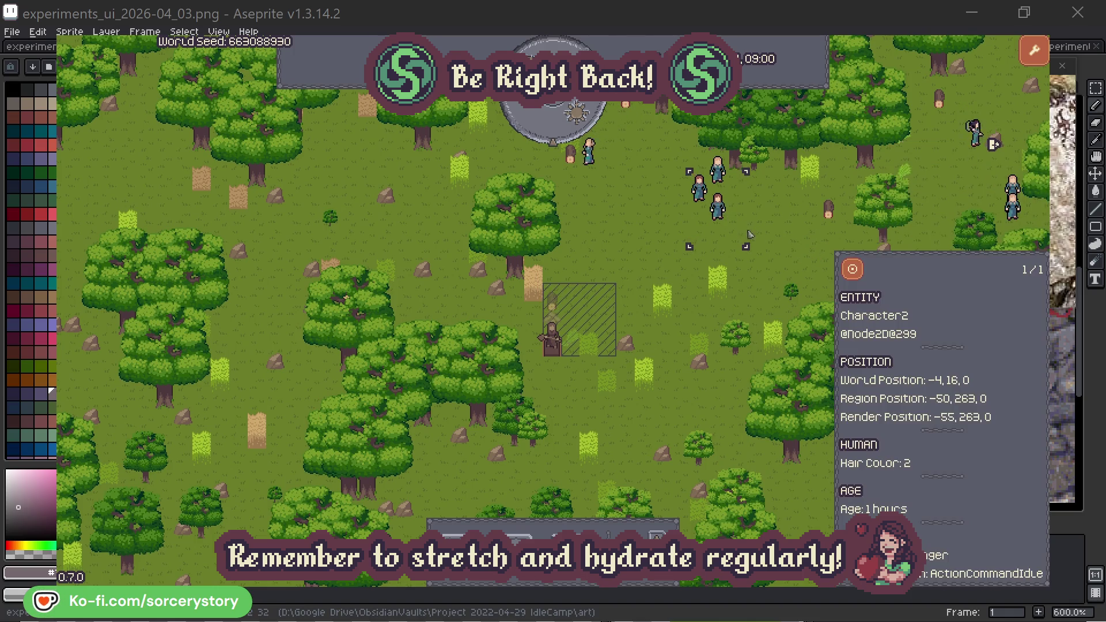
{"action": "left_click", "coordinate": [845, 277]}
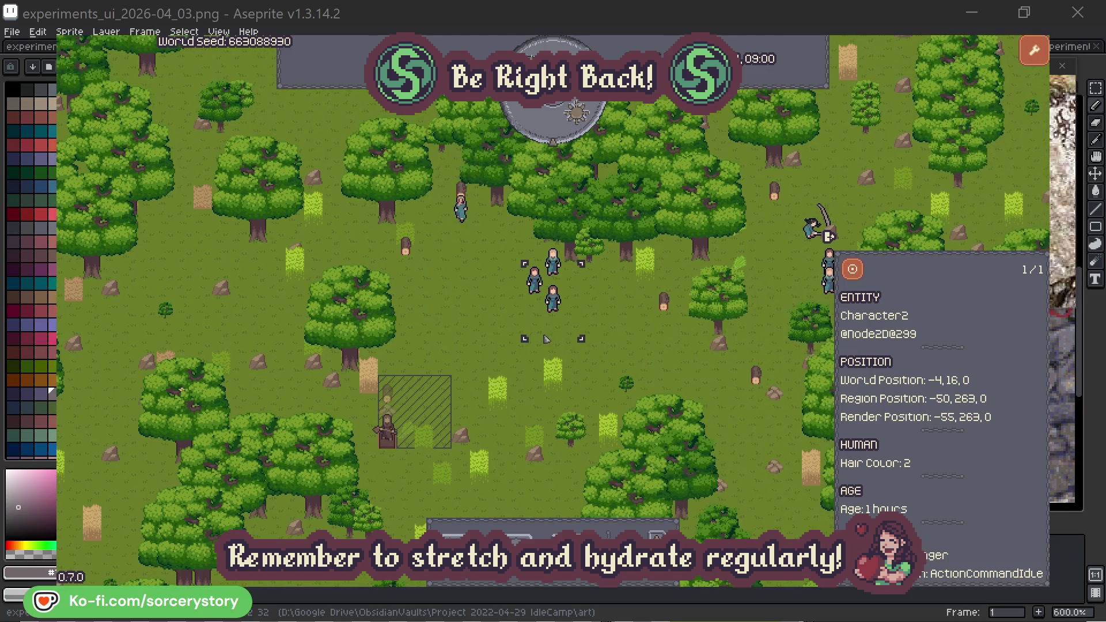
{"action": "left_click", "coordinate": [633, 334]}
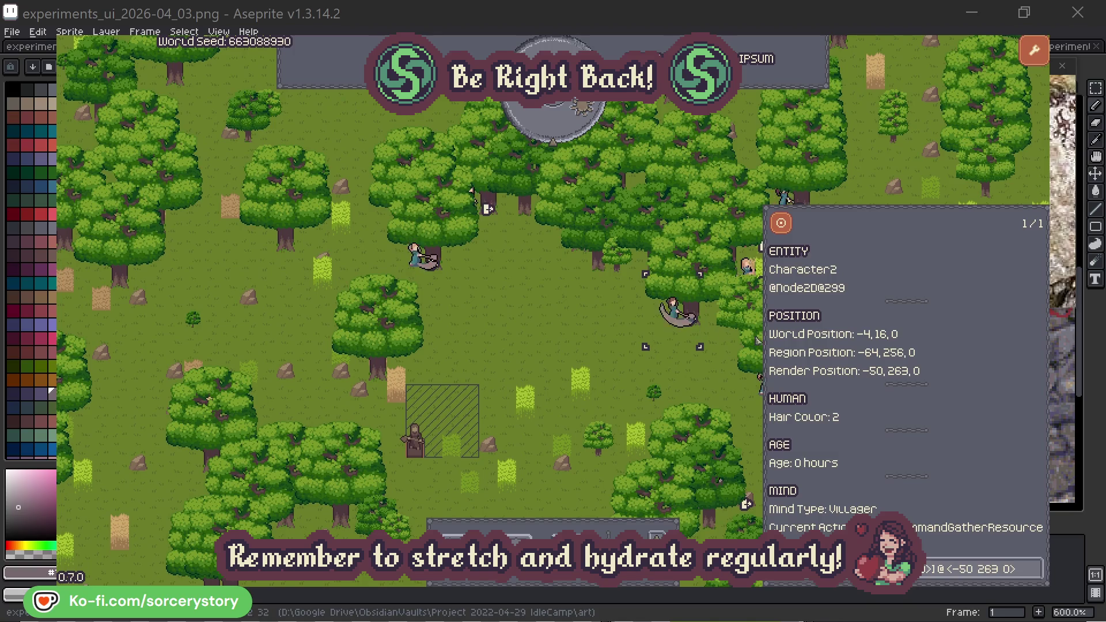
{"action": "left_click", "coordinate": [1037, 576]}
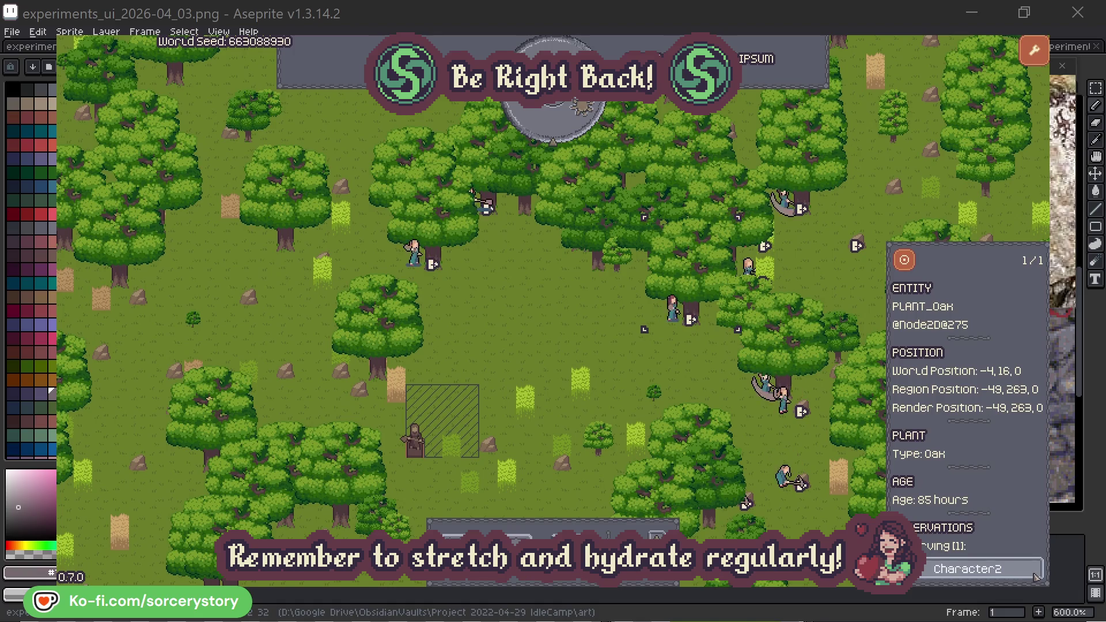
{"action": "left_click", "coordinate": [1037, 576]}
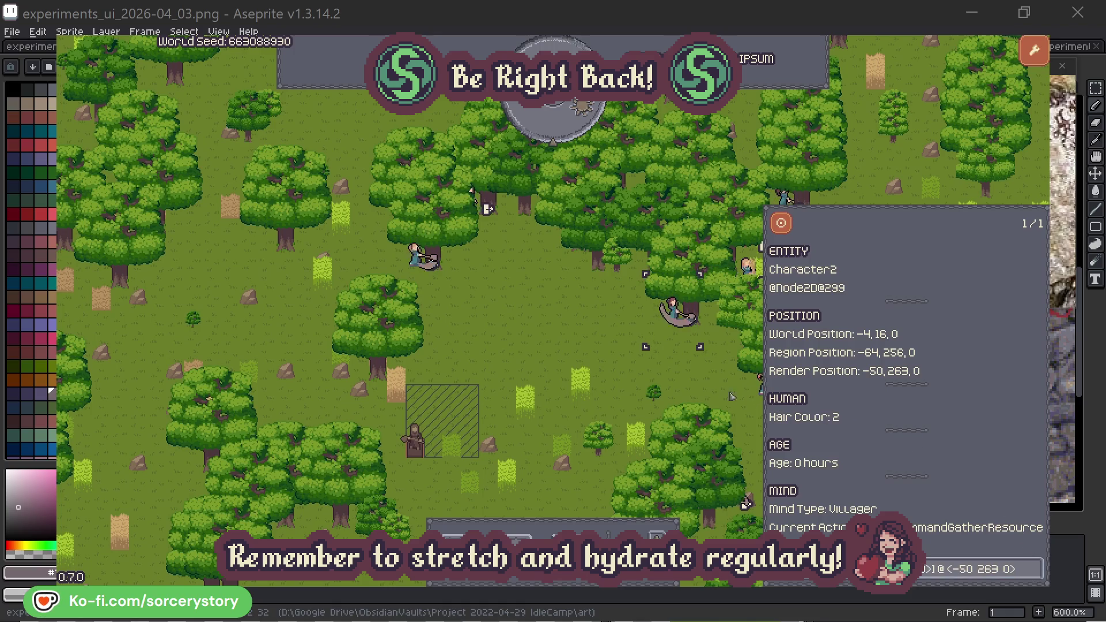
{"action": "left_click", "coordinate": [692, 384]}
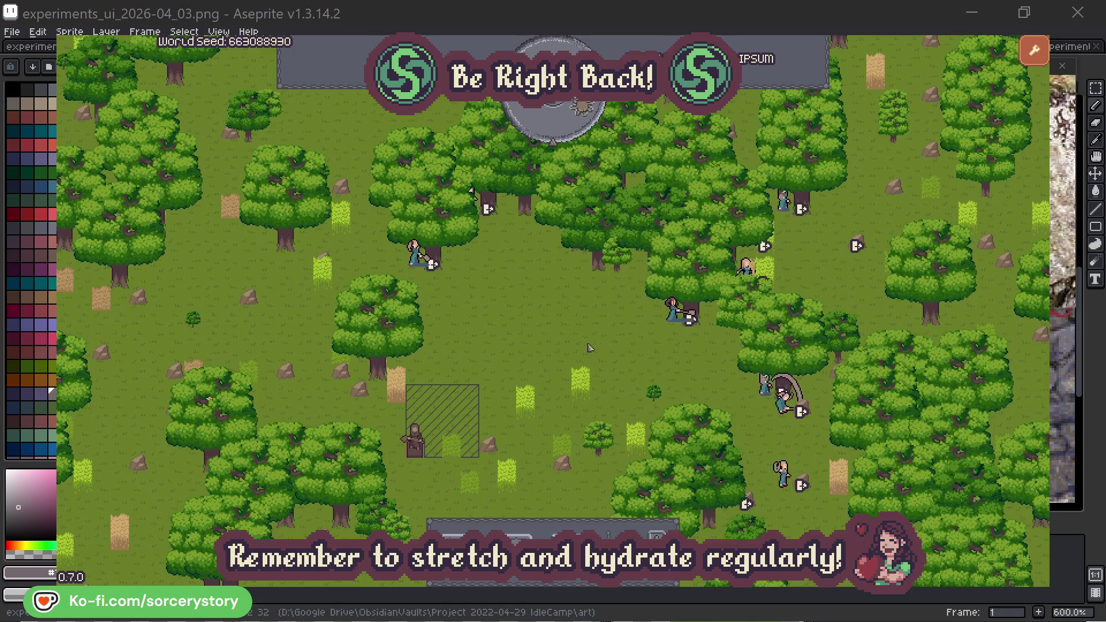
Check the oak Character0 has reserved, then pass one in-game hour.
{"action": "left_click", "coordinate": [414, 254]}
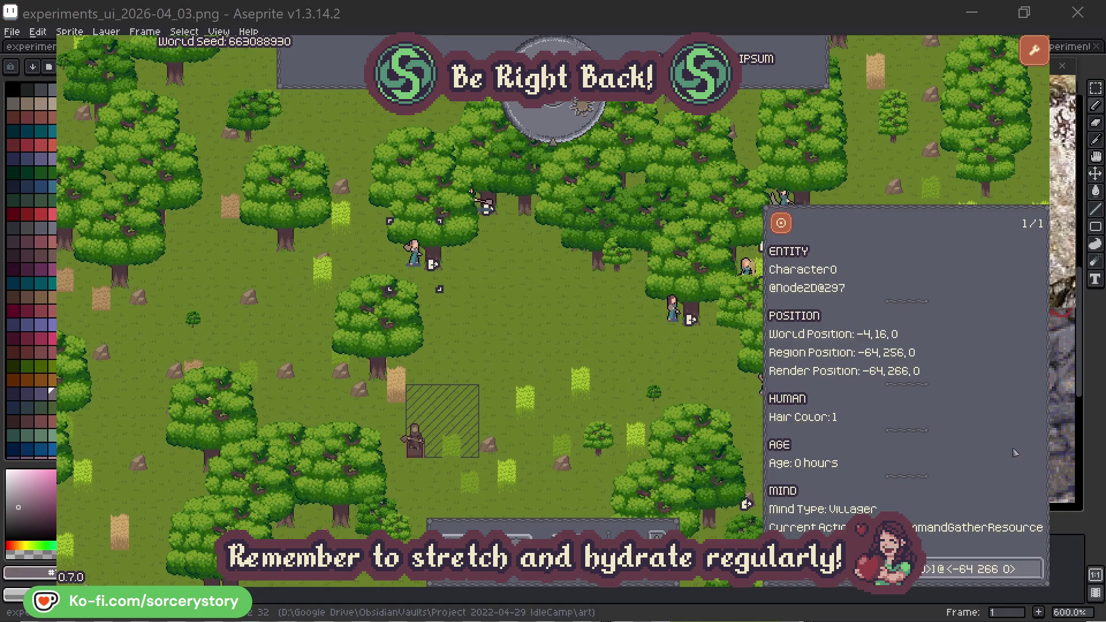
{"action": "left_click", "coordinate": [1034, 562]}
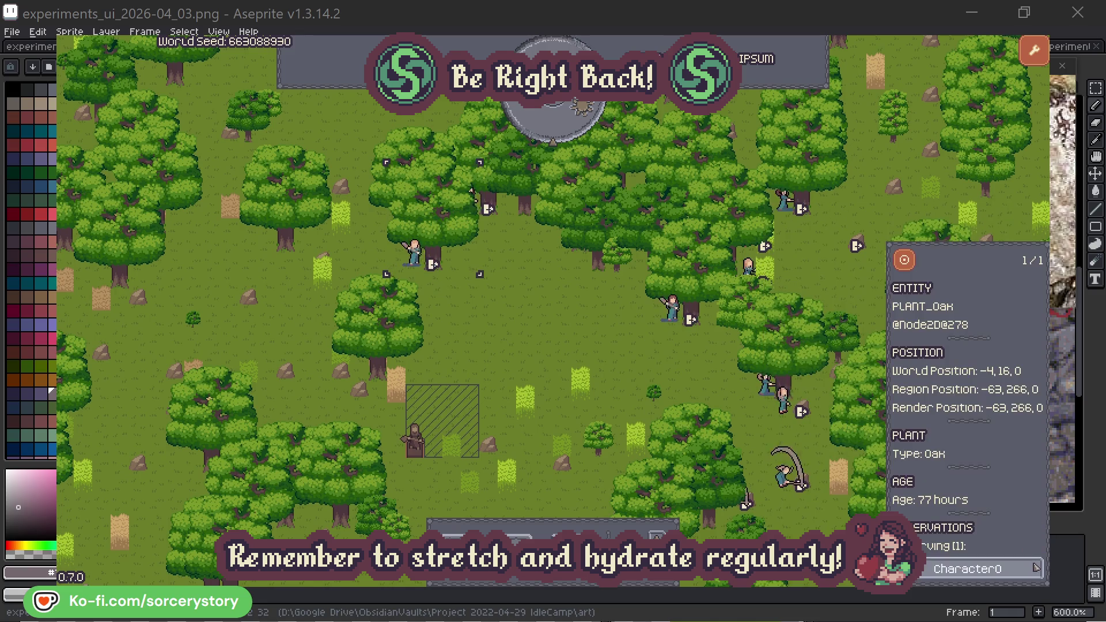
{"action": "left_click", "coordinate": [1036, 568]}
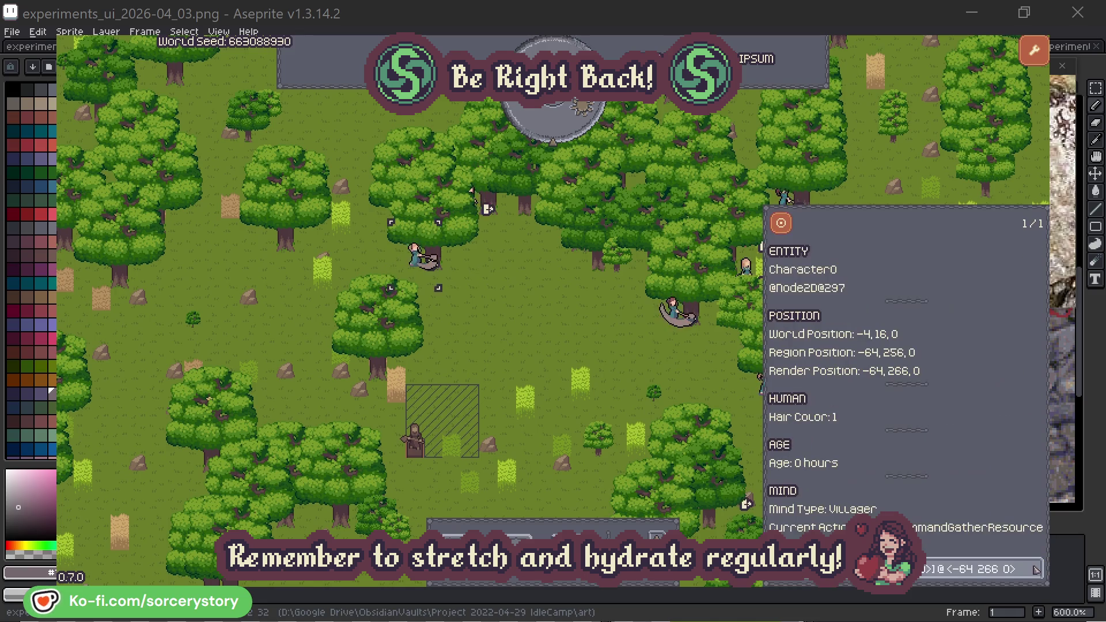
{"action": "left_click", "coordinate": [578, 346]}
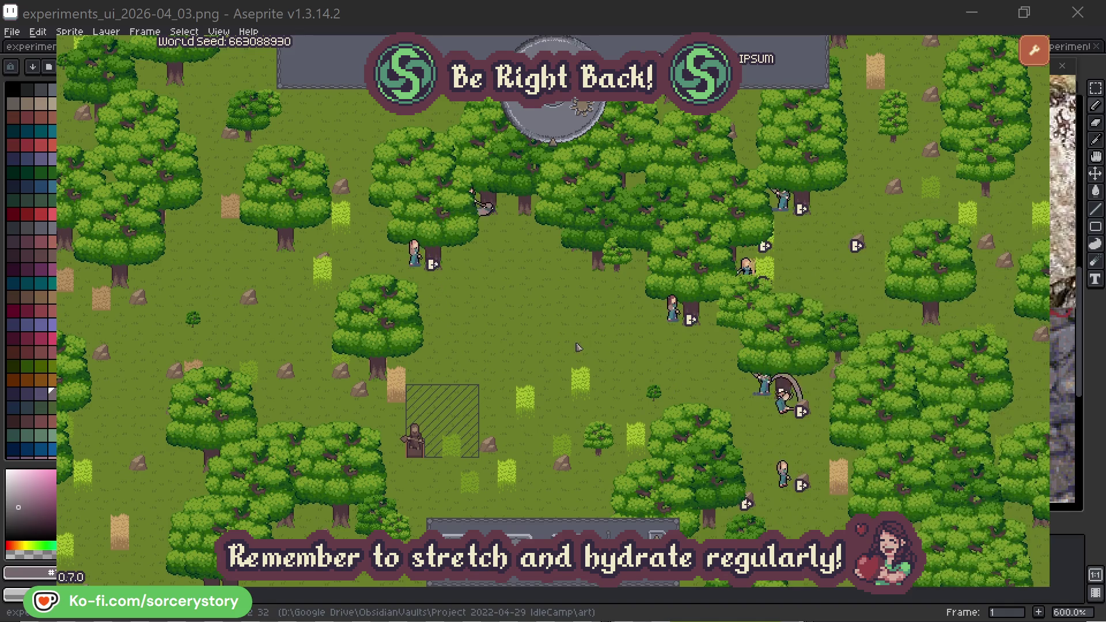
{"action": "left_click", "coordinate": [562, 130]}
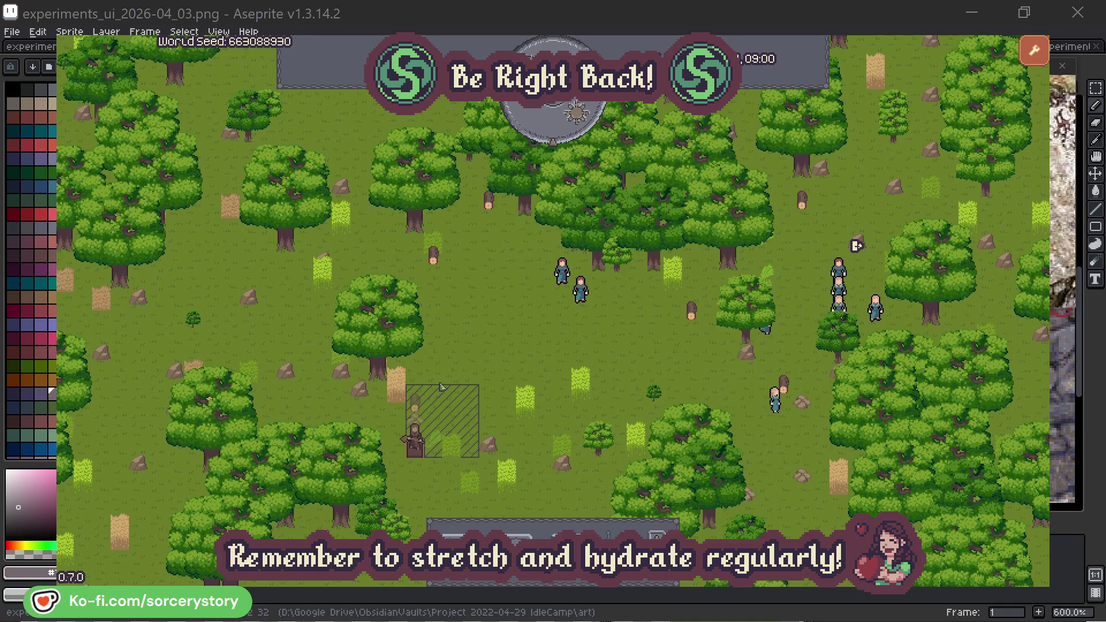
Trace the hatched-plot wood pile to Character9, its 2 Herb origin pile and wood target pile.
{"action": "left_click", "coordinate": [415, 403]}
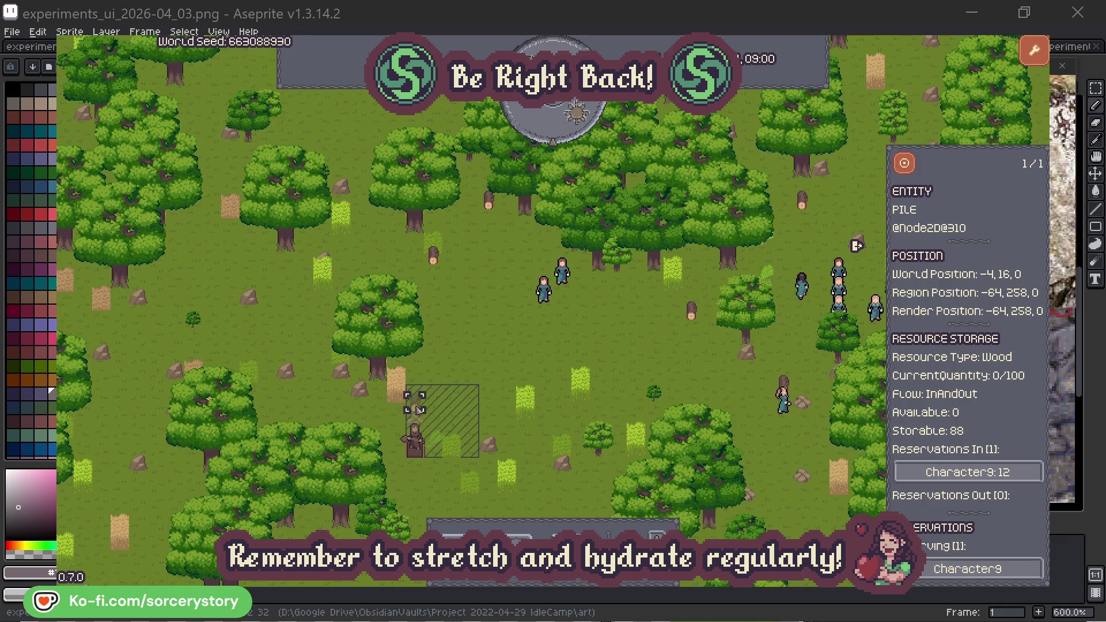
{"action": "left_click", "coordinate": [1018, 473]}
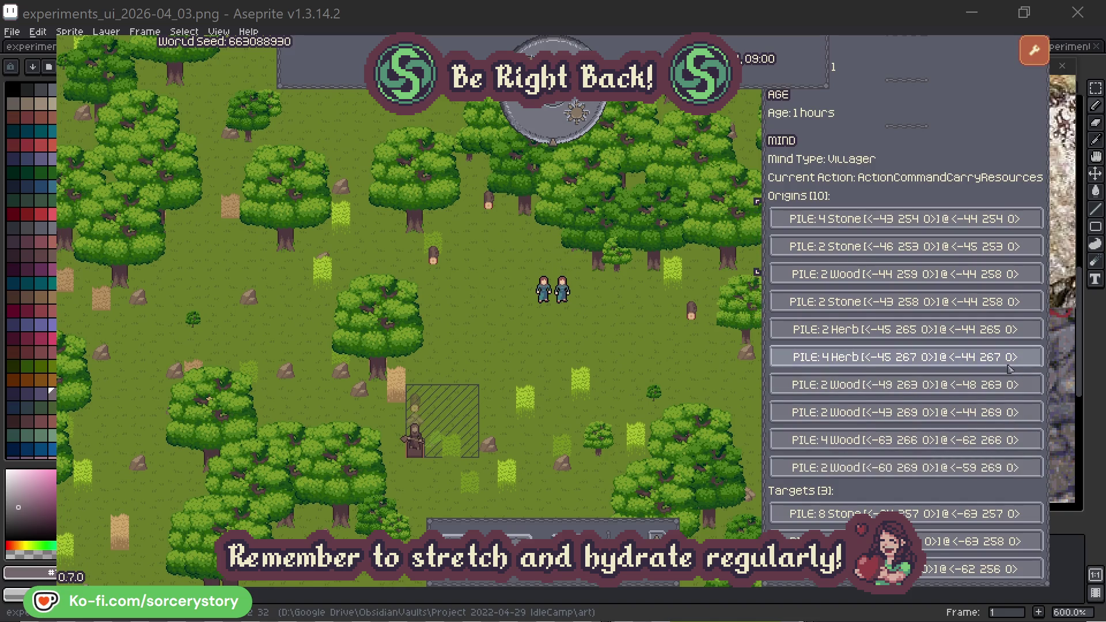
{"action": "left_click", "coordinate": [1008, 335]}
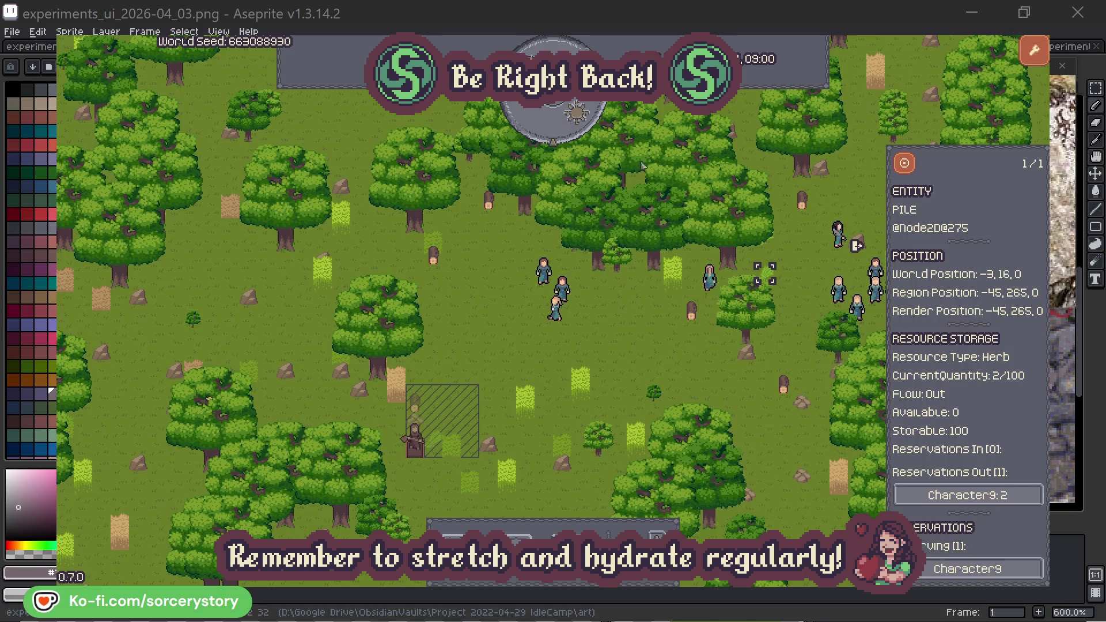
{"action": "left_click", "coordinate": [913, 170]}
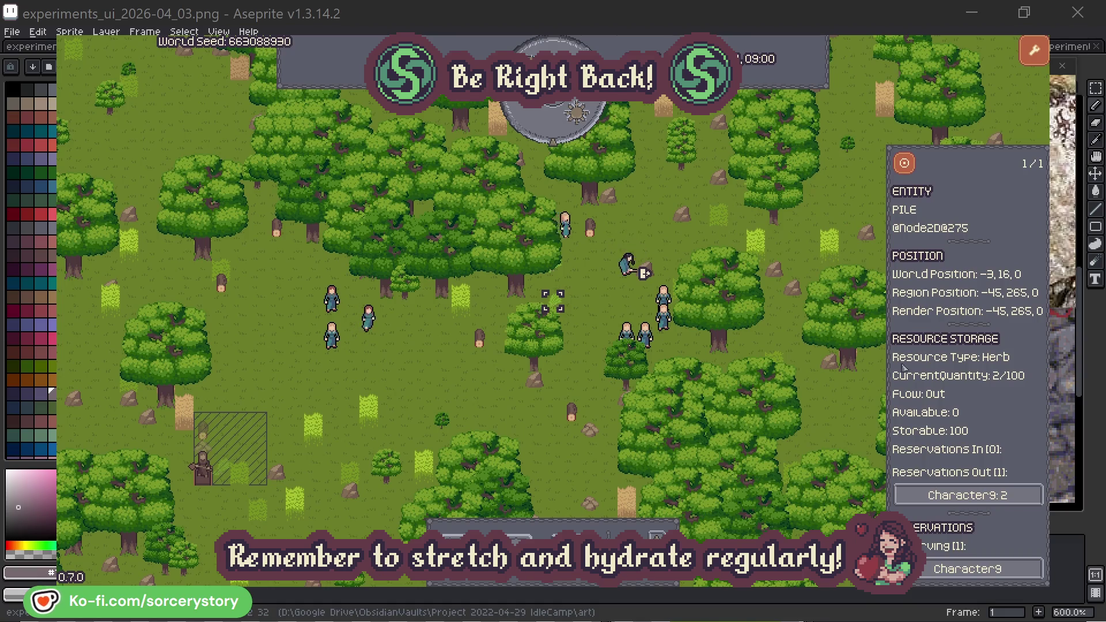
{"action": "left_click", "coordinate": [1002, 495]}
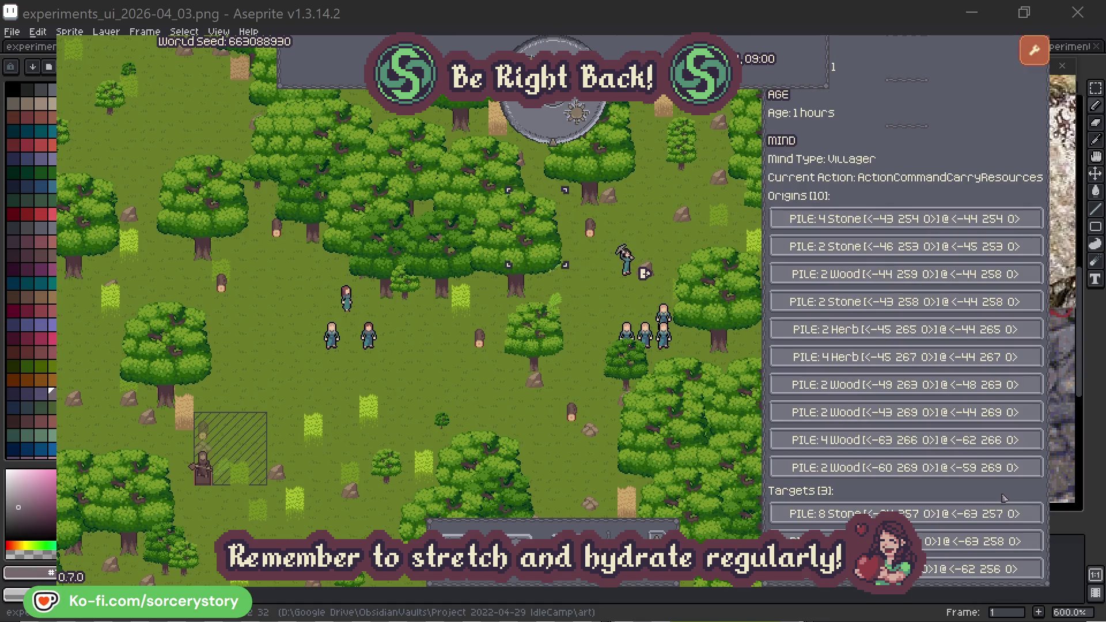
{"action": "left_click", "coordinate": [979, 541]}
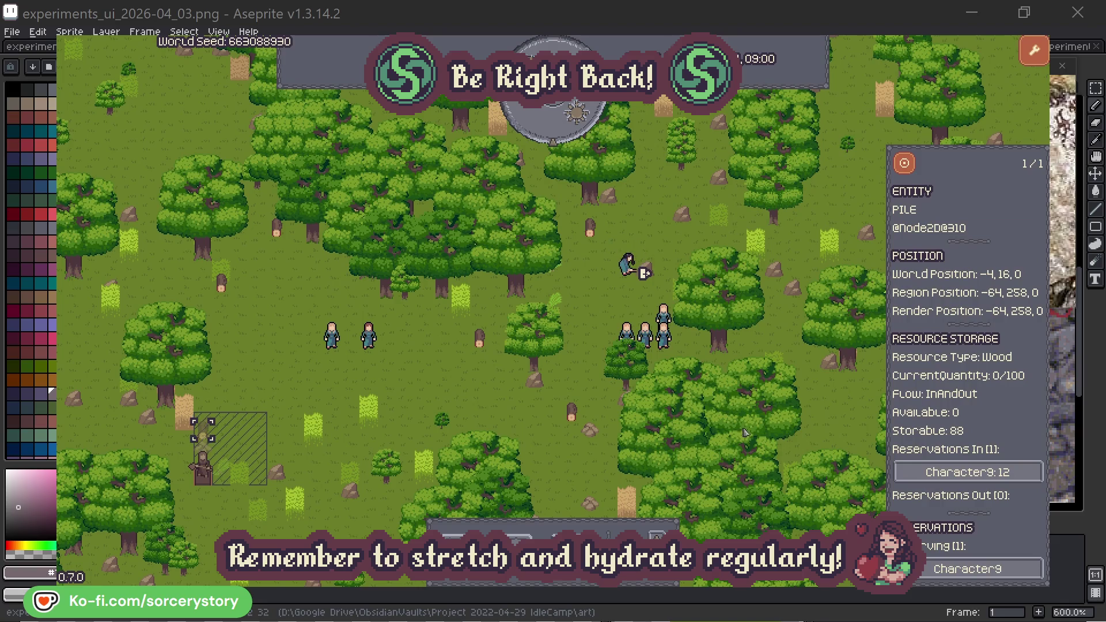
{"action": "left_click", "coordinate": [905, 171]}
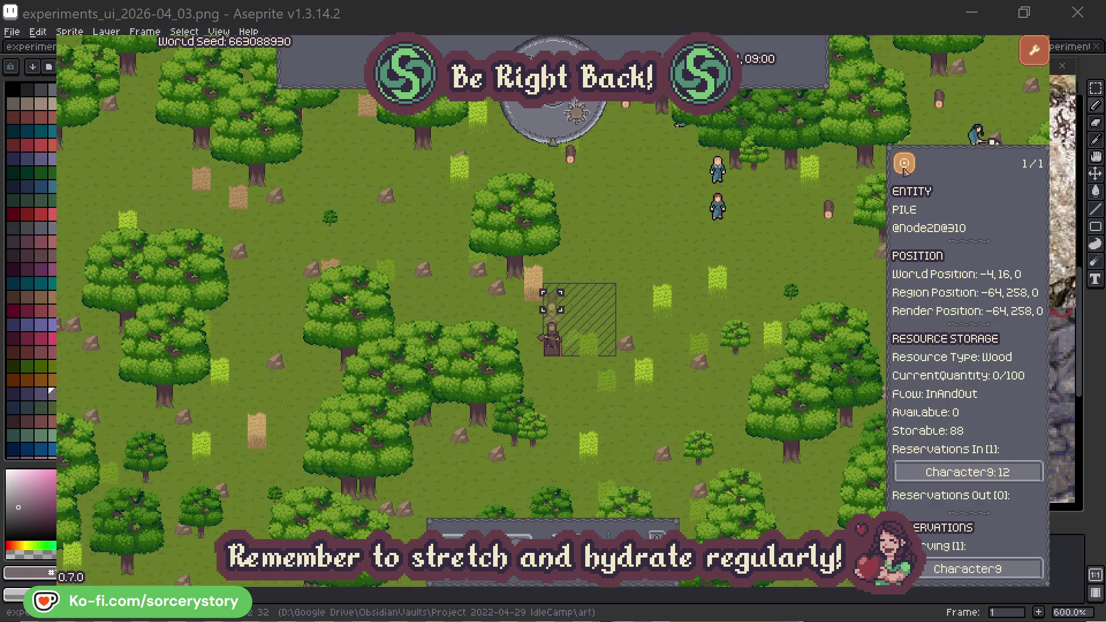
{"action": "left_click", "coordinate": [815, 253]}
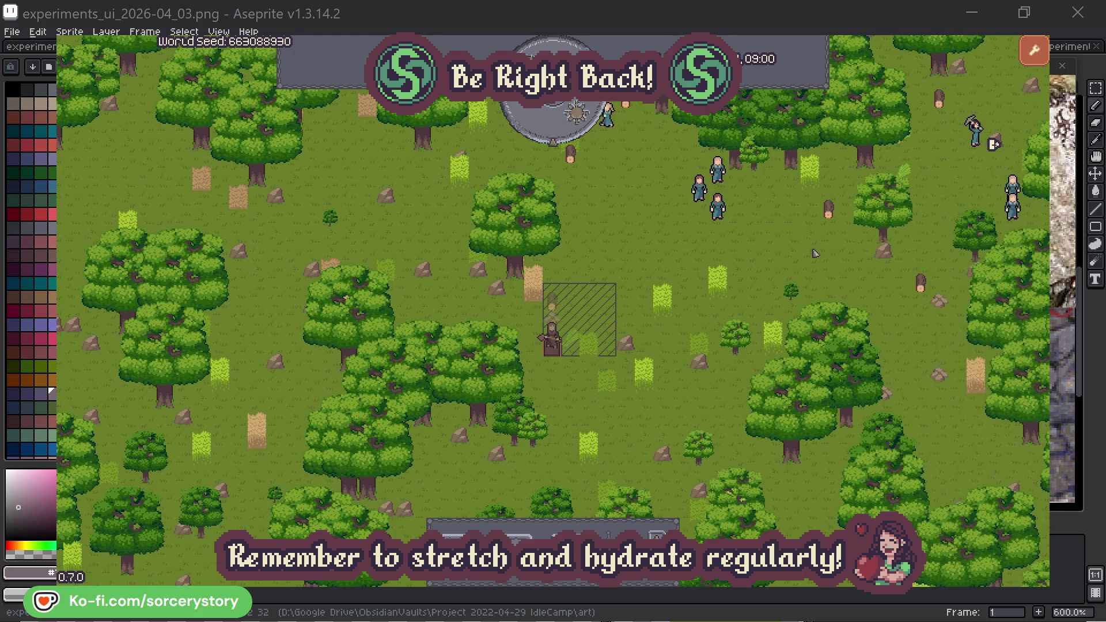
Inspect Character2 centred in view, then dismiss its details.
{"action": "left_click", "coordinate": [717, 204]}
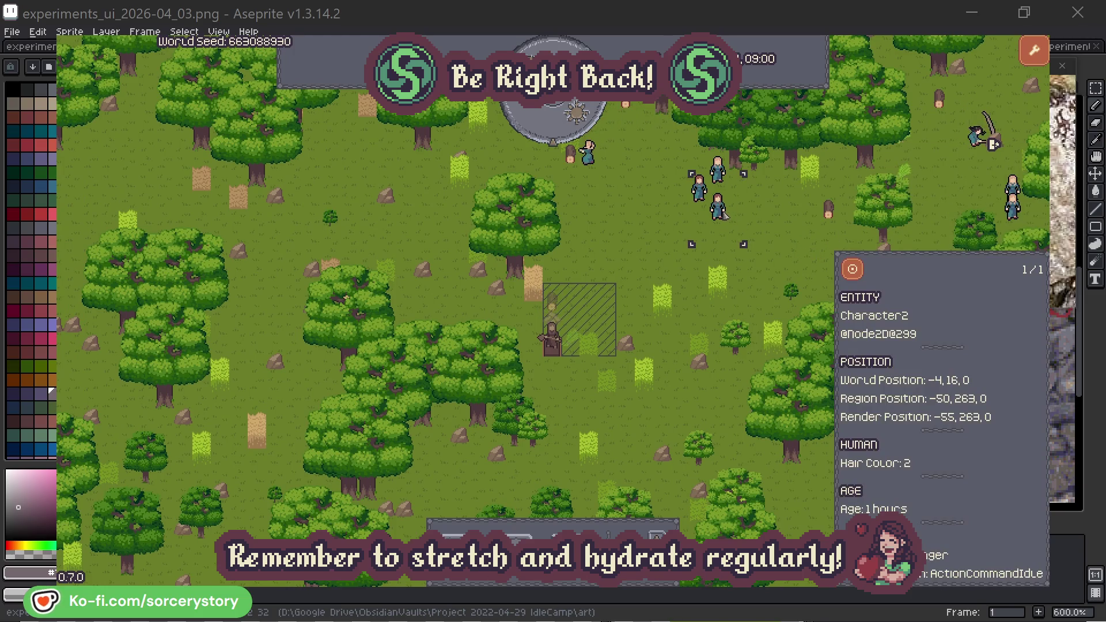
{"action": "left_click", "coordinate": [862, 267]}
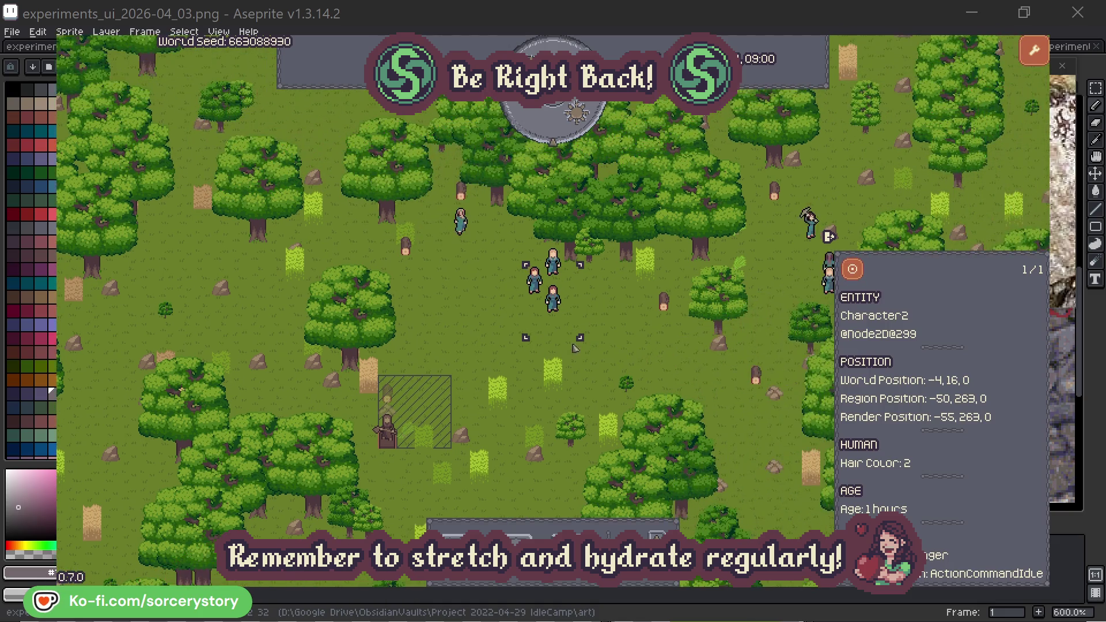
{"action": "left_click", "coordinate": [633, 333]}
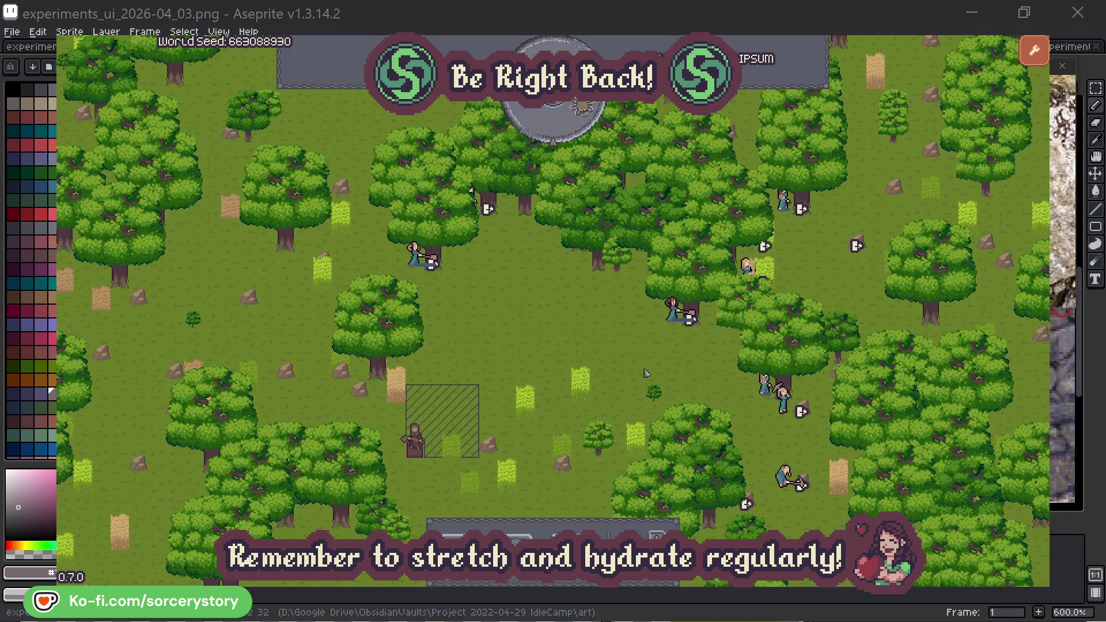
Check which oak Character2 has reserved, then close its details.
{"action": "left_click", "coordinate": [655, 336]}
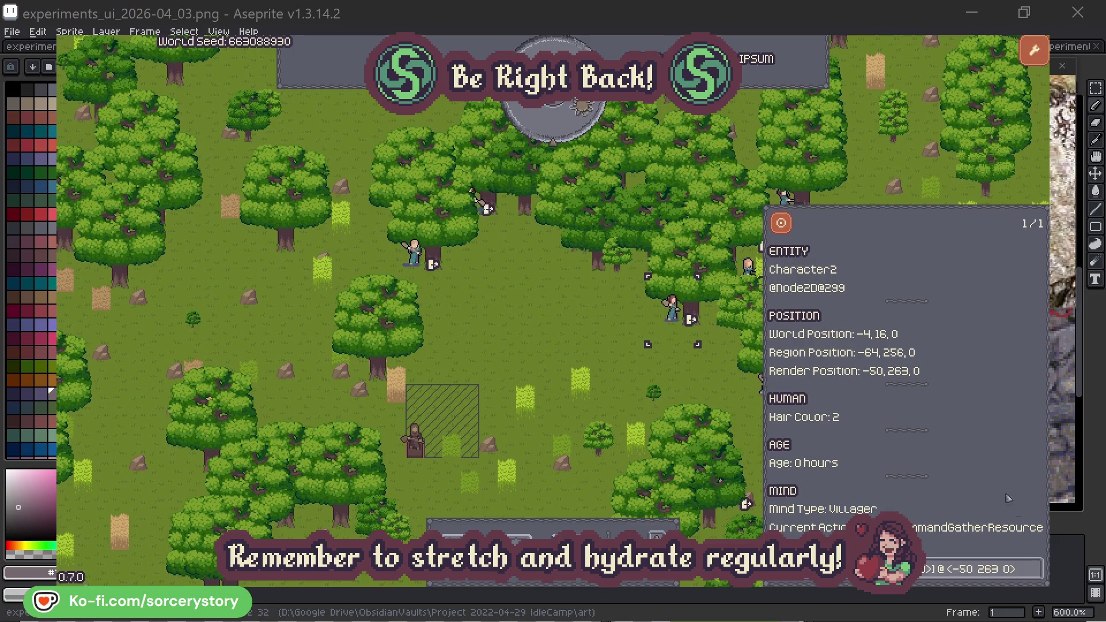
{"action": "left_click", "coordinate": [1036, 575]}
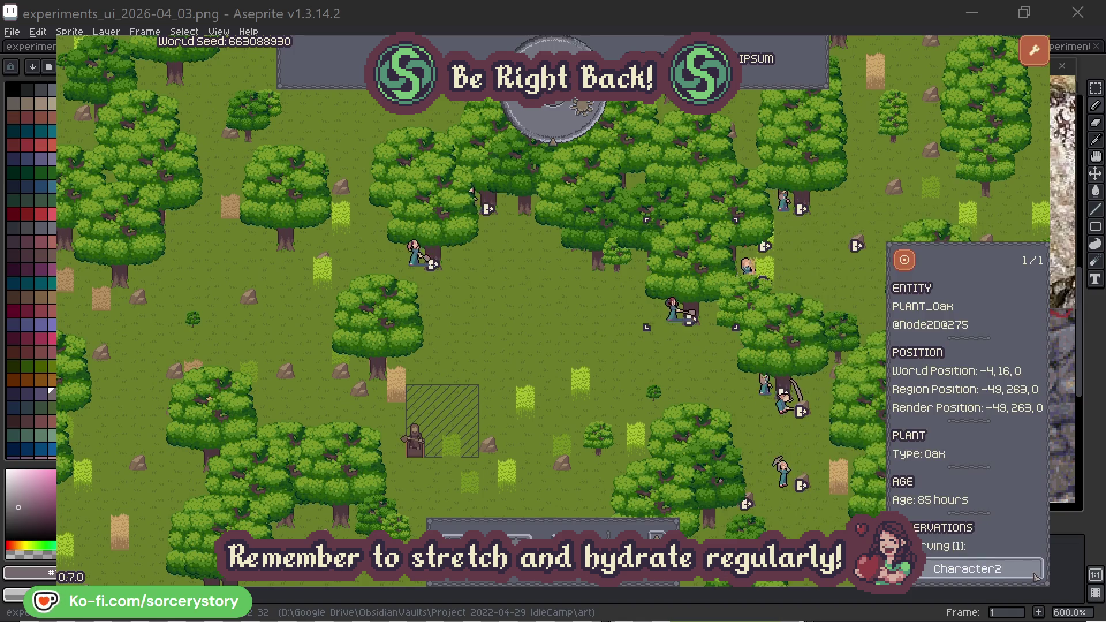
{"action": "left_click", "coordinate": [1035, 576]}
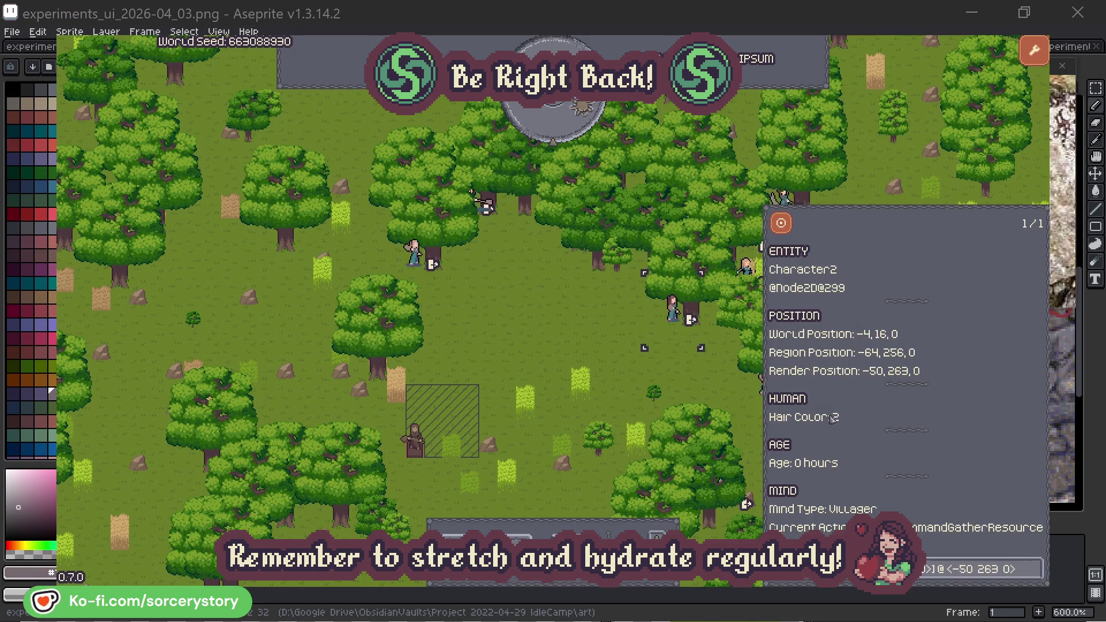
{"action": "left_click", "coordinate": [690, 381]}
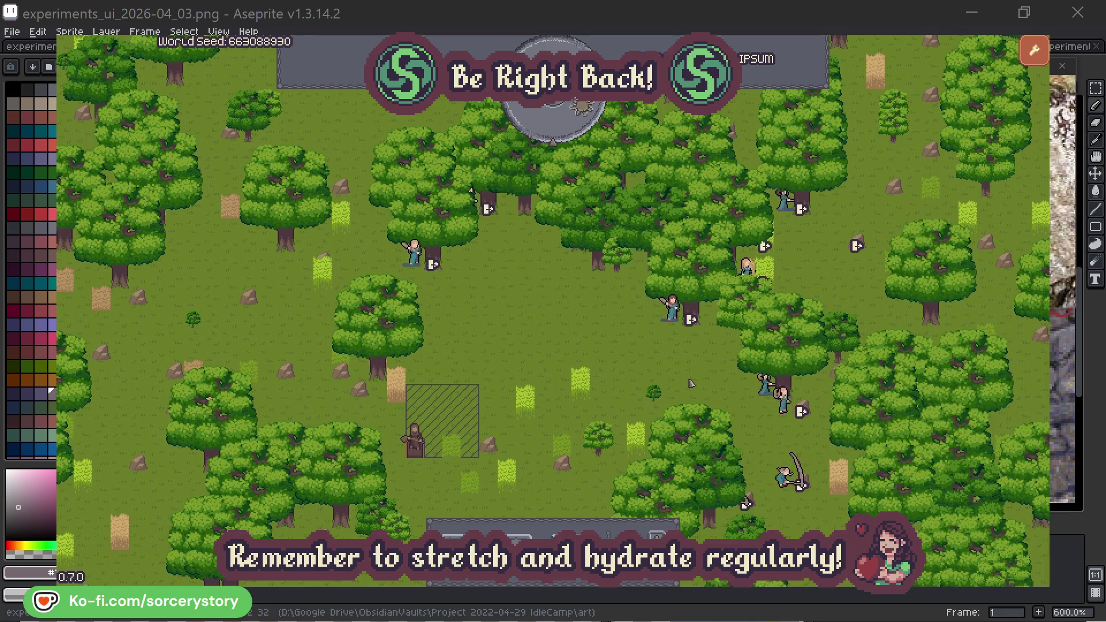
Check Character0's reserved oak, deselect it, and advance the clock to 09:00.
{"action": "left_click", "coordinate": [414, 253]}
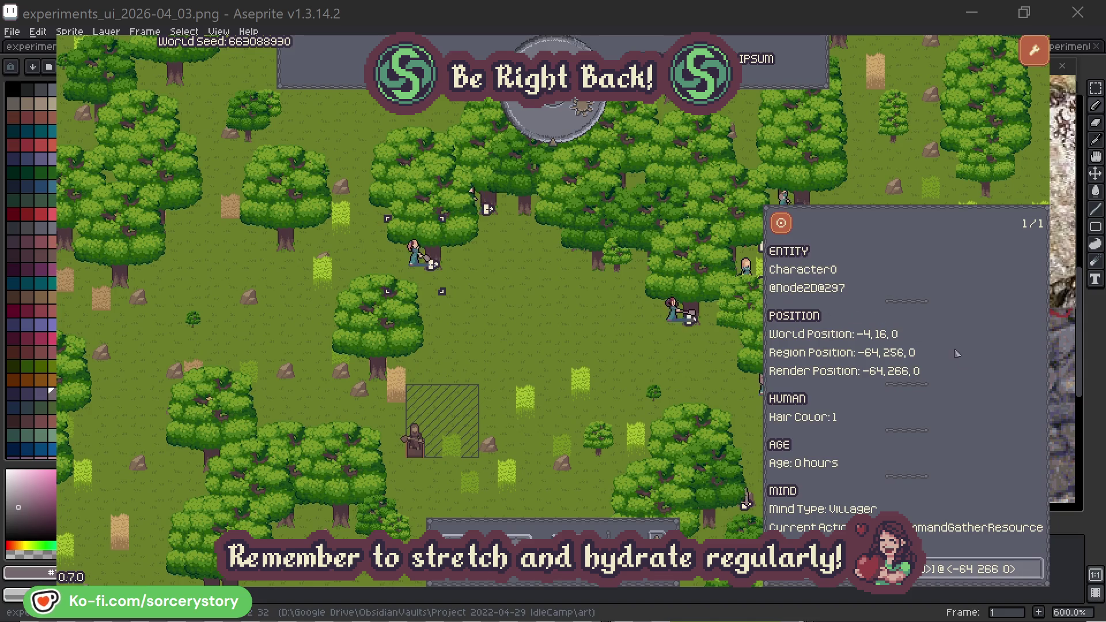
{"action": "left_click", "coordinate": [1036, 568]}
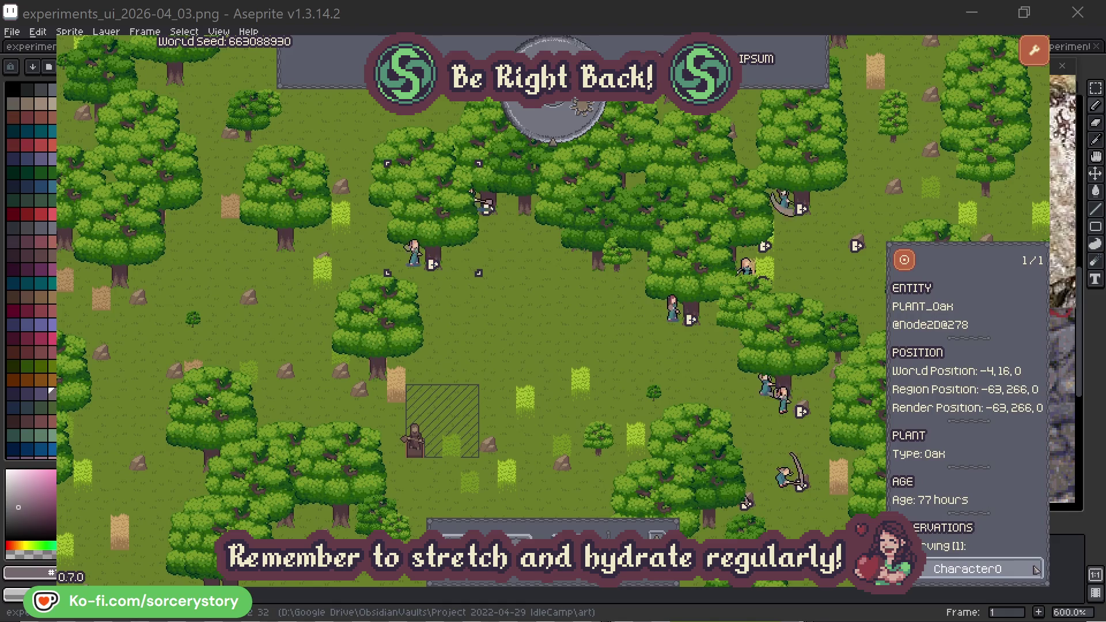
{"action": "left_click", "coordinate": [1036, 568]}
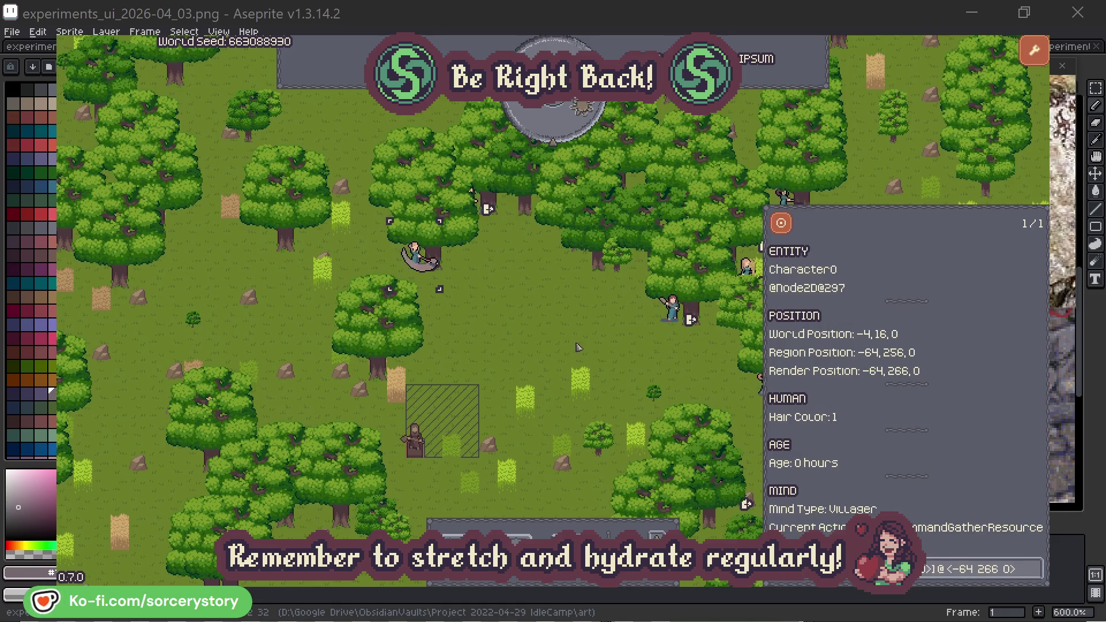
{"action": "key", "text": "Escape"}
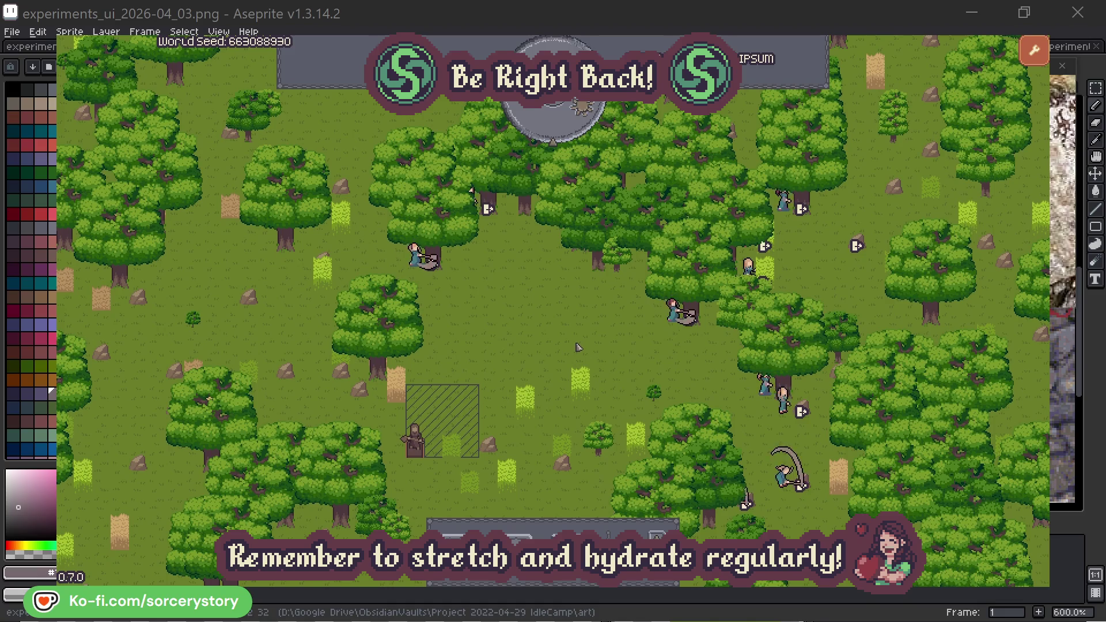
{"action": "left_click", "coordinate": [564, 130]}
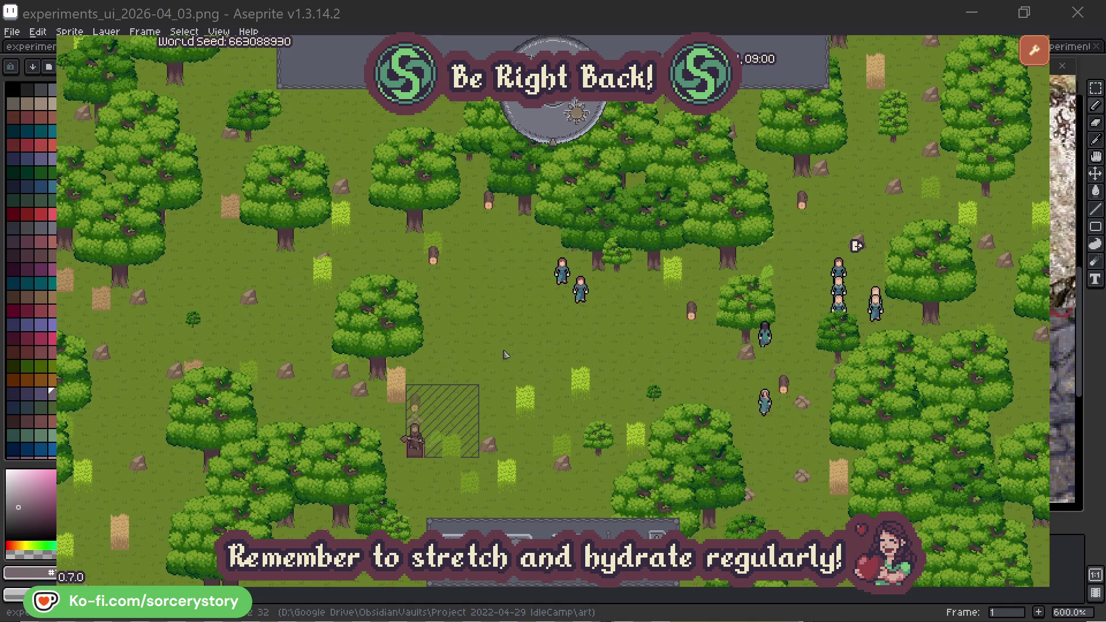
Follow the wood pile to Character9, its 2 Herb origin and wood target piles.
{"action": "left_click", "coordinate": [419, 407]}
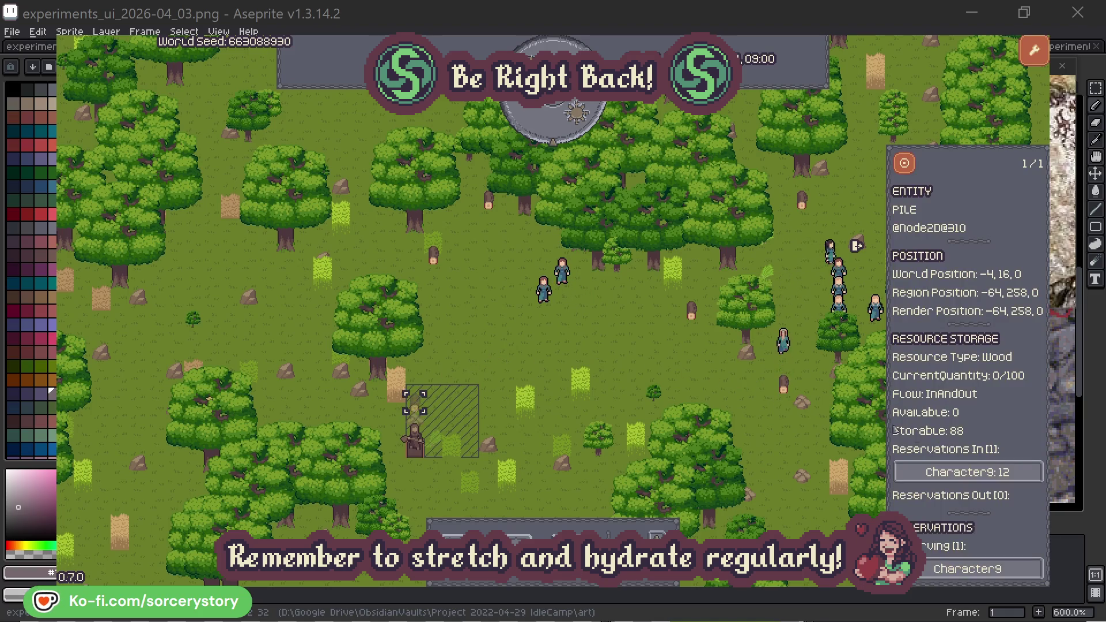
{"action": "left_click", "coordinate": [1018, 474]}
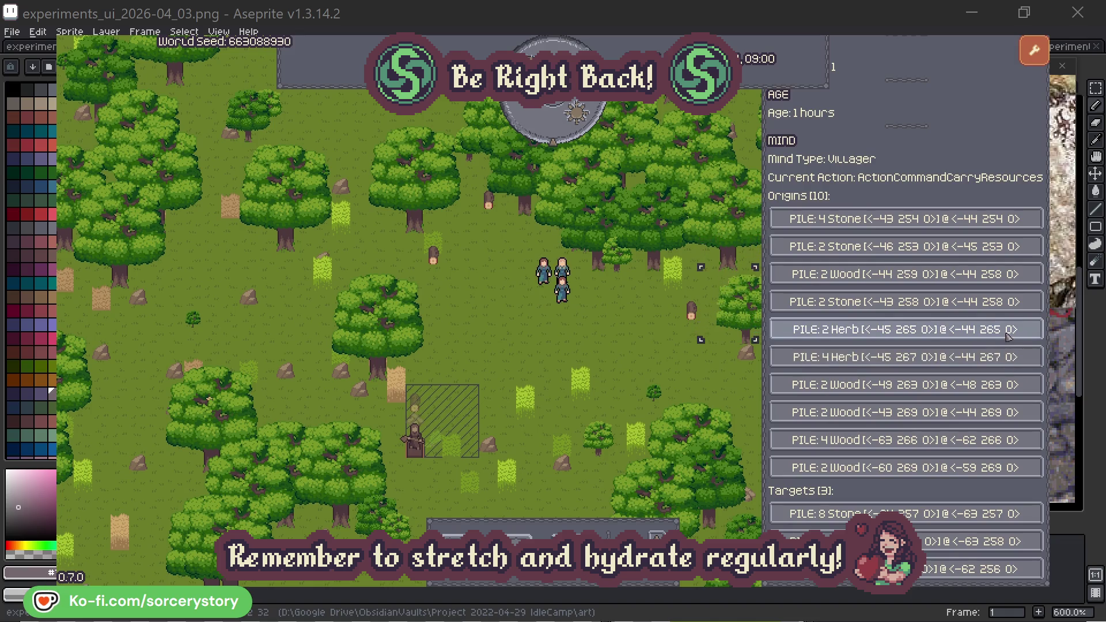
{"action": "left_click", "coordinate": [1008, 337]}
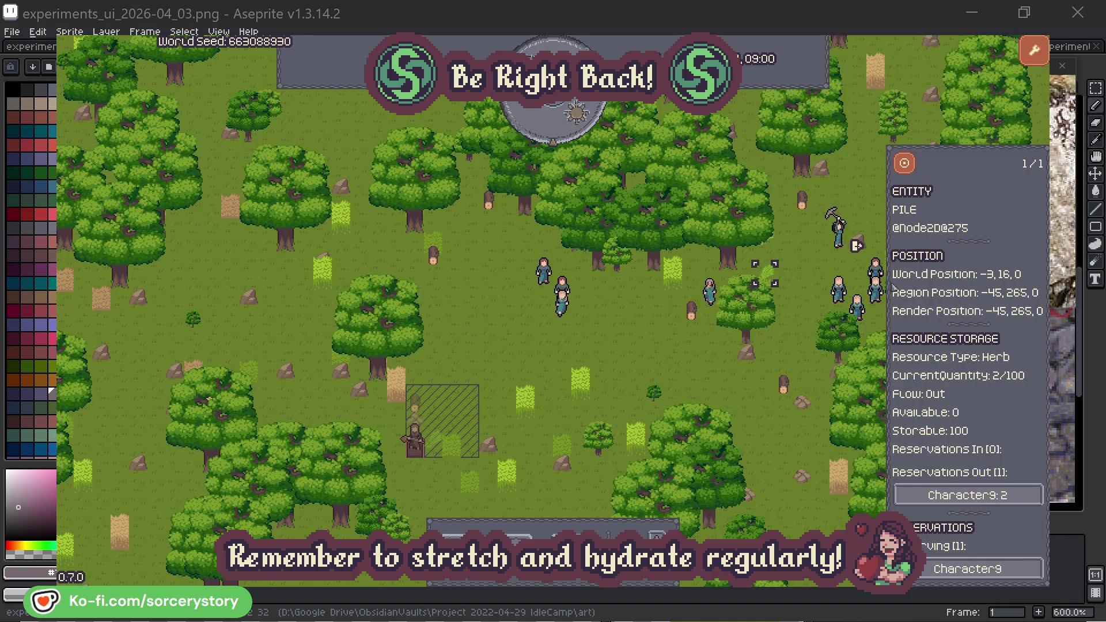
{"action": "left_click", "coordinate": [913, 169]}
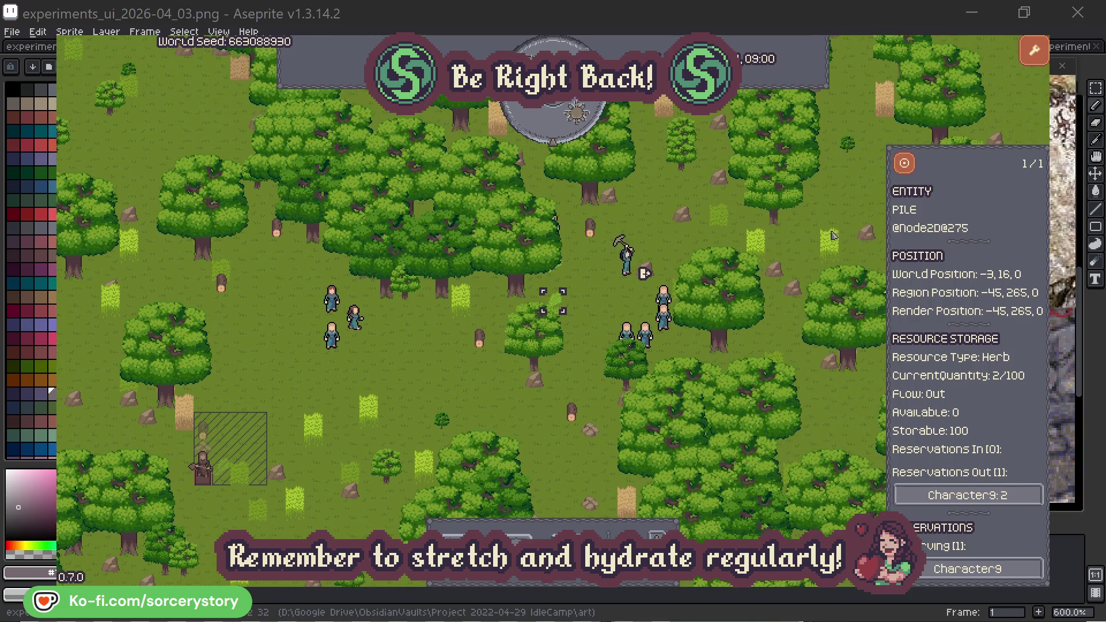
{"action": "left_click", "coordinate": [980, 496]}
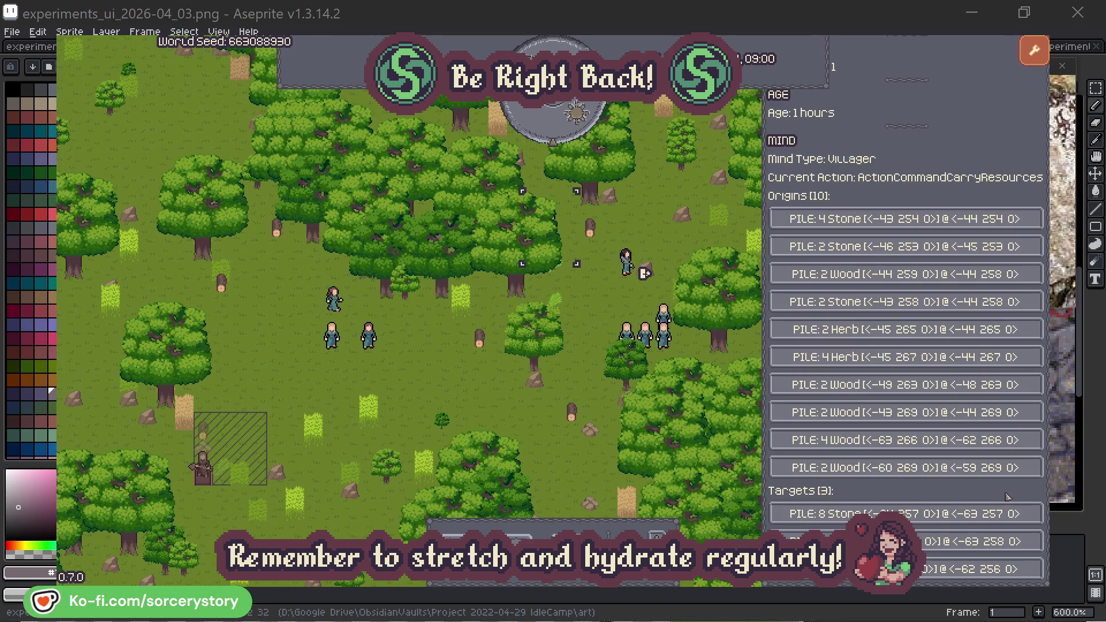
{"action": "left_click", "coordinate": [979, 542]}
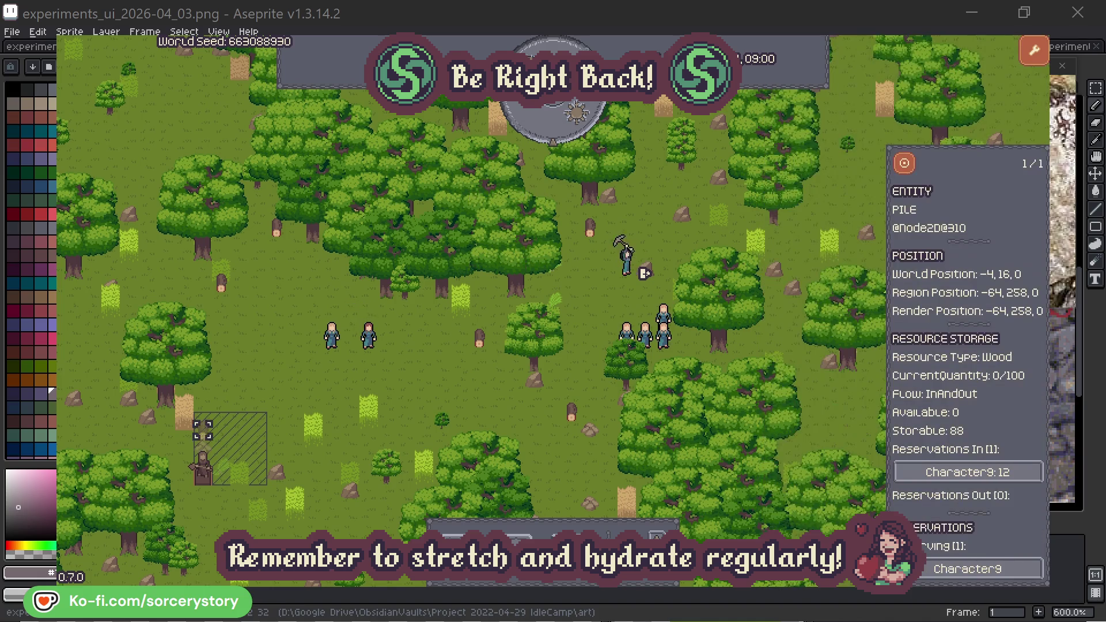
{"action": "left_click", "coordinate": [904, 168]}
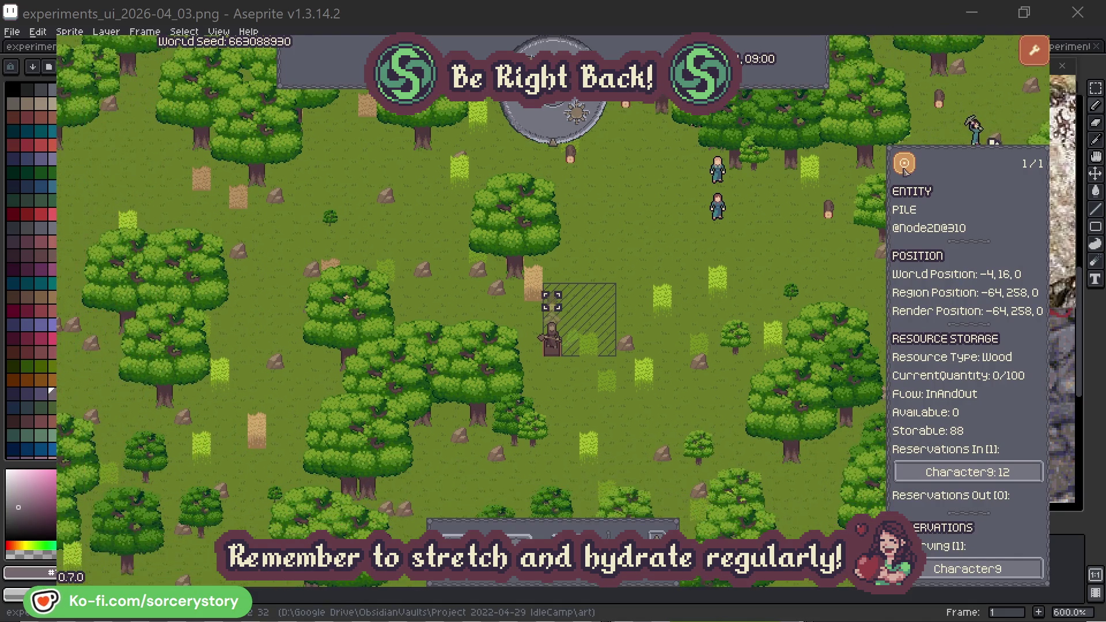
{"action": "left_click", "coordinate": [806, 251]}
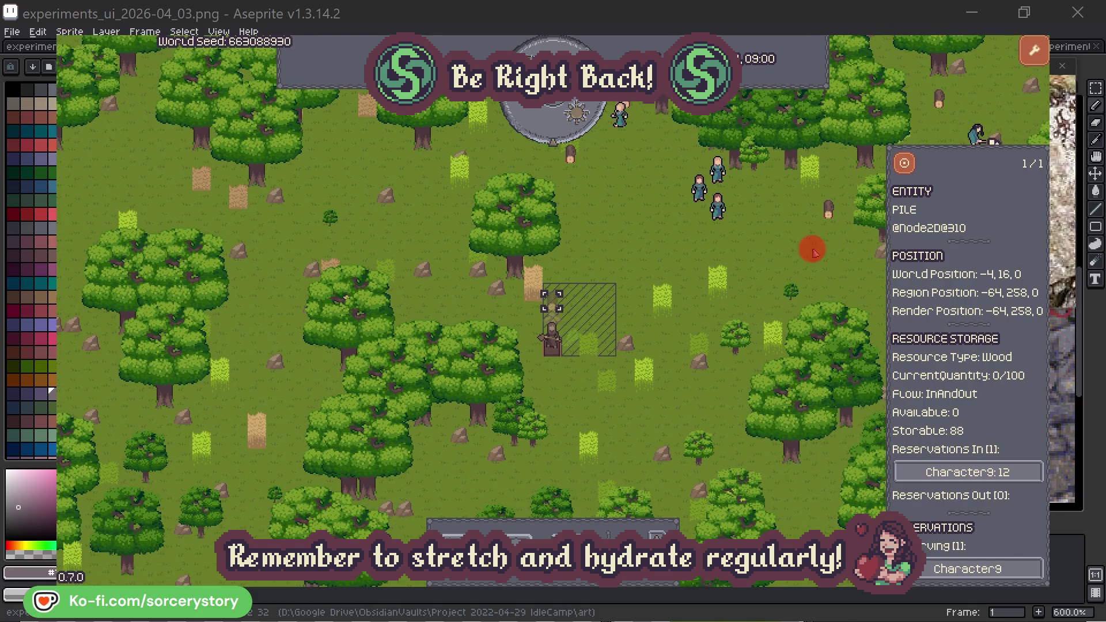
Inspect Character2 centred in view, then dismiss its details.
{"action": "left_click", "coordinate": [720, 211]}
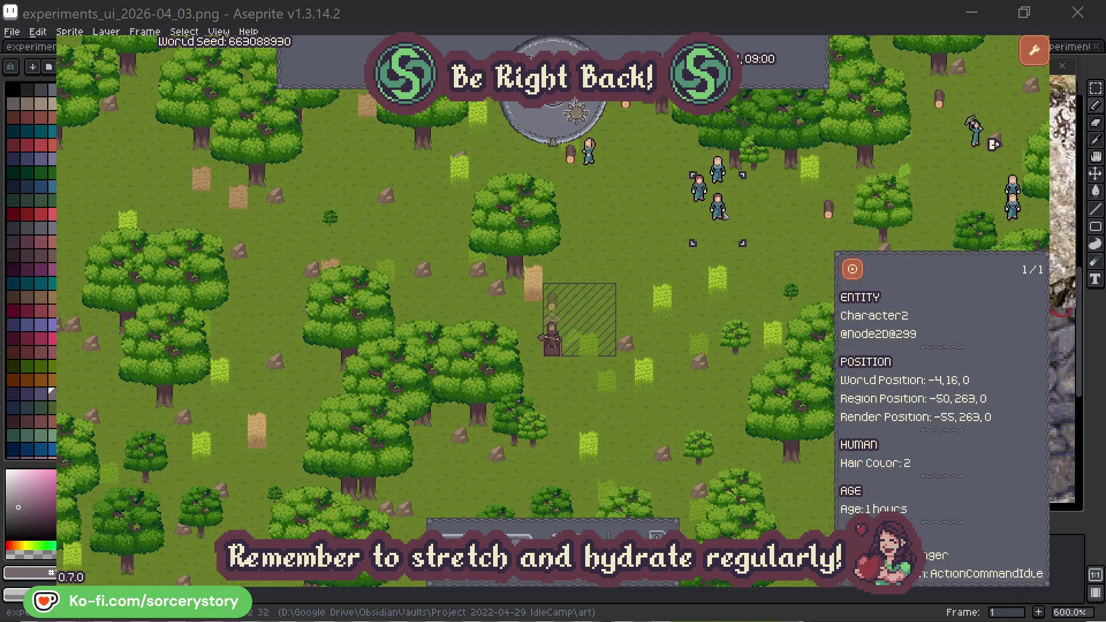
{"action": "left_click", "coordinate": [859, 265]}
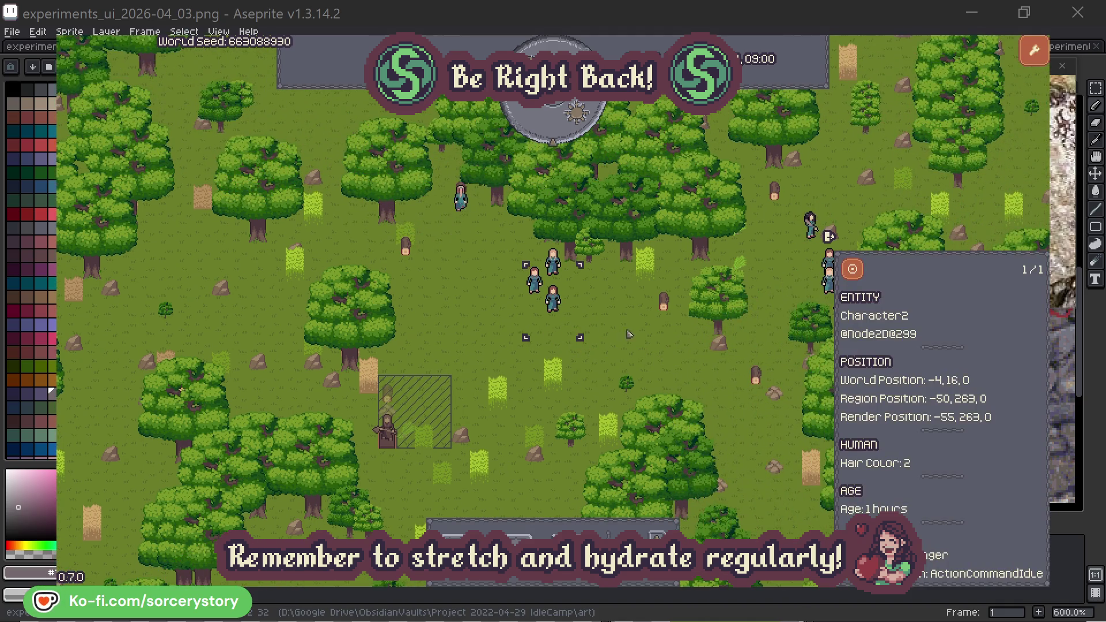
{"action": "left_click", "coordinate": [633, 334]}
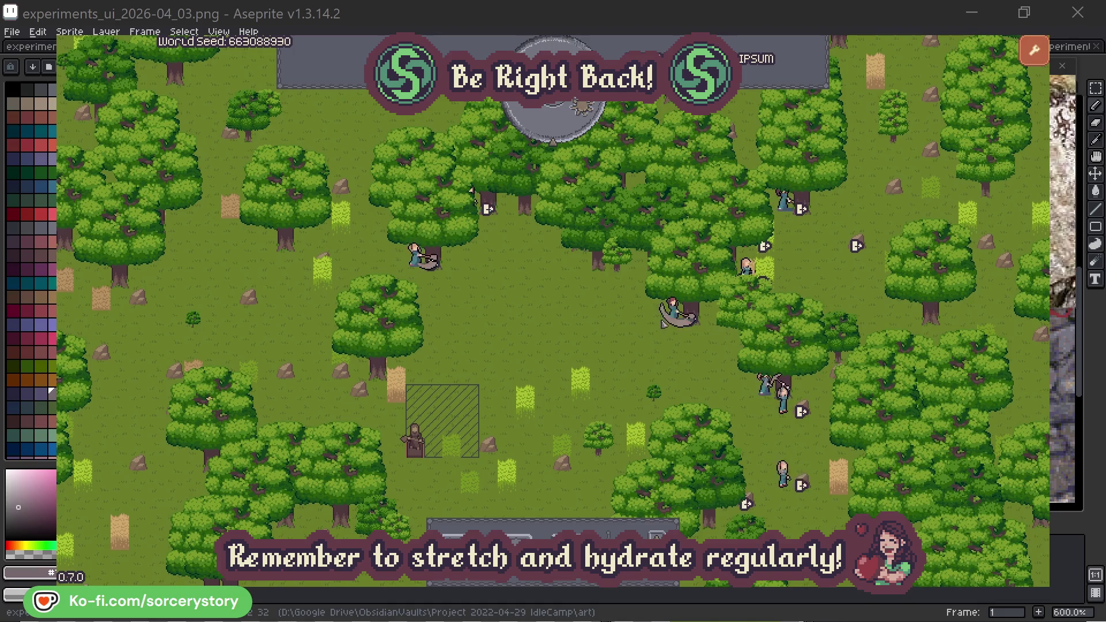
Inspect Character2 and the oak it has reserved, then close the details.
{"action": "left_click", "coordinate": [672, 308]}
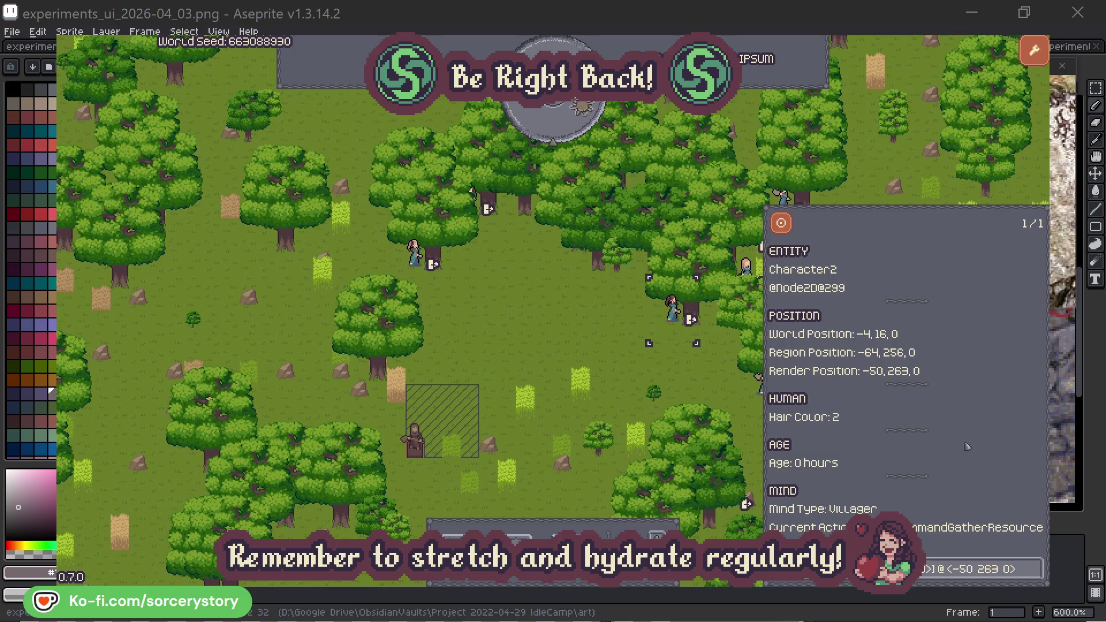
{"action": "left_click", "coordinate": [1034, 576]}
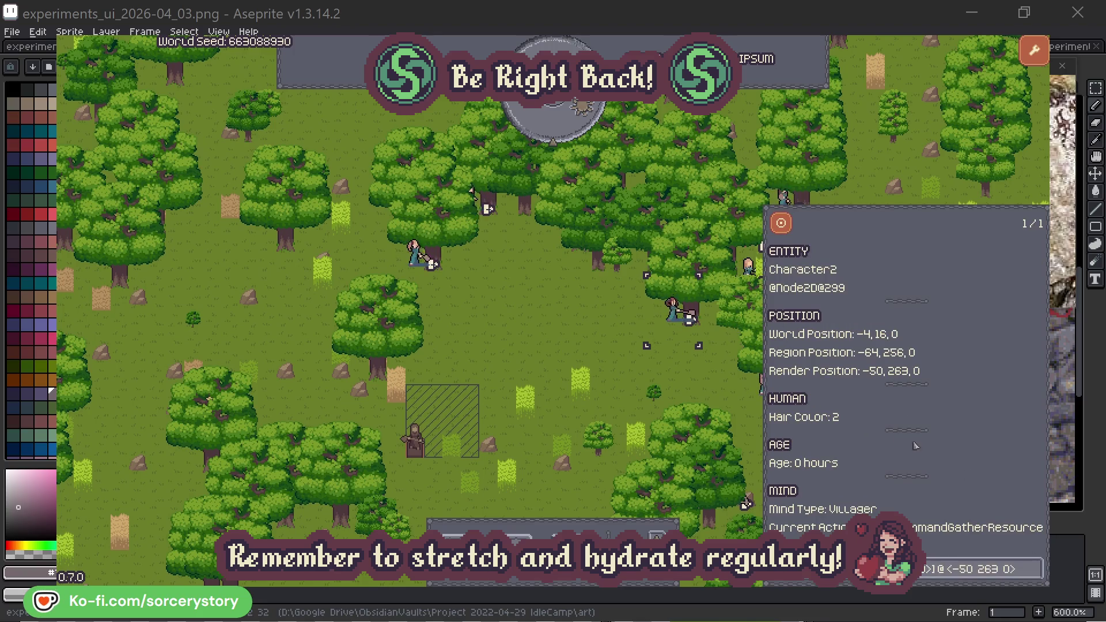
{"action": "left_click", "coordinate": [690, 382]}
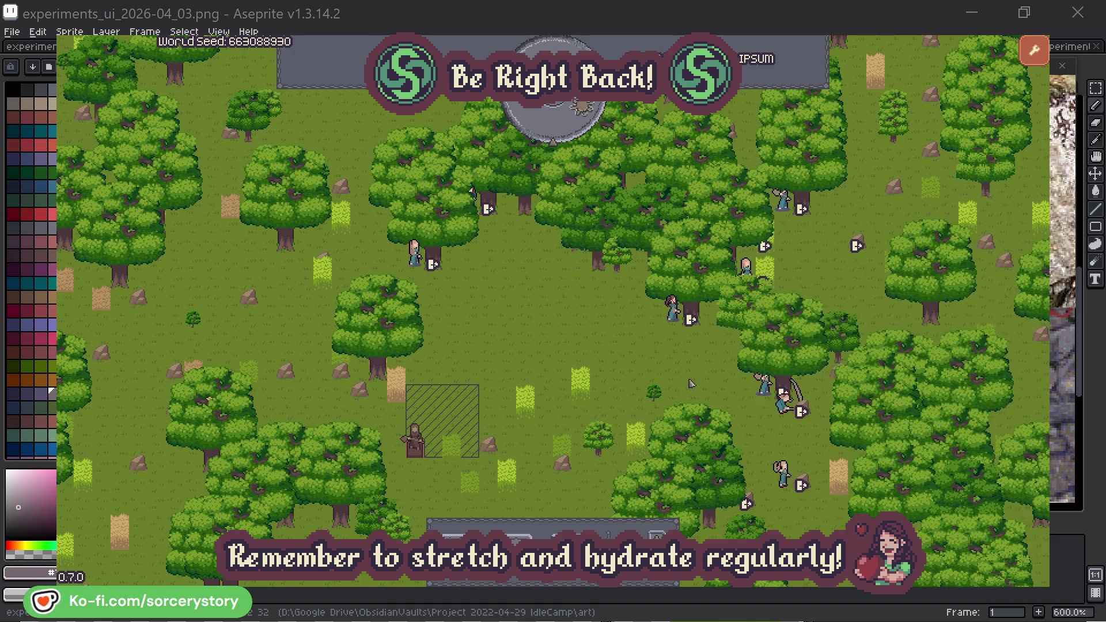
Check Character0's reserved oak, deselect it, and pass one hour of game time.
{"action": "left_click", "coordinate": [428, 279]}
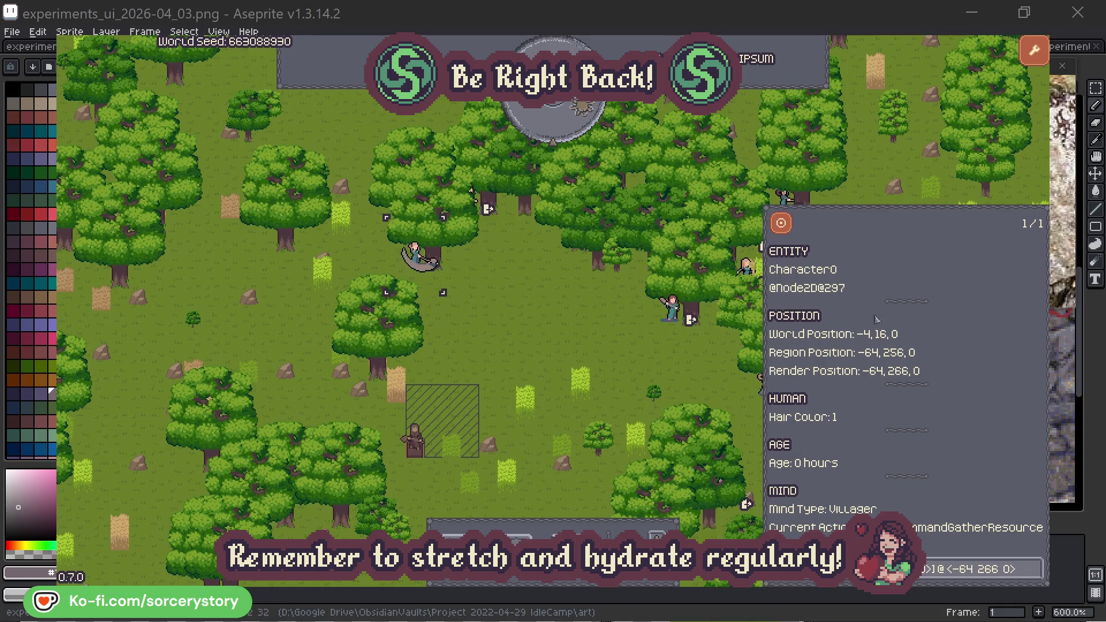
{"action": "left_click", "coordinate": [1036, 569]}
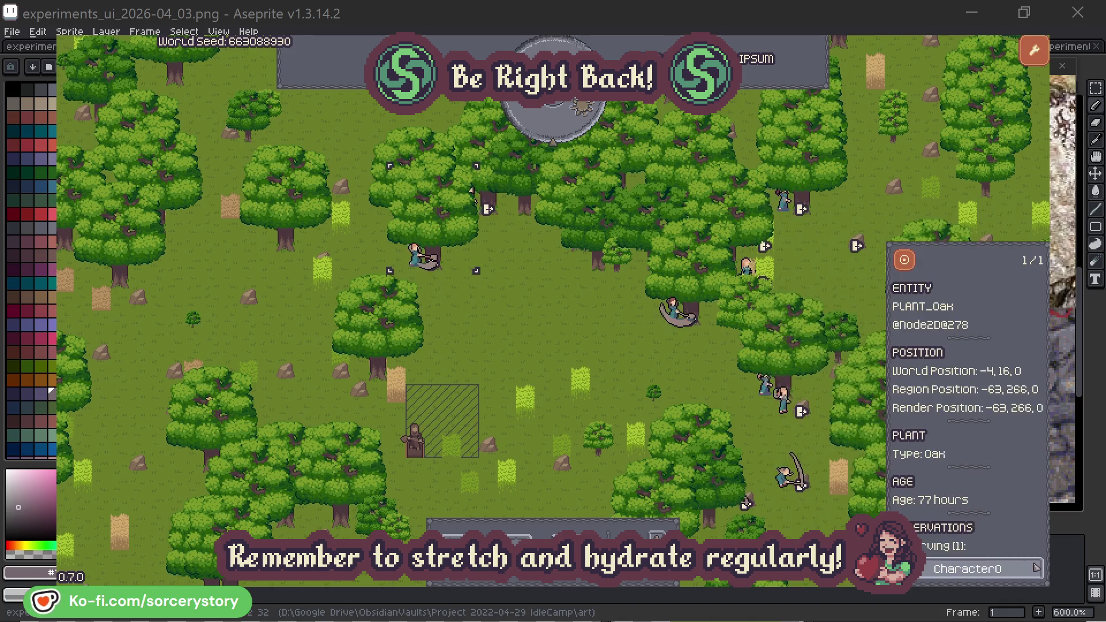
{"action": "left_click", "coordinate": [1036, 569]}
{"action": "left_click", "coordinate": [575, 342]}
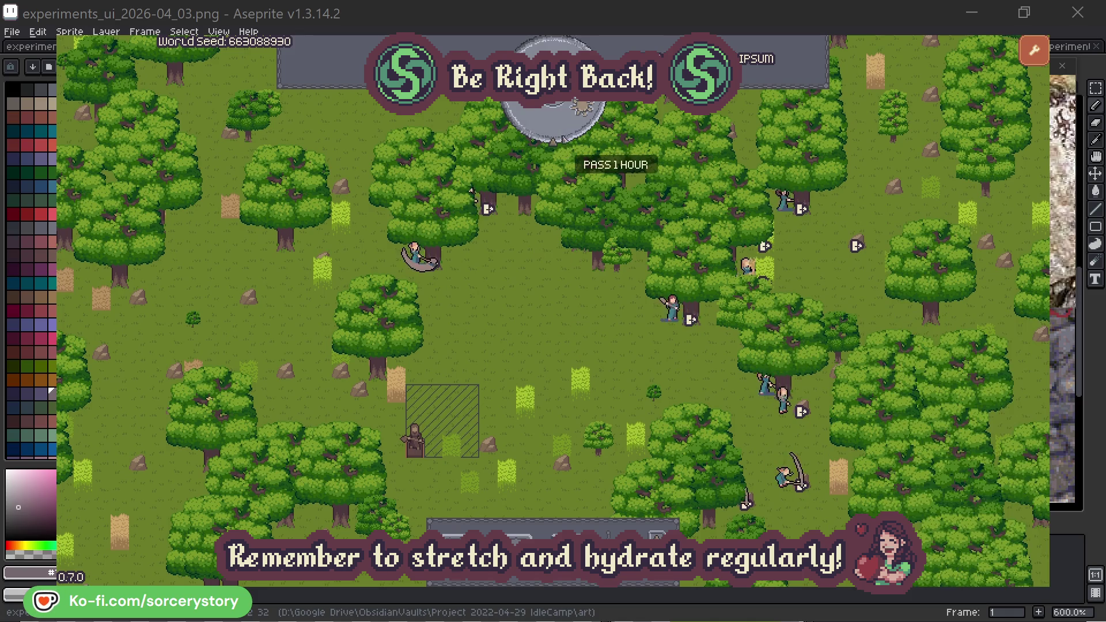
{"action": "left_click", "coordinate": [562, 130]}
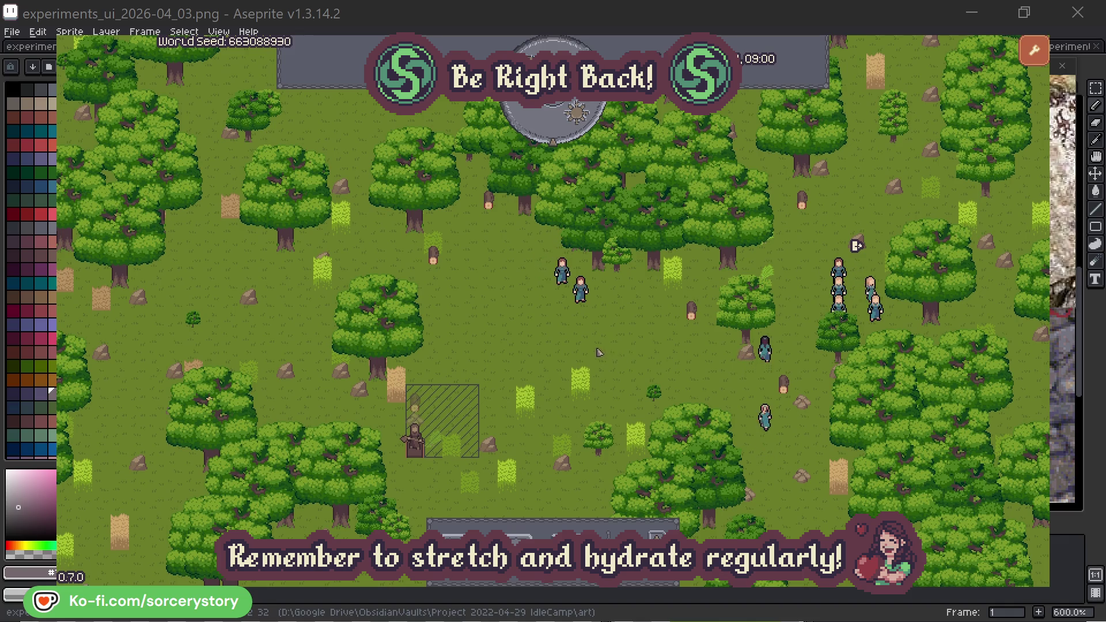
Trace the hatched-zone wood pile to Character9, its 2 Herb origin and wood target piles.
{"action": "left_click", "coordinate": [416, 403]}
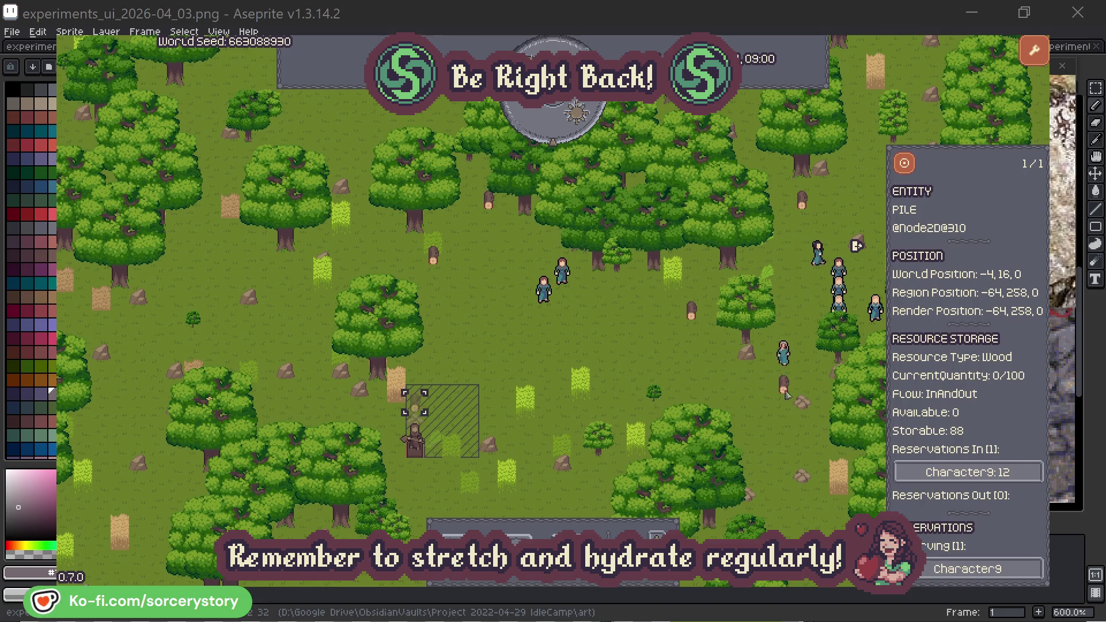
{"action": "left_click", "coordinate": [991, 472]}
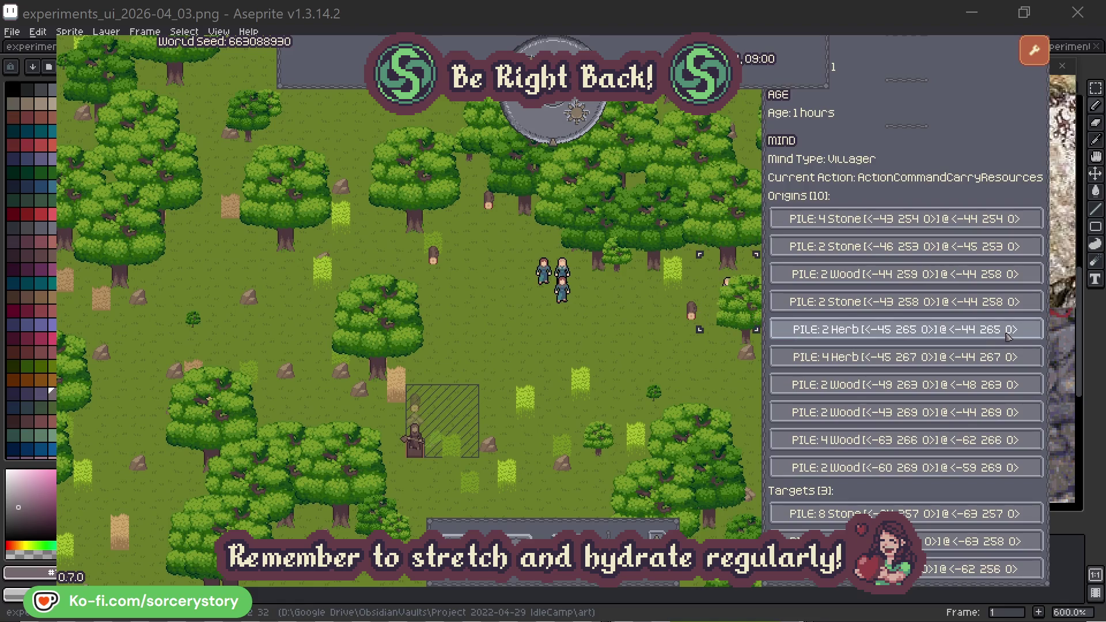
{"action": "left_click", "coordinate": [1008, 337]}
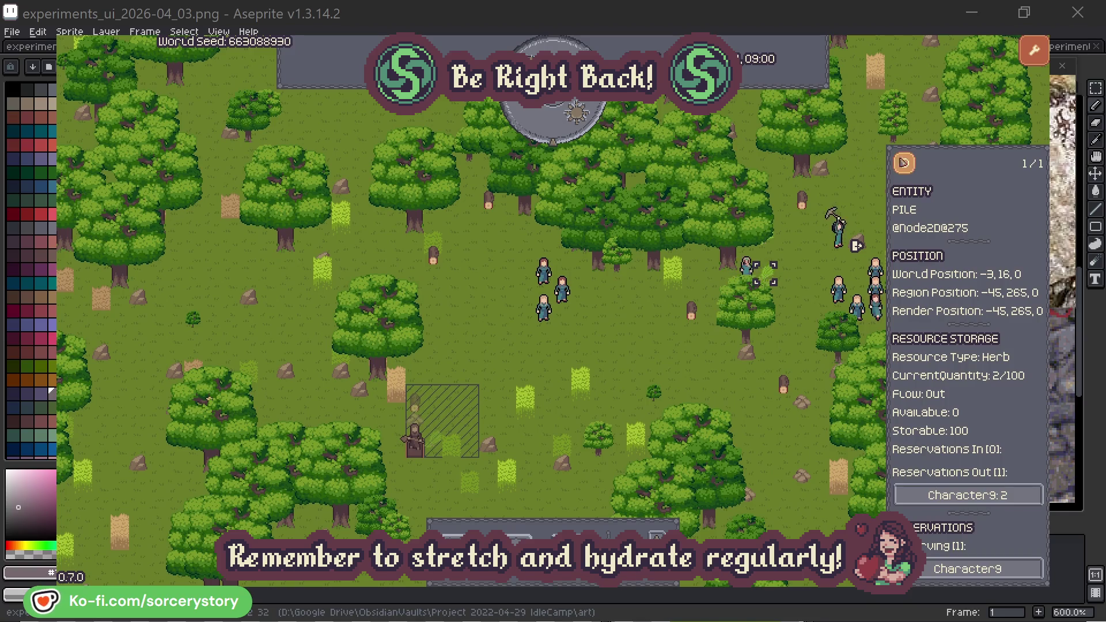
{"action": "left_click", "coordinate": [908, 166]}
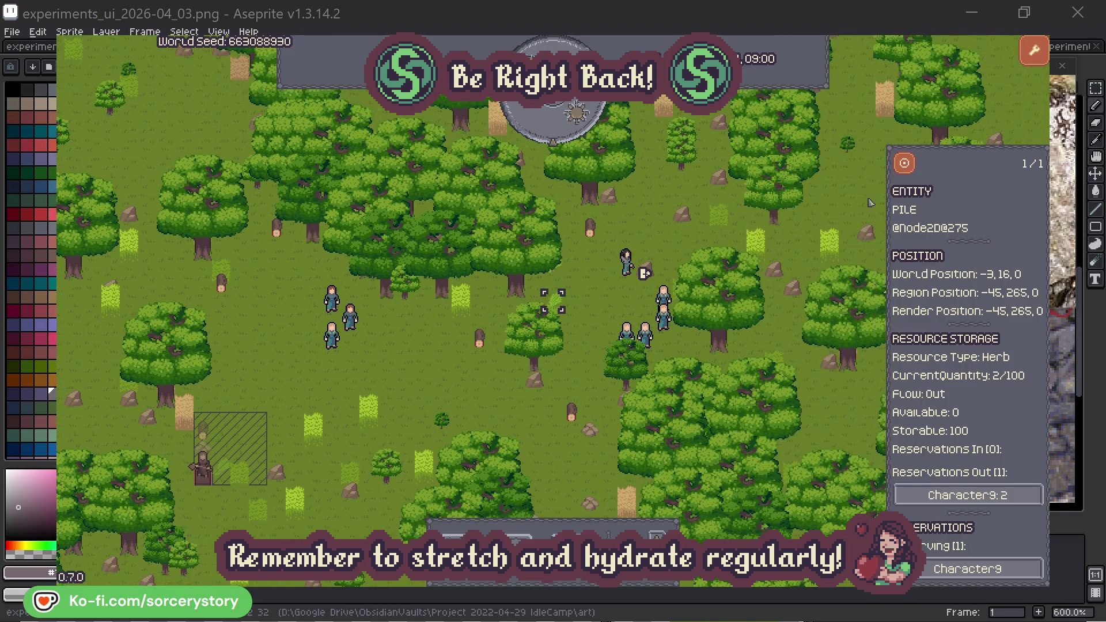
{"action": "left_click", "coordinate": [954, 495]}
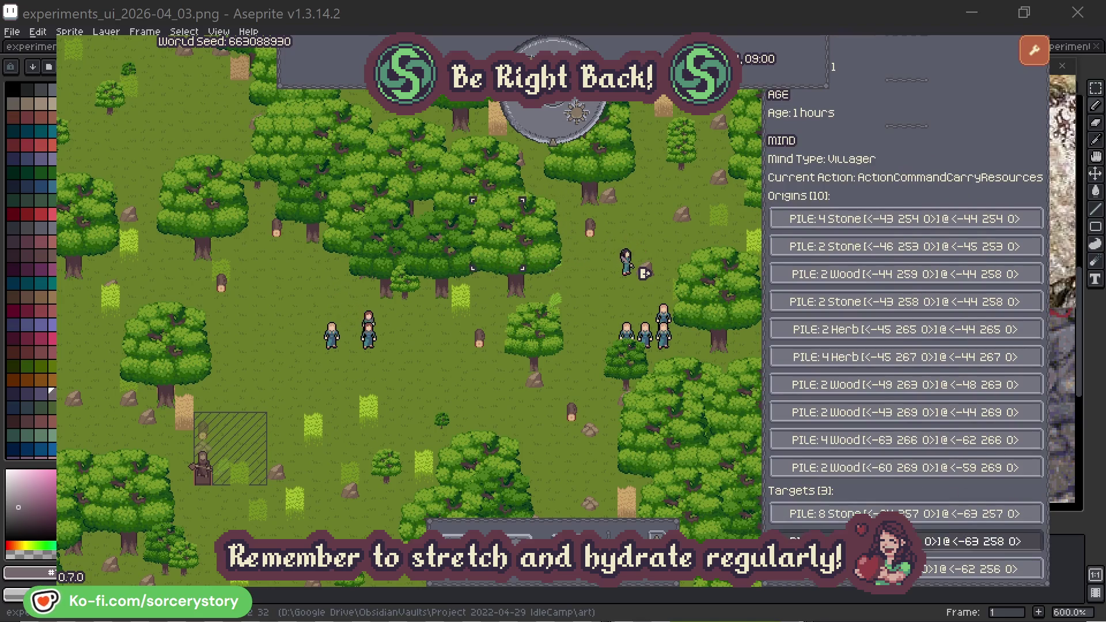
{"action": "left_click", "coordinate": [951, 541]}
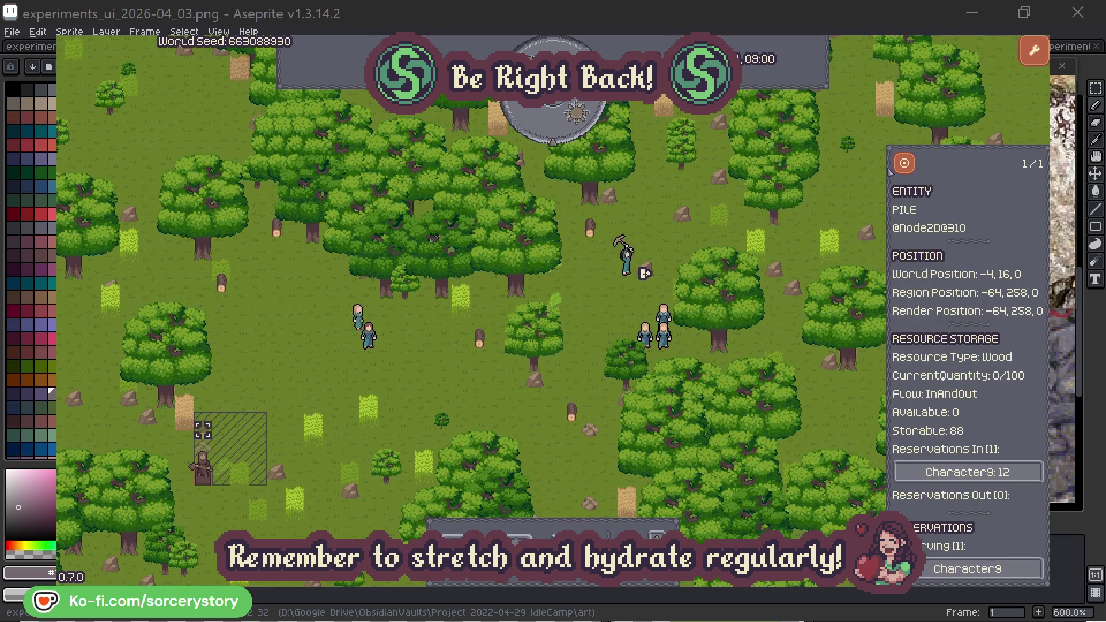
{"action": "left_click", "coordinate": [904, 164]}
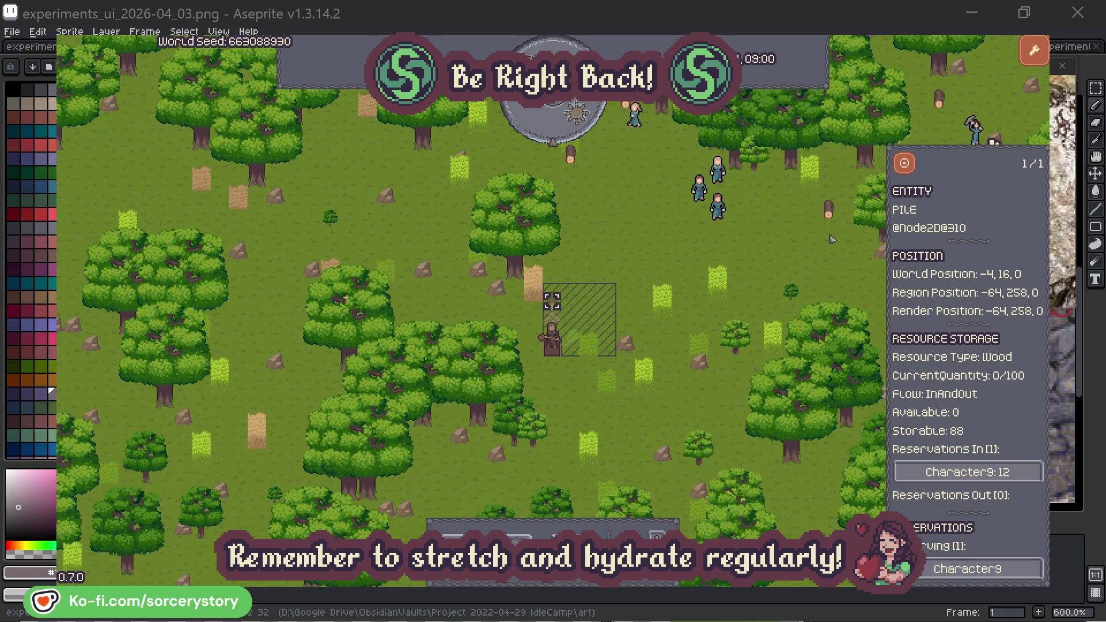
{"action": "left_click", "coordinate": [801, 257]}
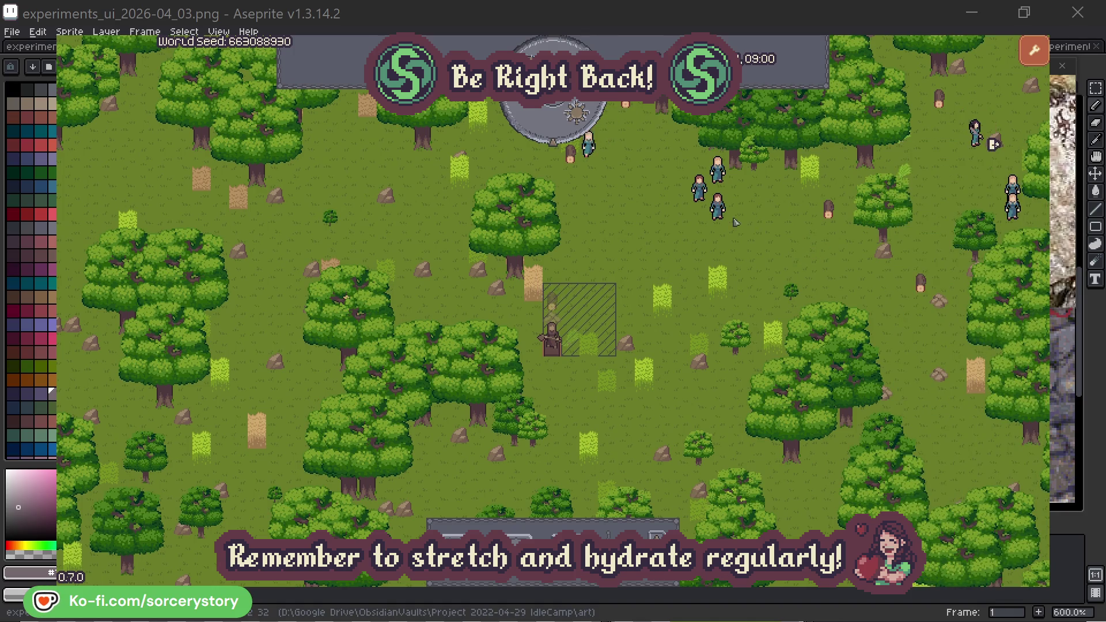
Inspect Character2 centred in view, then dismiss its details.
{"action": "left_click", "coordinate": [735, 222]}
{"action": "left_click", "coordinate": [853, 269]}
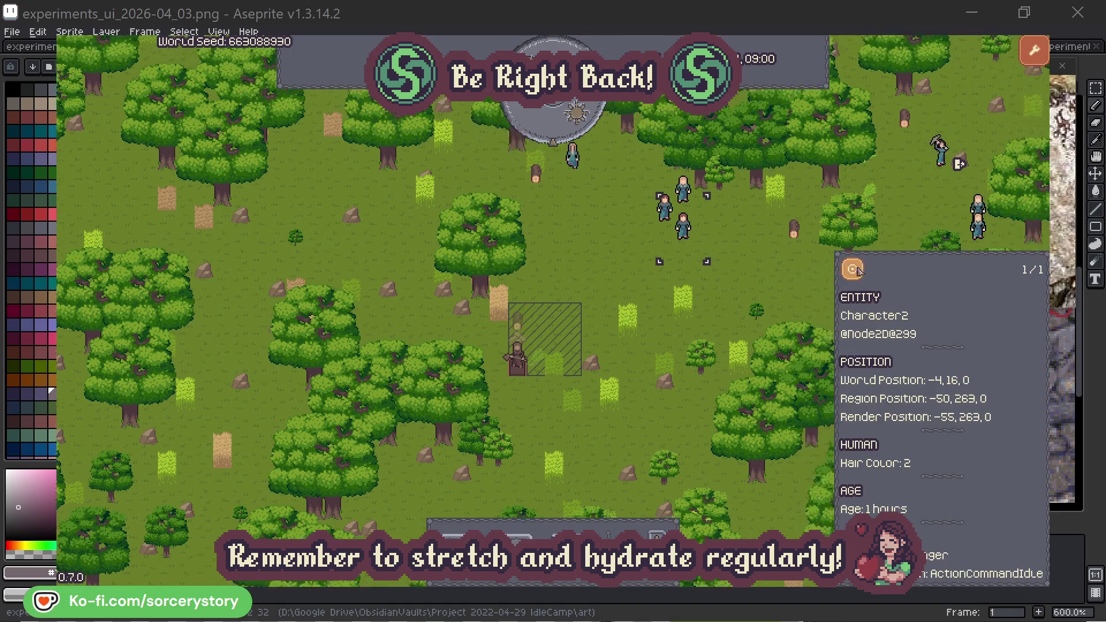
{"action": "left_click", "coordinate": [633, 333]}
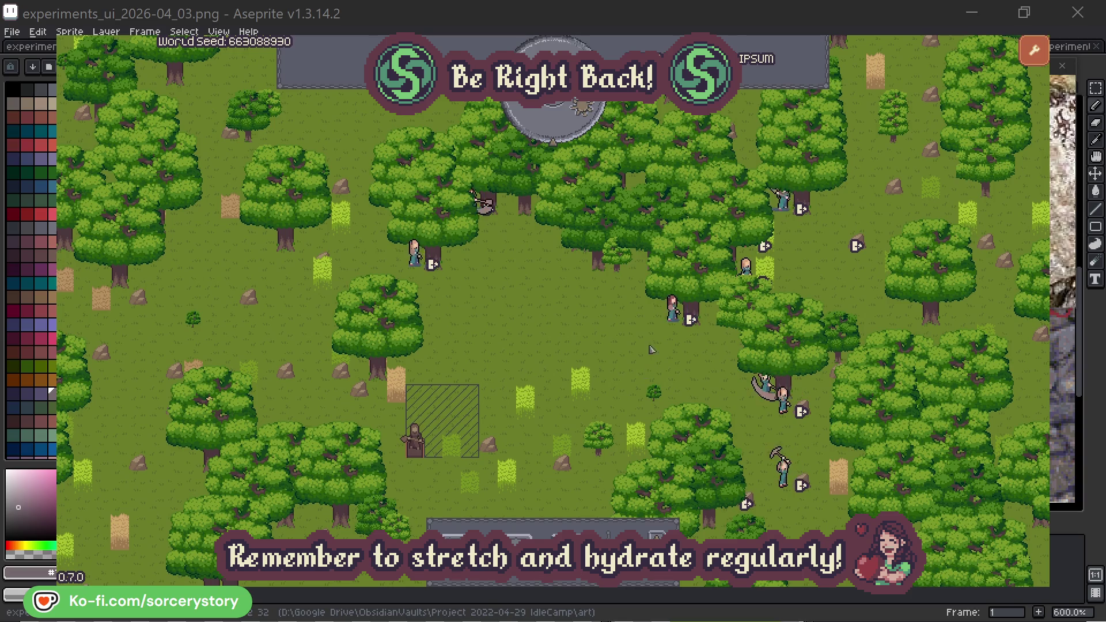
Check which oak Character2 has reserved, then close its details.
{"action": "left_click", "coordinate": [651, 347]}
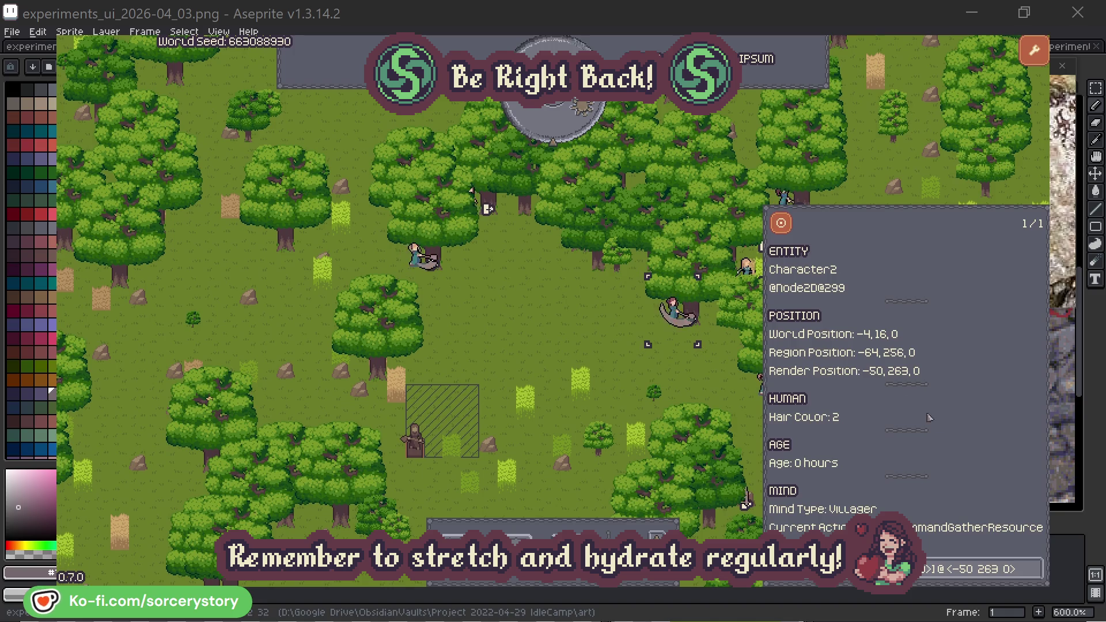
{"action": "left_click", "coordinate": [1035, 573]}
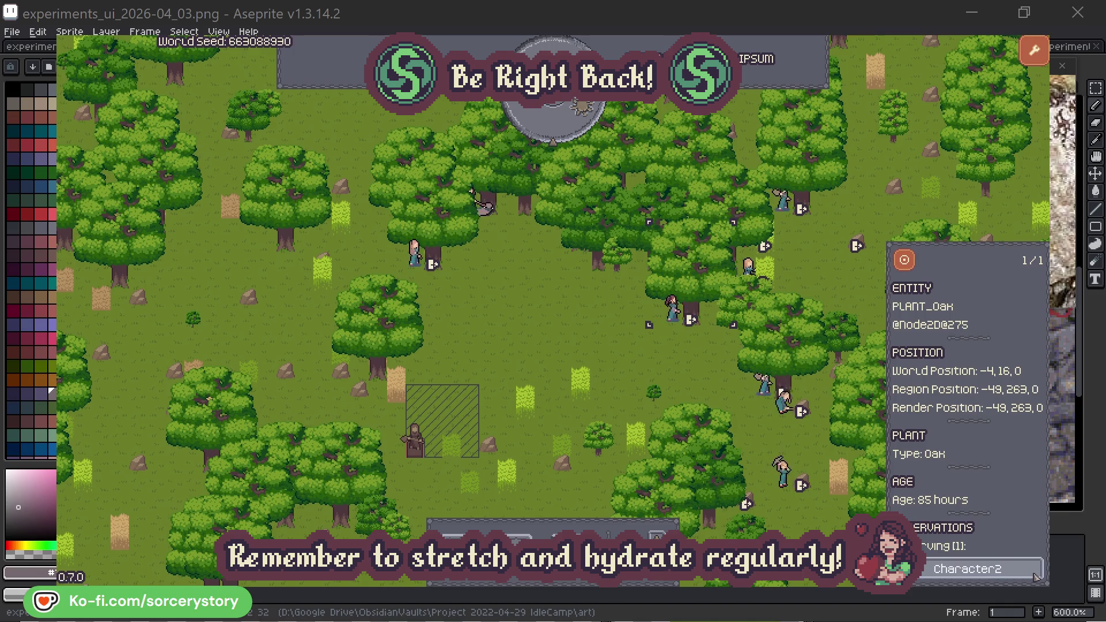
{"action": "left_click", "coordinate": [1035, 573]}
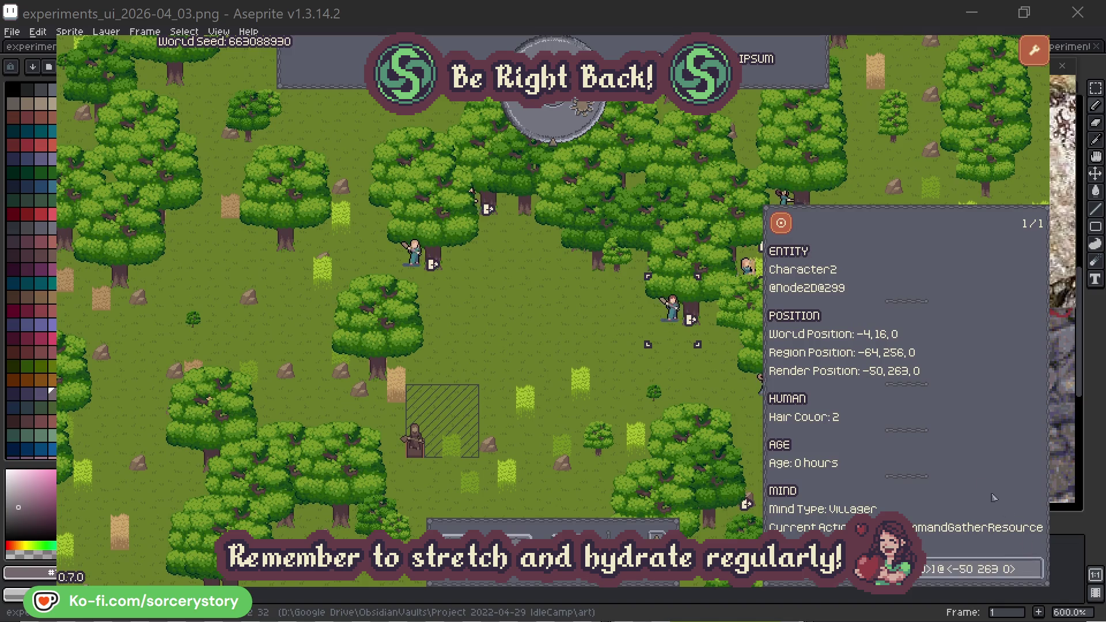
{"action": "left_click", "coordinate": [691, 382]}
Check Character0's reserved oak, close its details, and advance the clock one hour.
{"action": "left_click", "coordinate": [422, 272]}
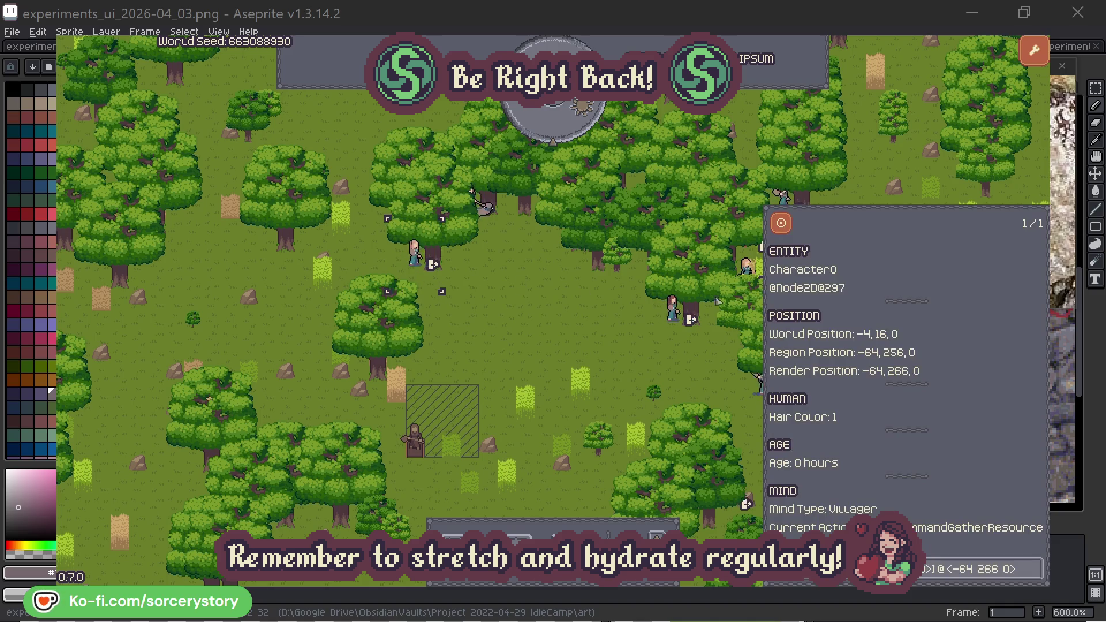
{"action": "left_click", "coordinate": [1036, 565]}
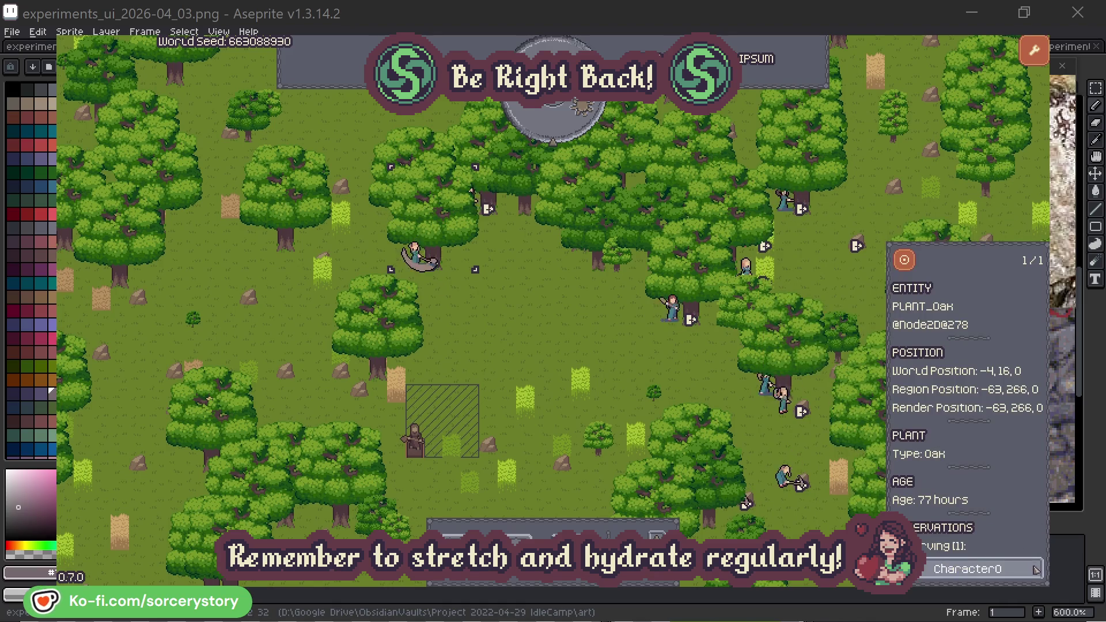
{"action": "left_click", "coordinate": [1035, 567]}
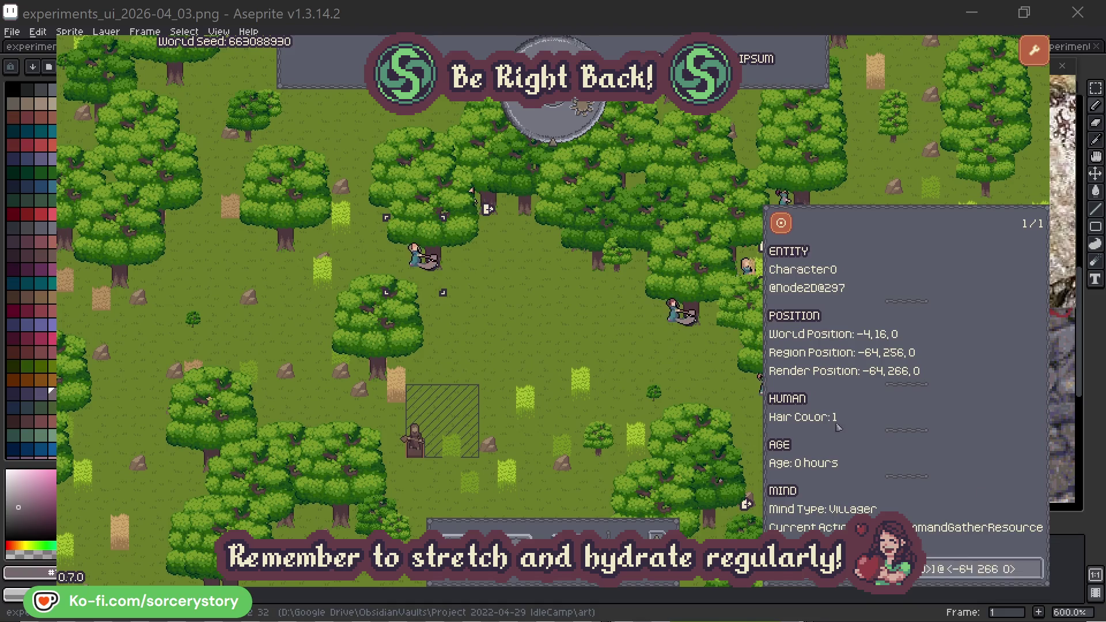
{"action": "left_click", "coordinate": [579, 347]}
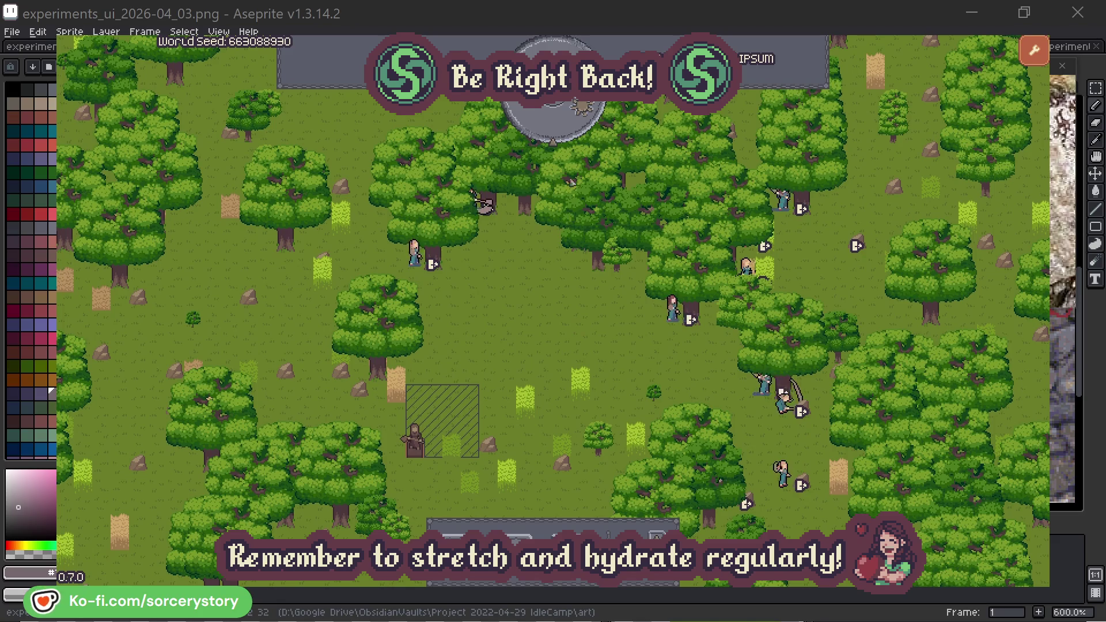
{"action": "left_click", "coordinate": [563, 131]}
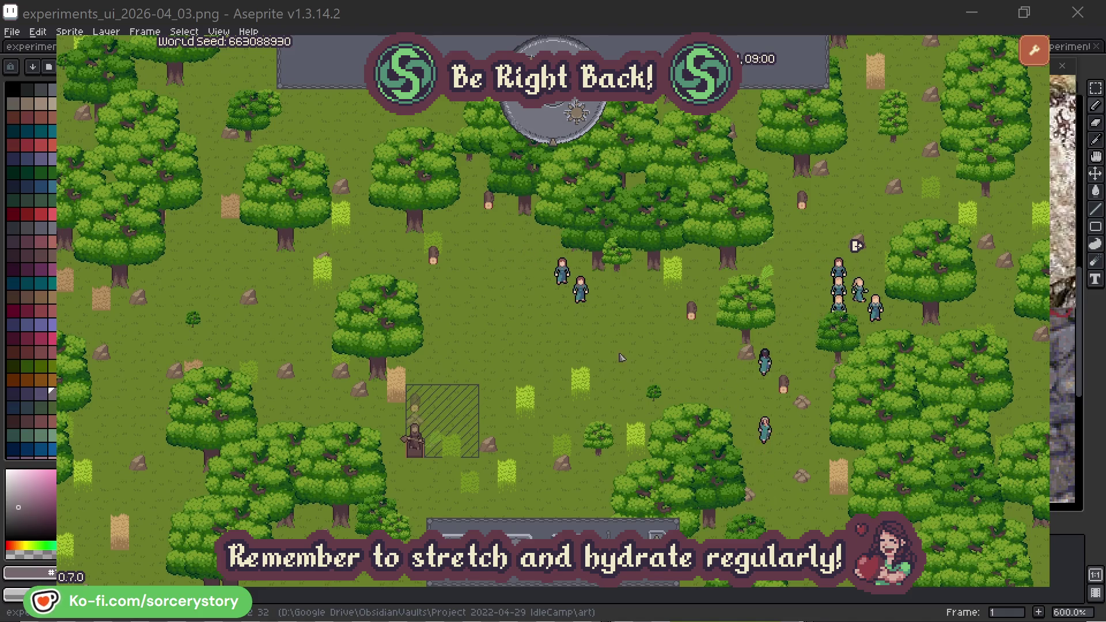
Follow the hatched wood pile to Character9, its Herb origin and wood target piles.
{"action": "left_click", "coordinate": [419, 406]}
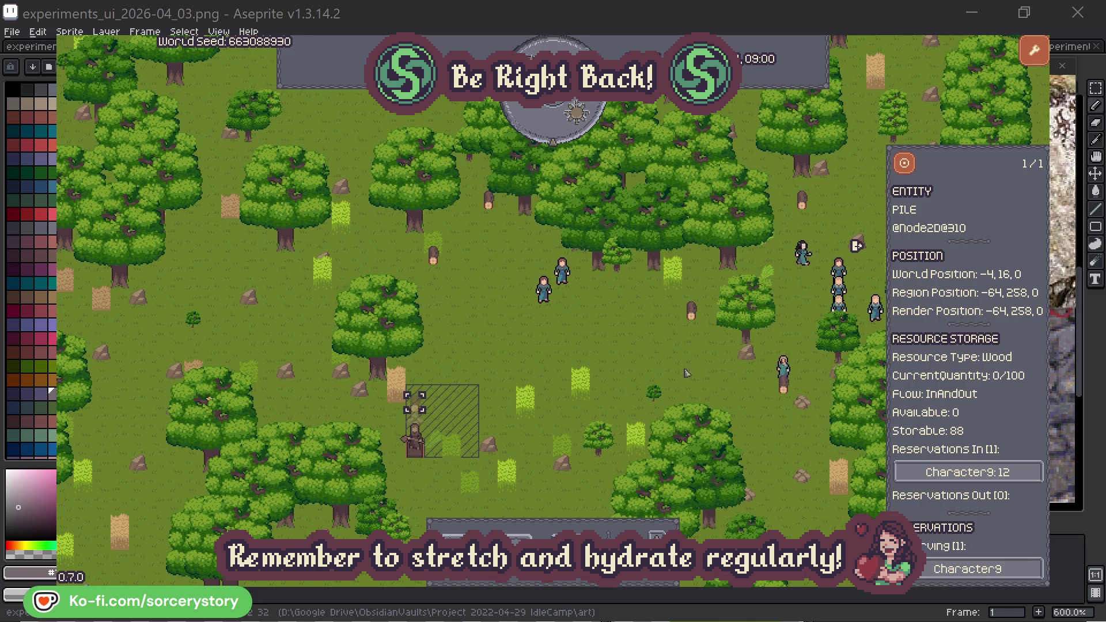
{"action": "left_click", "coordinate": [1016, 472]}
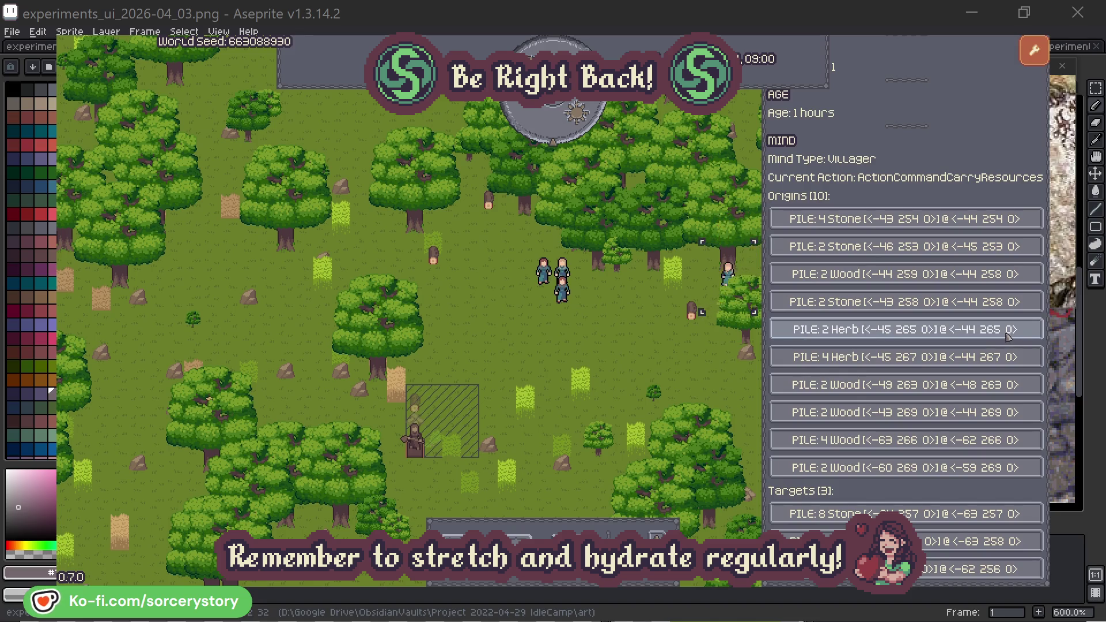
{"action": "left_click", "coordinate": [1008, 337]}
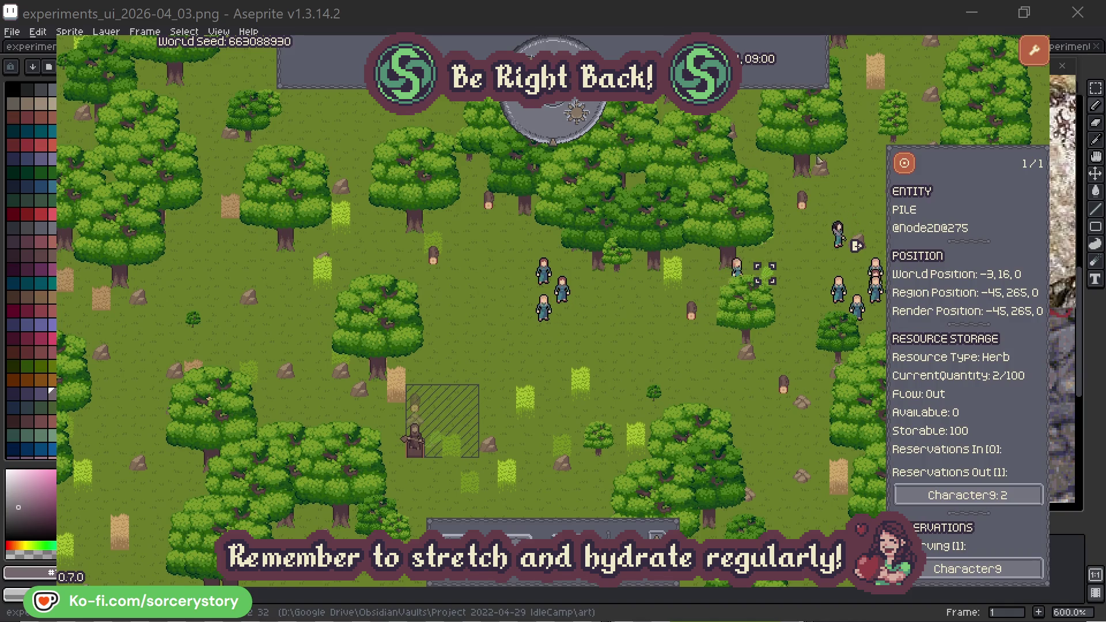
{"action": "left_click", "coordinate": [906, 164]}
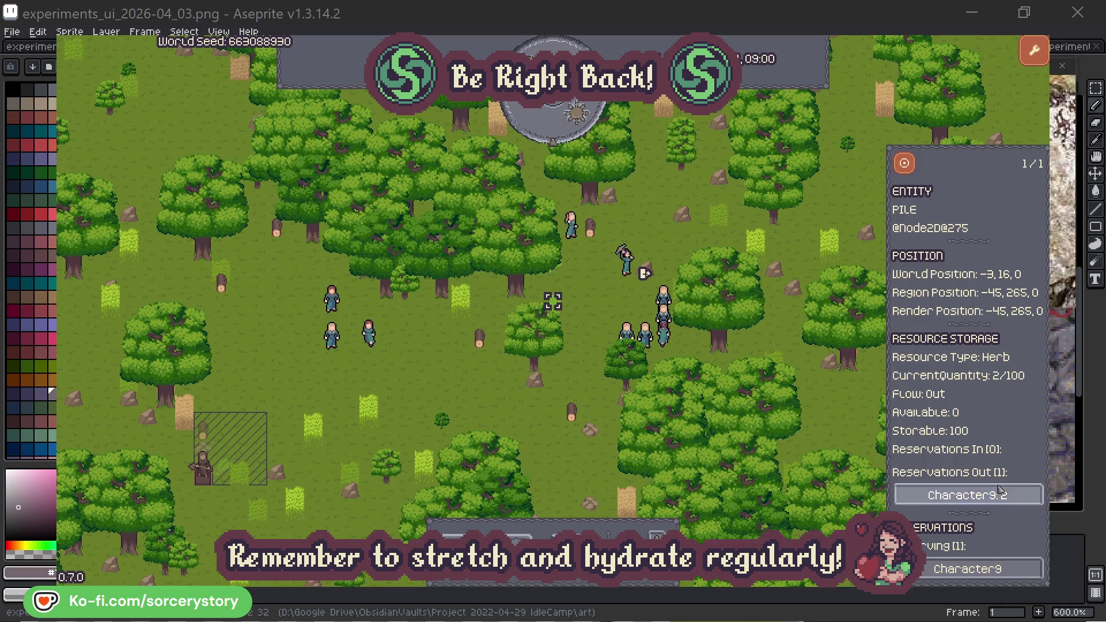
{"action": "left_click", "coordinate": [1000, 492]}
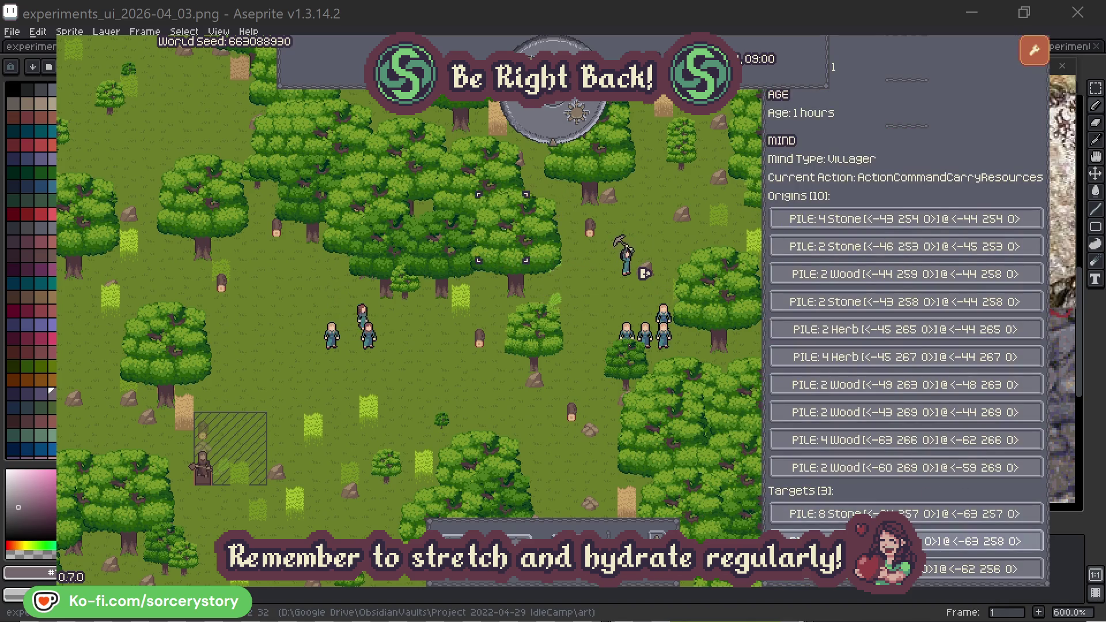
{"action": "left_click", "coordinate": [951, 541]}
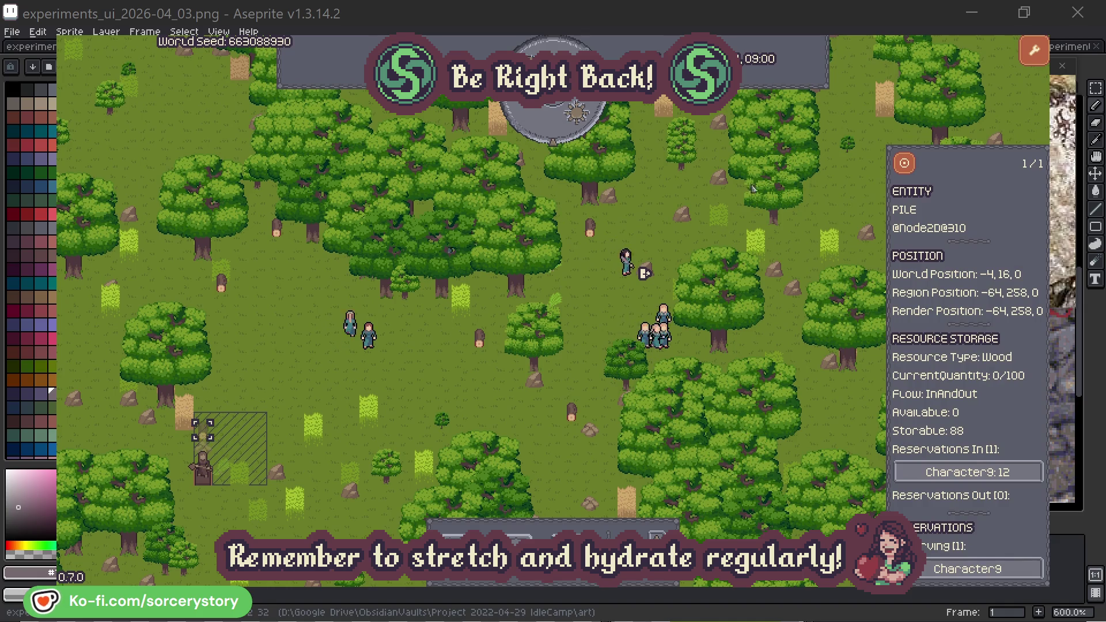
{"action": "left_click", "coordinate": [905, 166]}
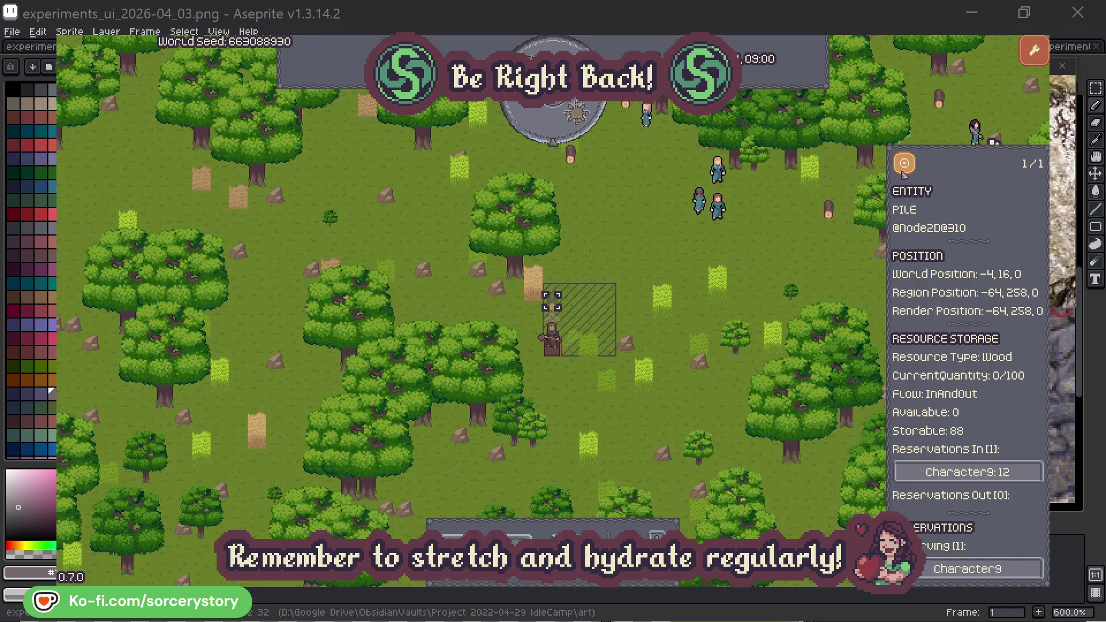
Close the pile details, then inspect and close Character2.
{"action": "left_click", "coordinate": [815, 253]}
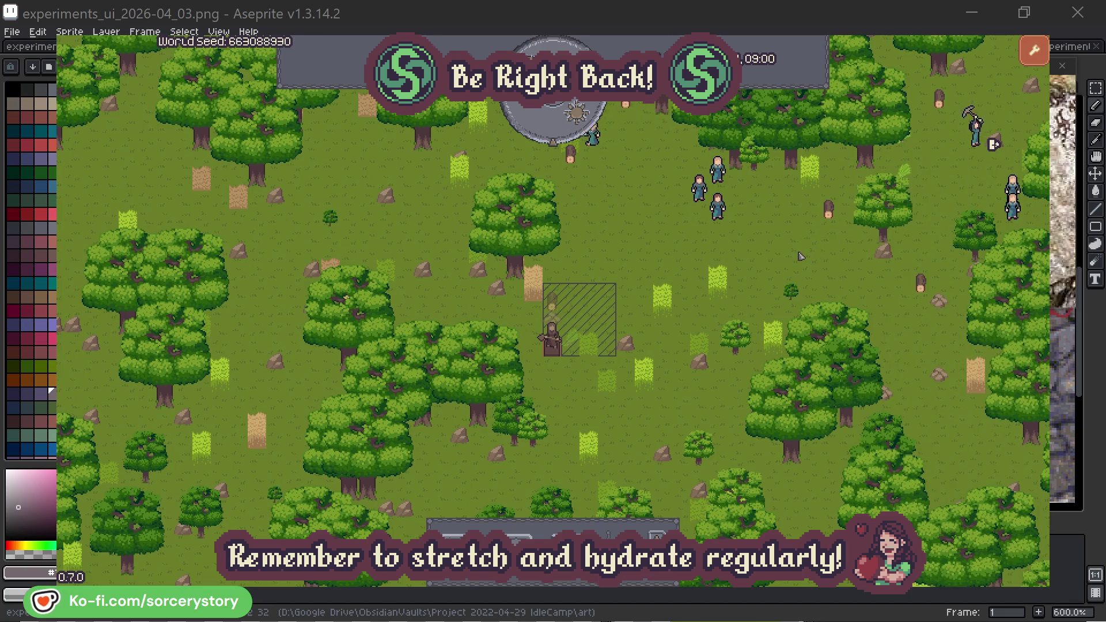
{"action": "left_click", "coordinate": [724, 214]}
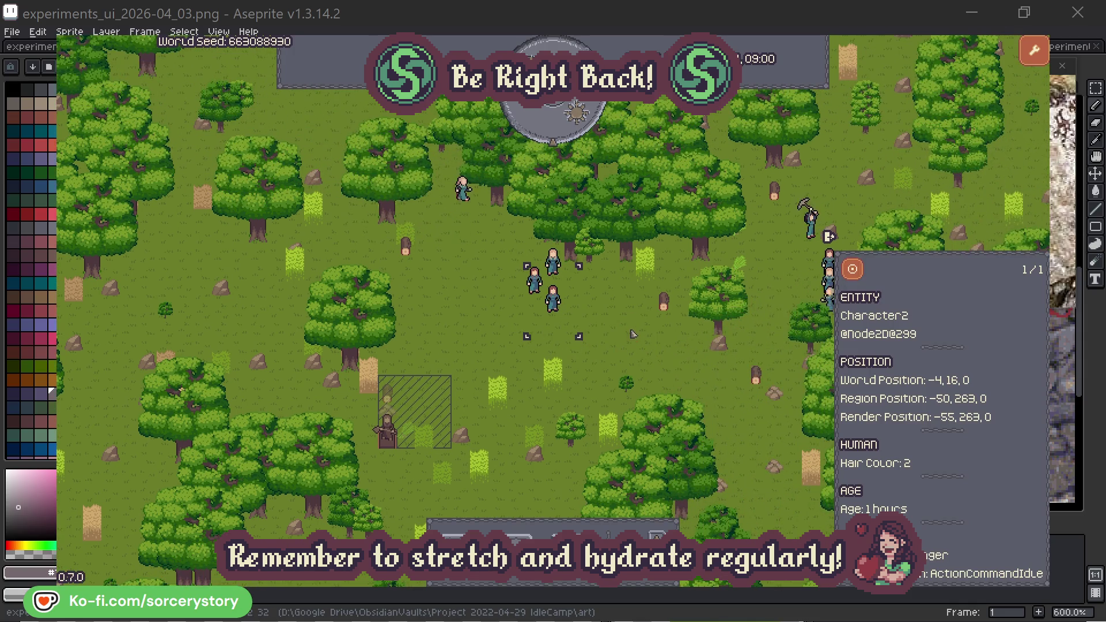
{"action": "left_click", "coordinate": [634, 334]}
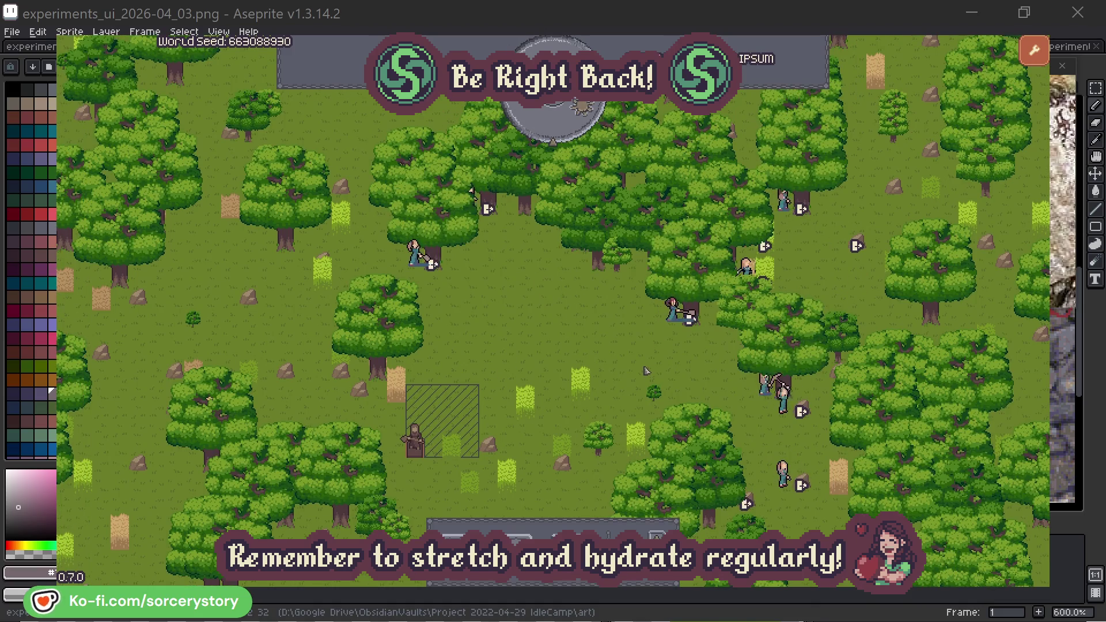
Check the oak Character2 is serving, then close its details.
{"action": "left_click", "coordinate": [674, 311]}
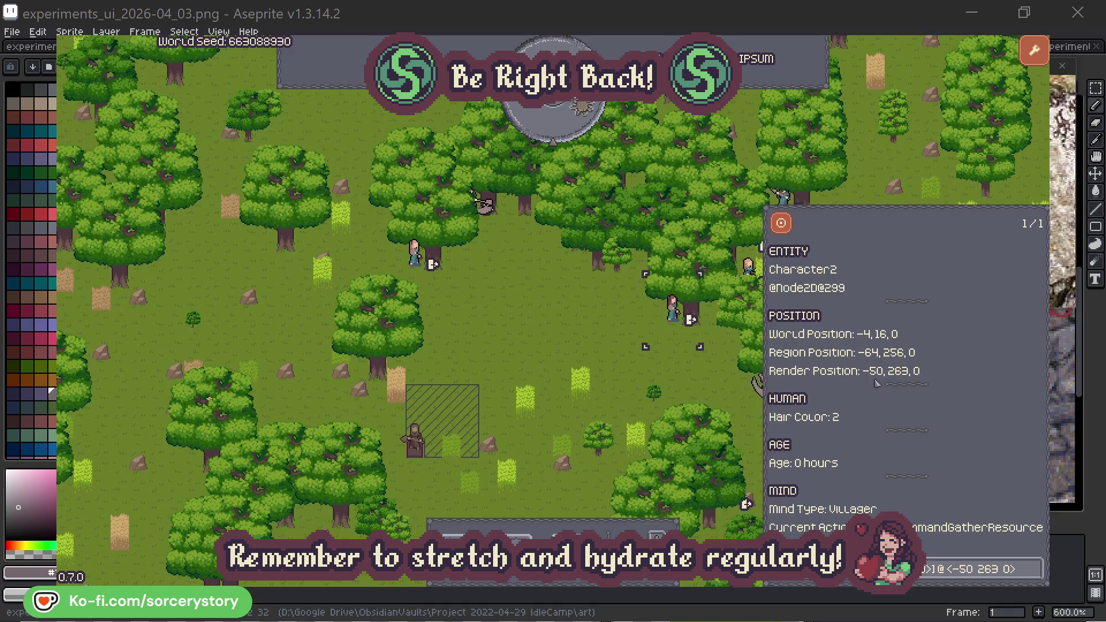
{"action": "left_click", "coordinate": [1036, 577]}
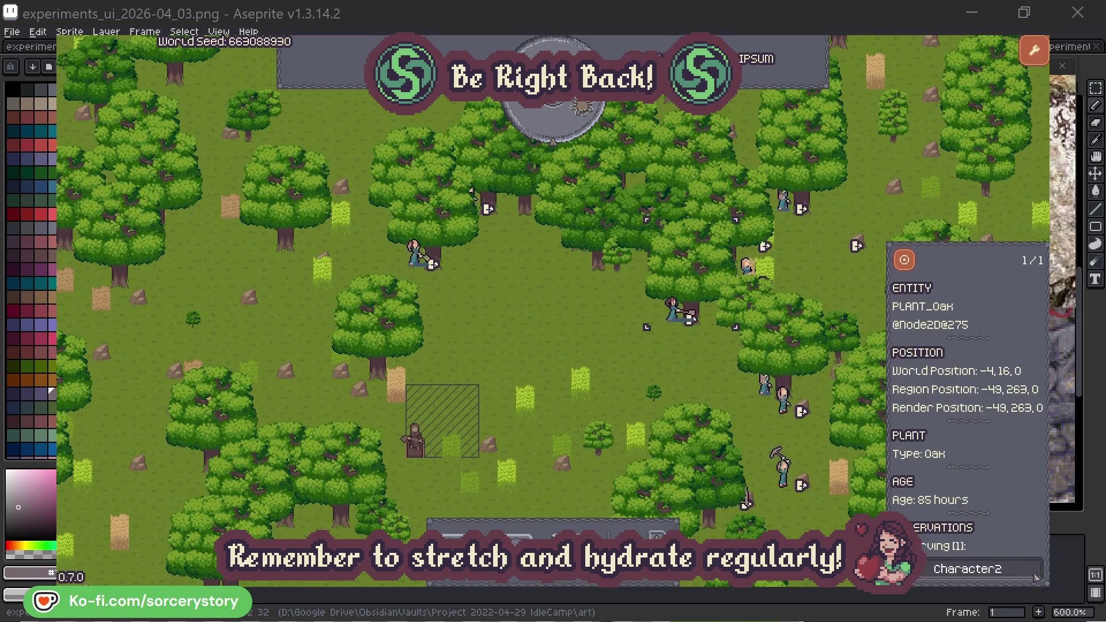
{"action": "left_click", "coordinate": [1036, 577]}
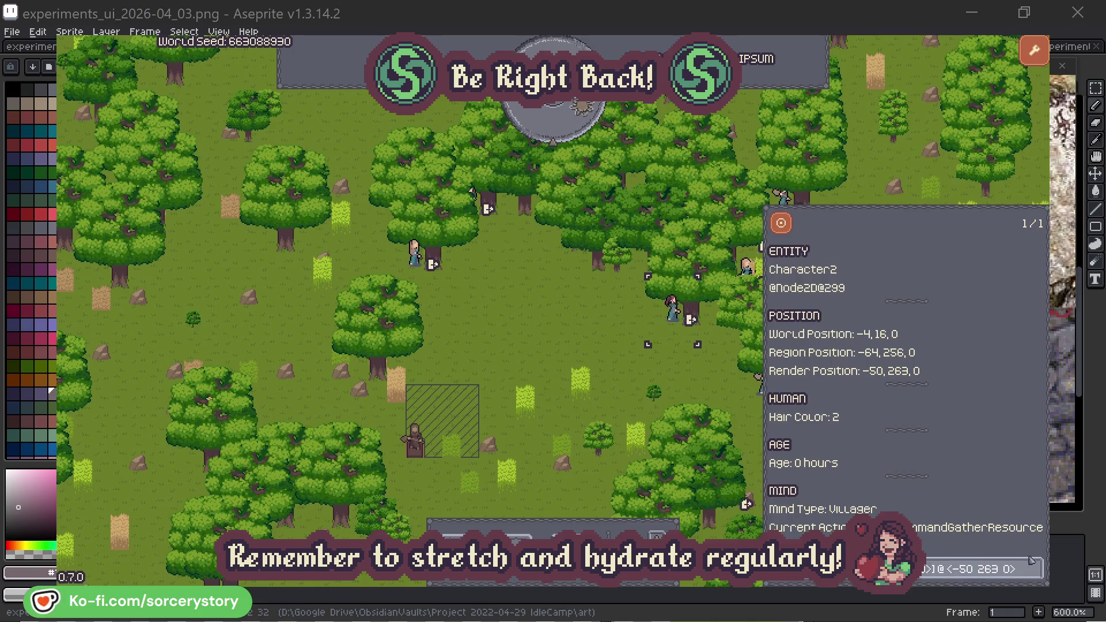
{"action": "left_click", "coordinate": [690, 382]}
Check the oak Character0 is serving, close its details, and advance the clock one hour.
{"action": "left_click", "coordinate": [424, 262]}
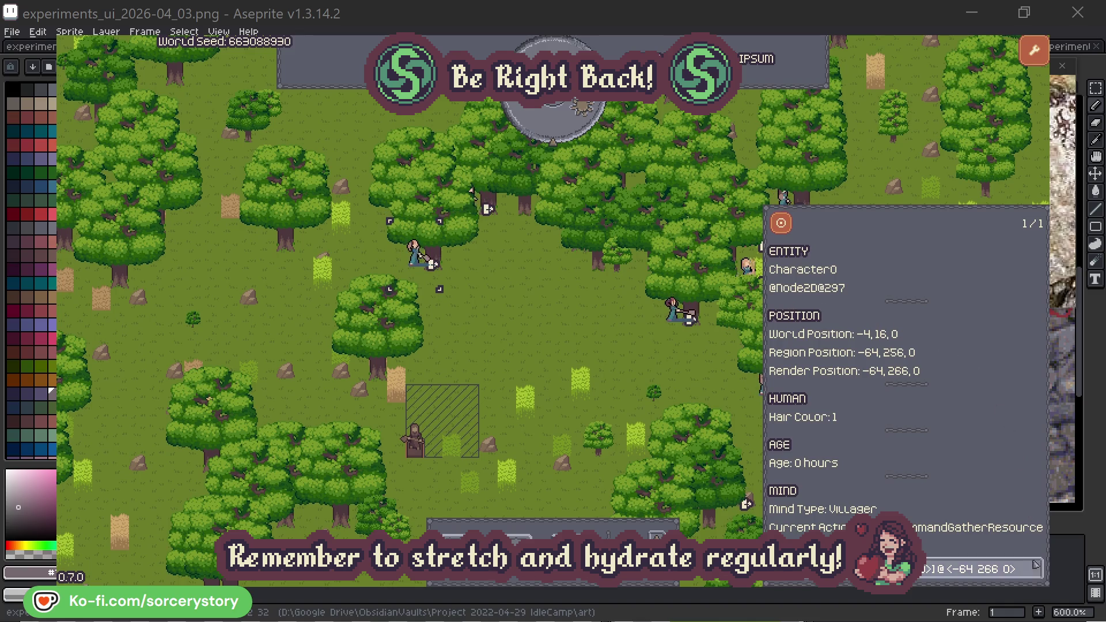
{"action": "left_click", "coordinate": [1035, 567]}
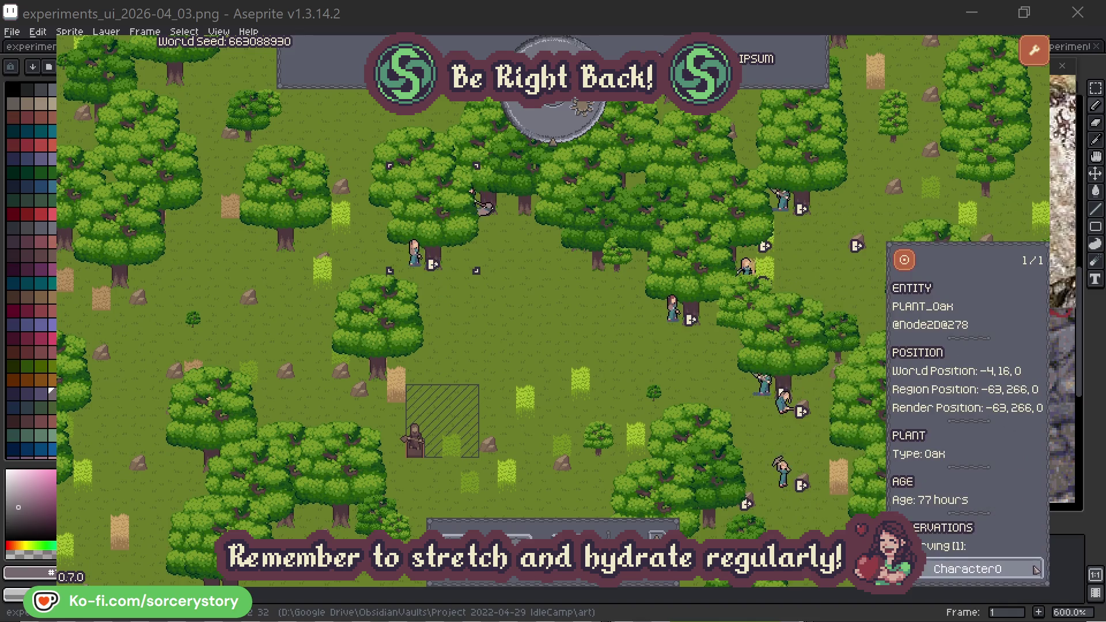
{"action": "left_click", "coordinate": [1035, 569]}
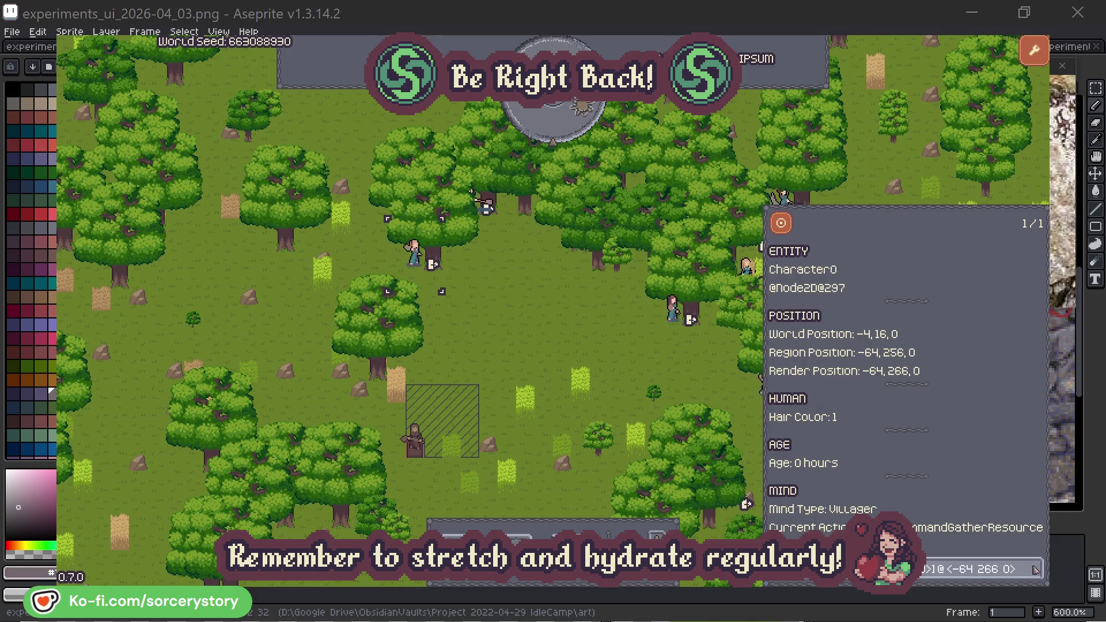
{"action": "left_click", "coordinate": [578, 347]}
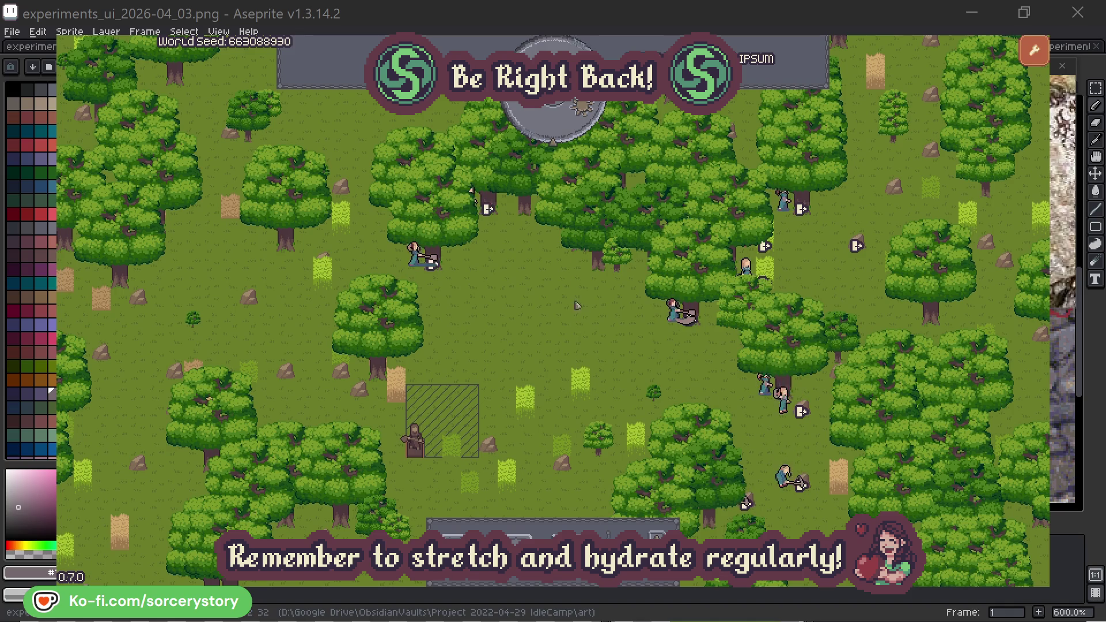
{"action": "left_click", "coordinate": [561, 130]}
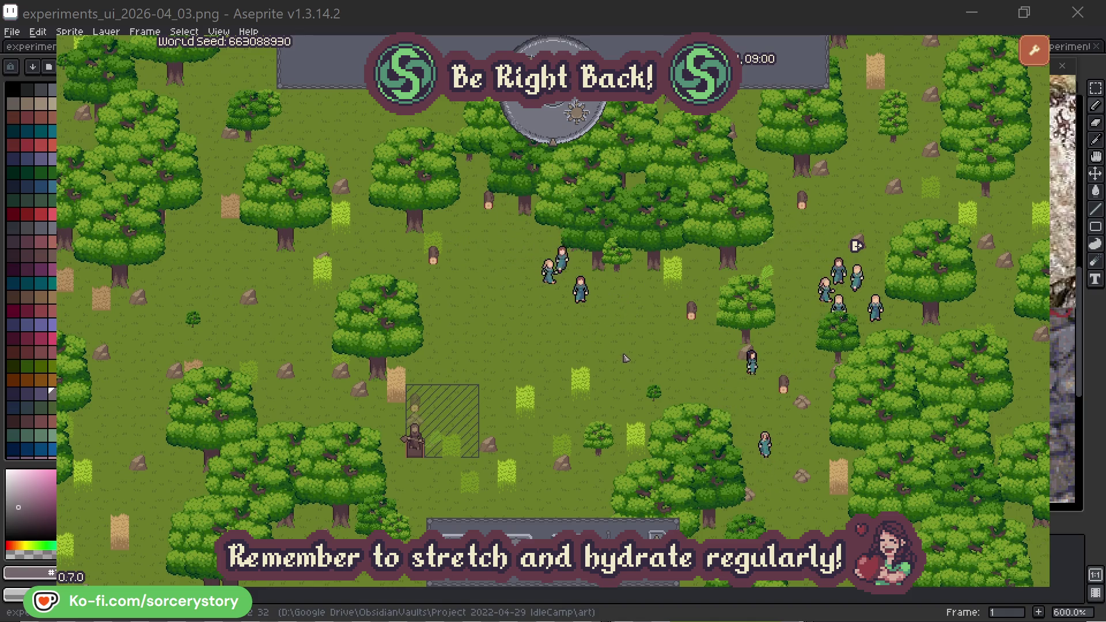
Trace the hatched wood pile to Character9, its Herb origin and wood target piles.
{"action": "left_click", "coordinate": [421, 409]}
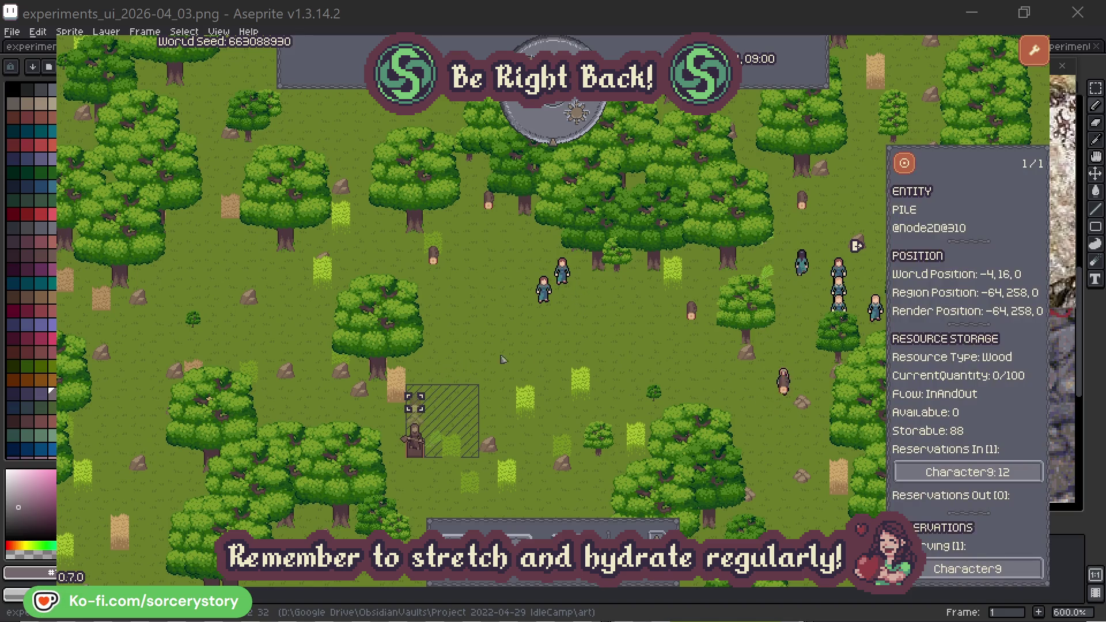
{"action": "left_click", "coordinate": [1017, 473]}
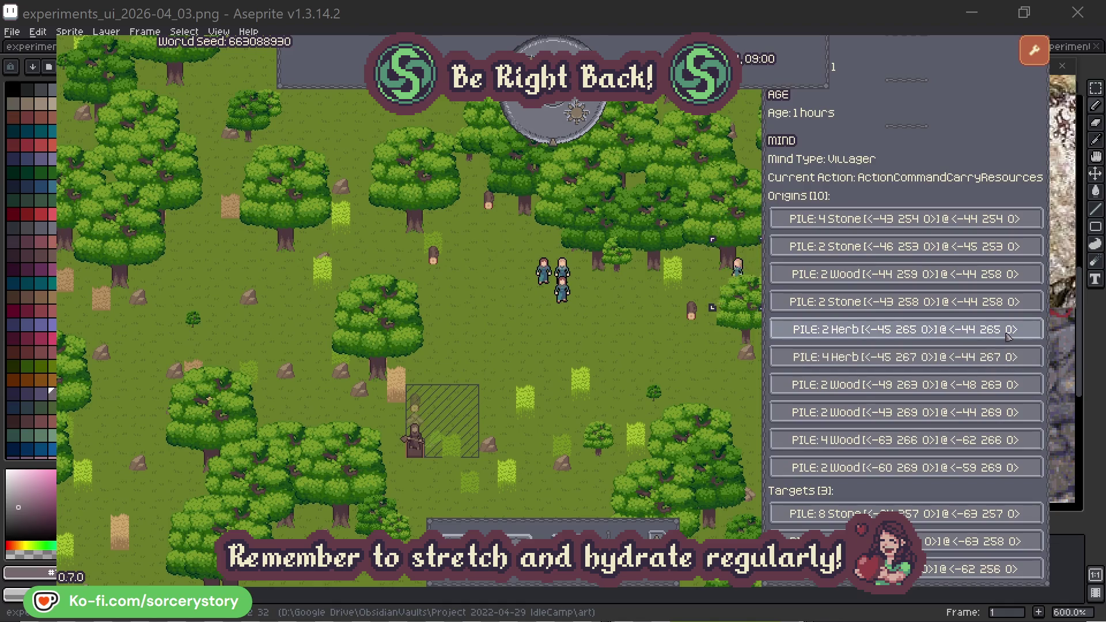
{"action": "left_click", "coordinate": [1008, 334]}
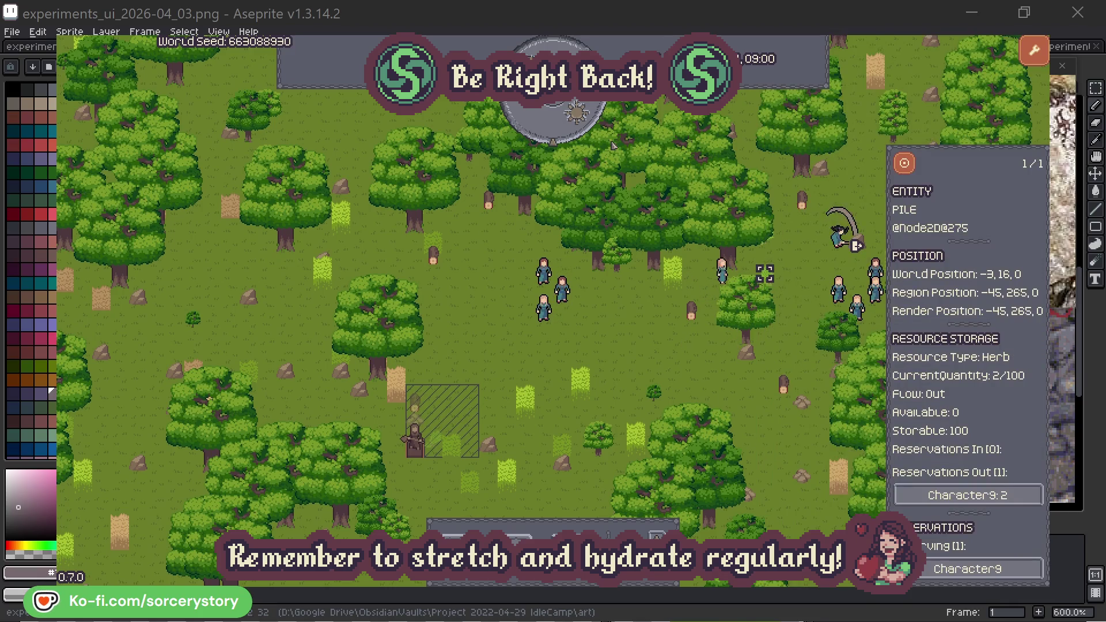
{"action": "left_click", "coordinate": [912, 169]}
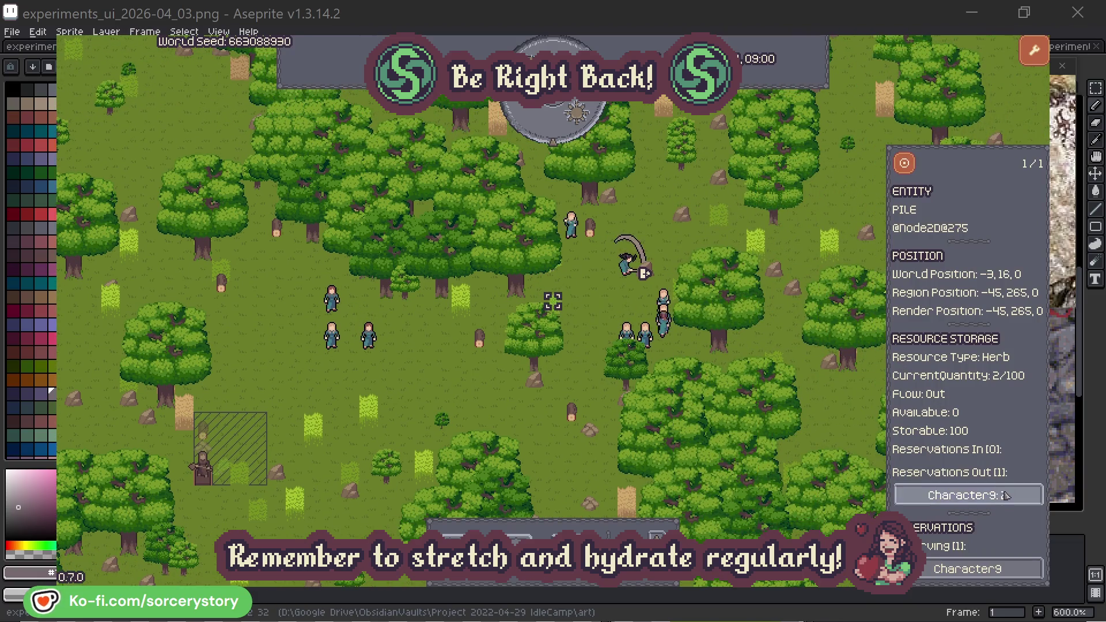
{"action": "left_click", "coordinate": [993, 496]}
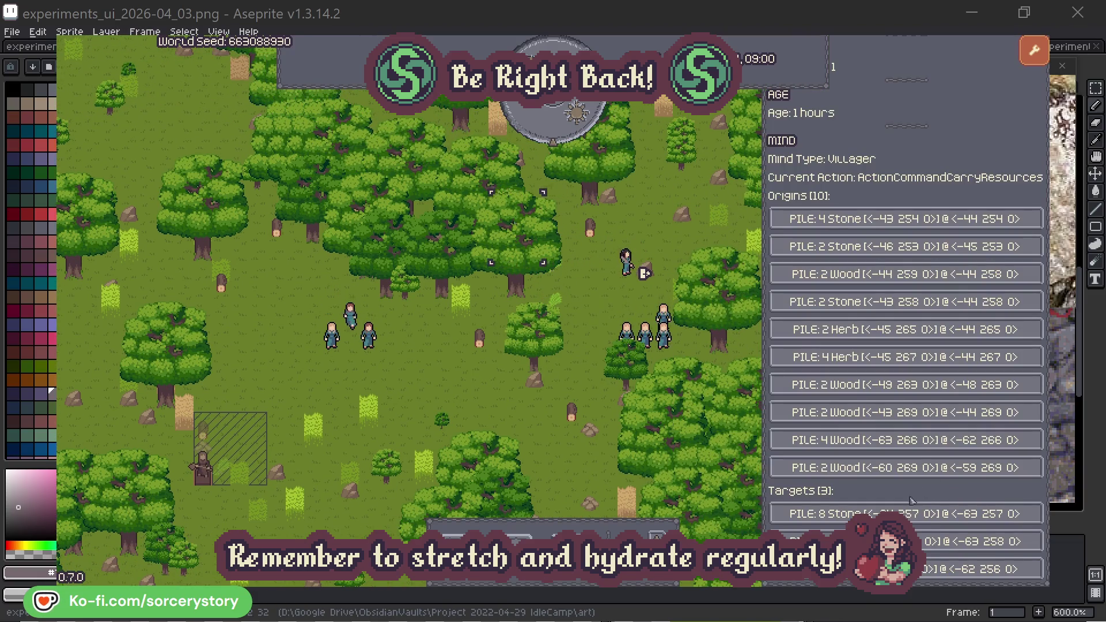
{"action": "left_click", "coordinate": [980, 541]}
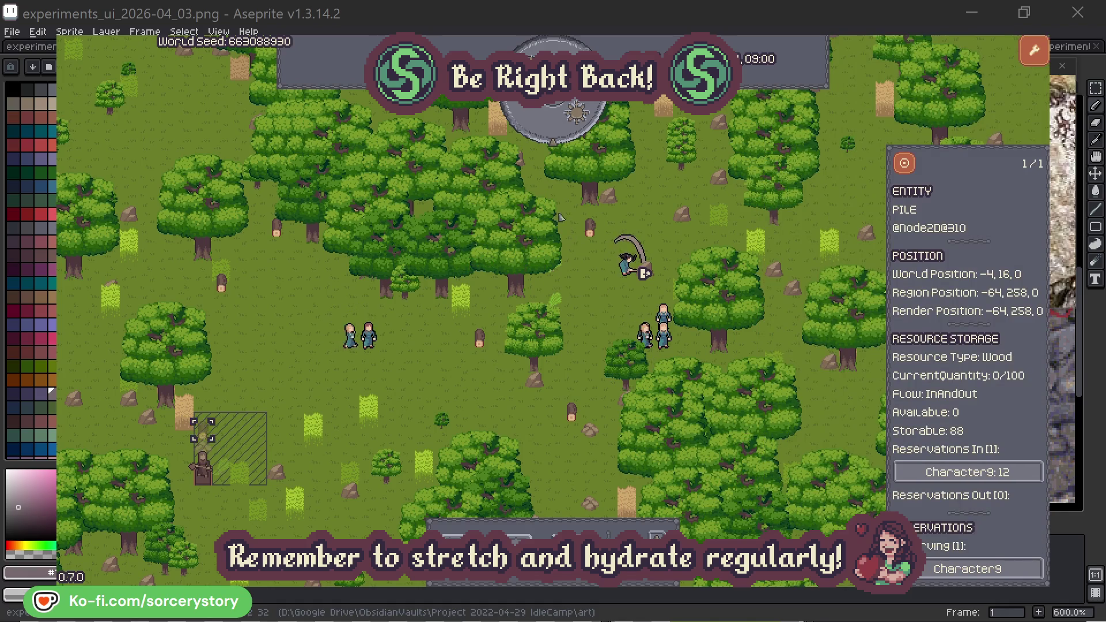
{"action": "left_click", "coordinate": [904, 166]}
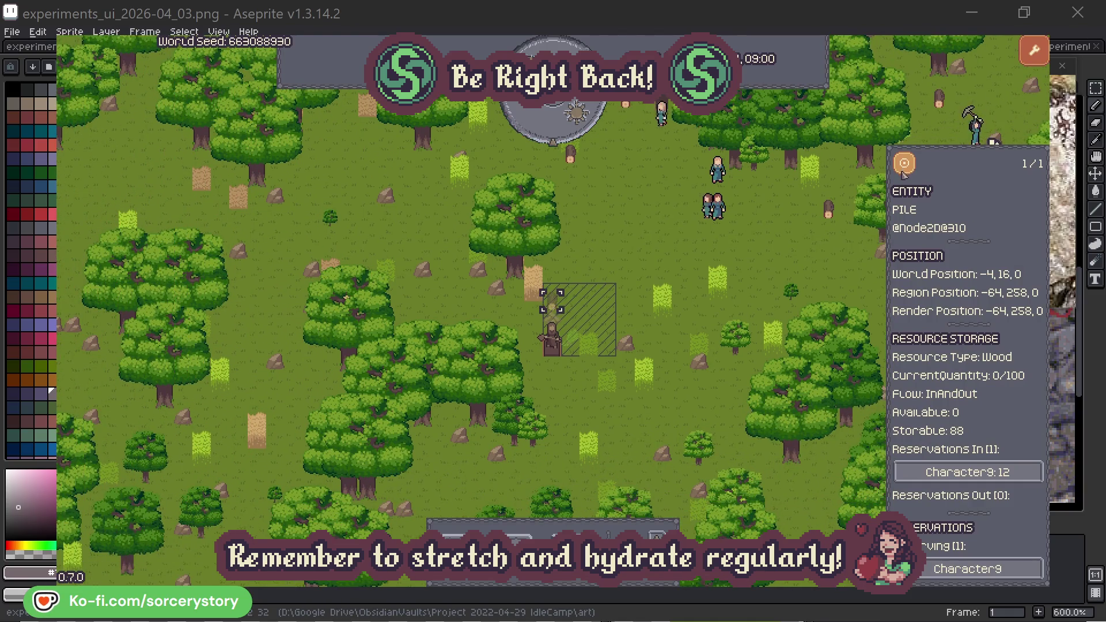
{"action": "left_click", "coordinate": [807, 255]}
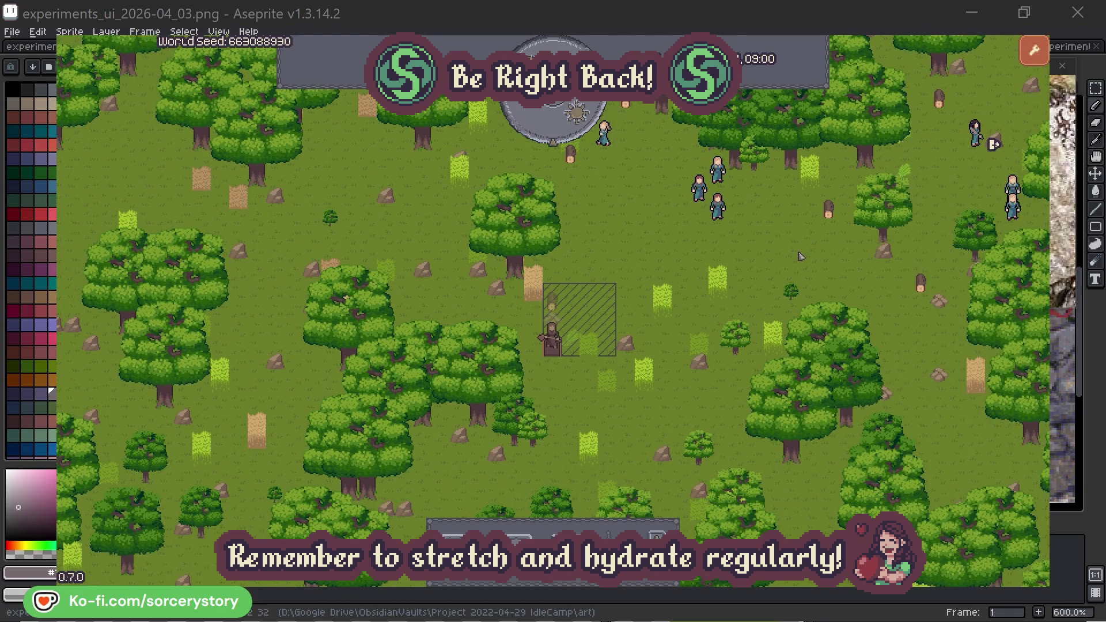
Inspect Character2, focus the view on it with F, then deselect it.
{"action": "left_click", "coordinate": [719, 209]}
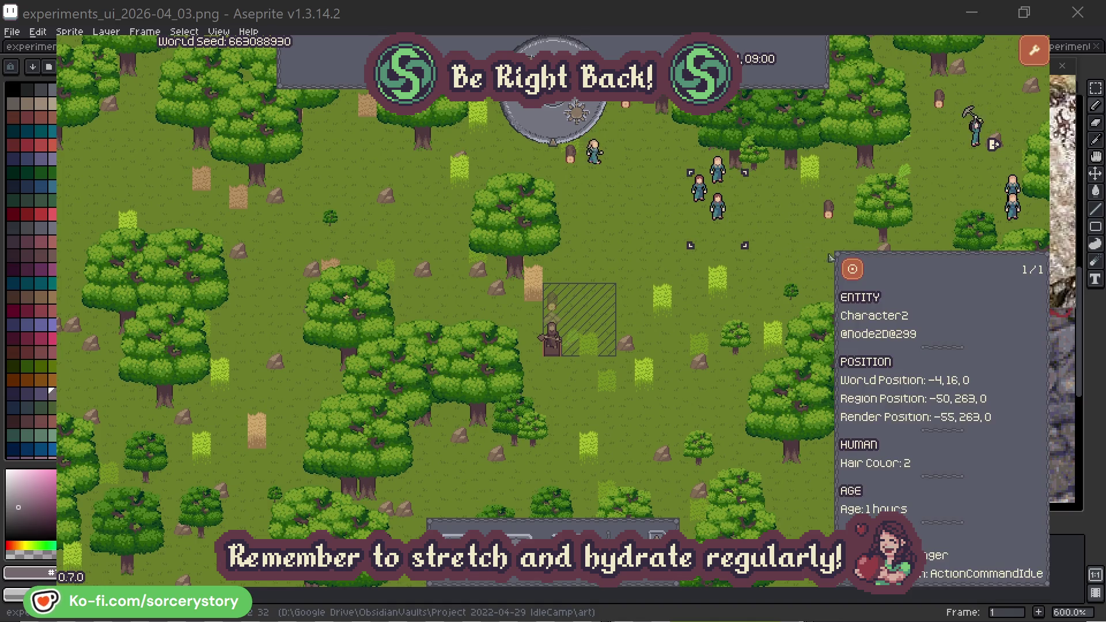
{"action": "key", "text": "f"}
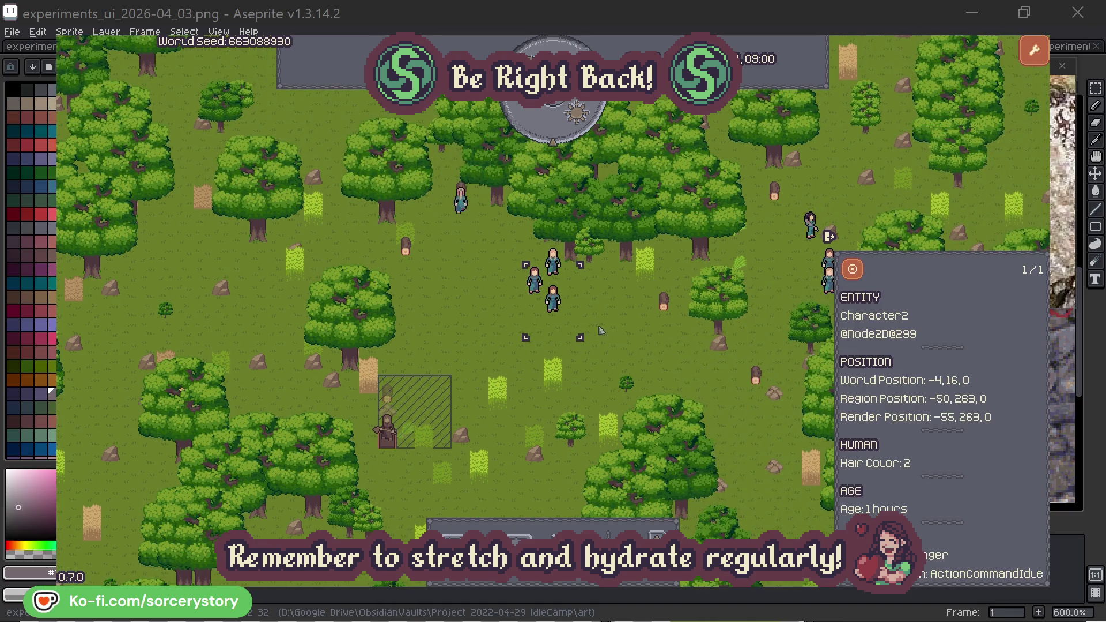
{"action": "left_click", "coordinate": [632, 334]}
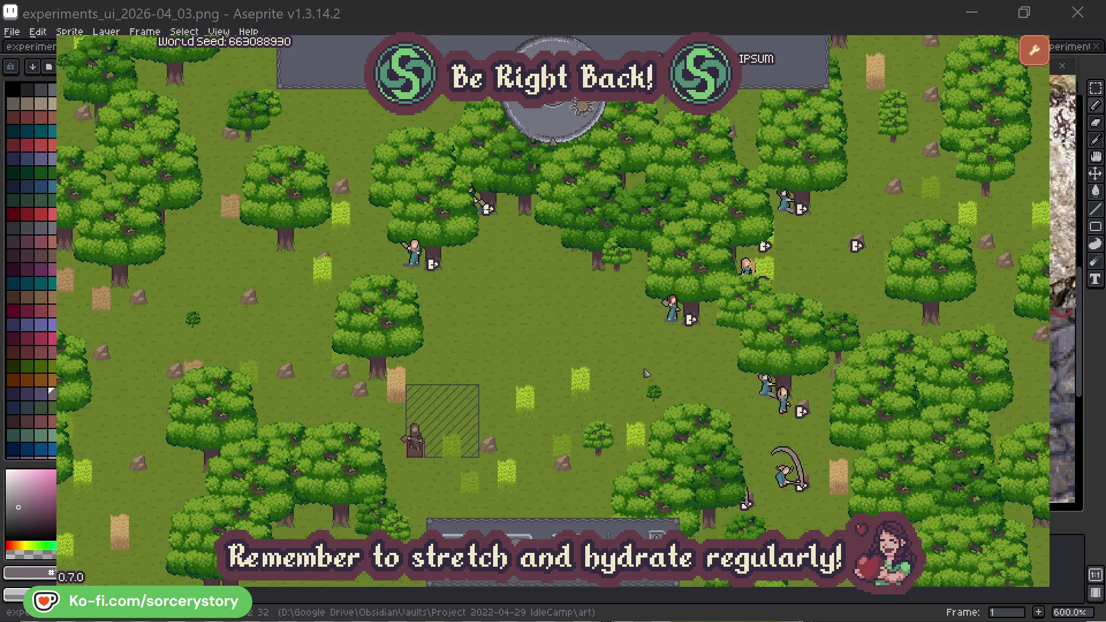
Check Character2's gathered oak, close its details, and select Character0.
{"action": "left_click", "coordinate": [672, 311]}
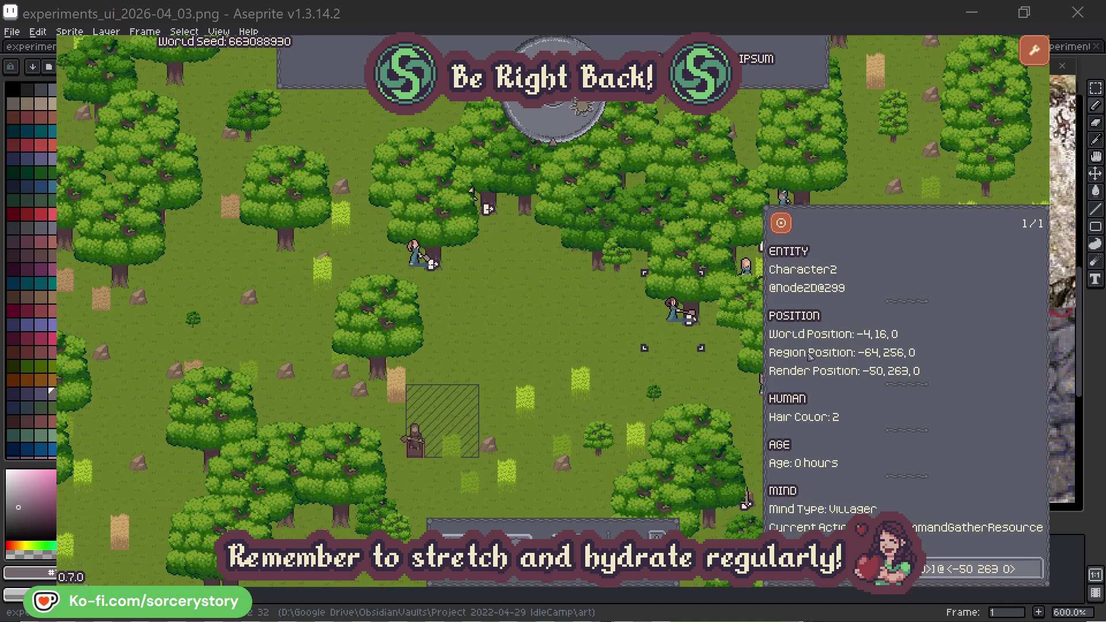
{"action": "left_click", "coordinate": [1036, 570]}
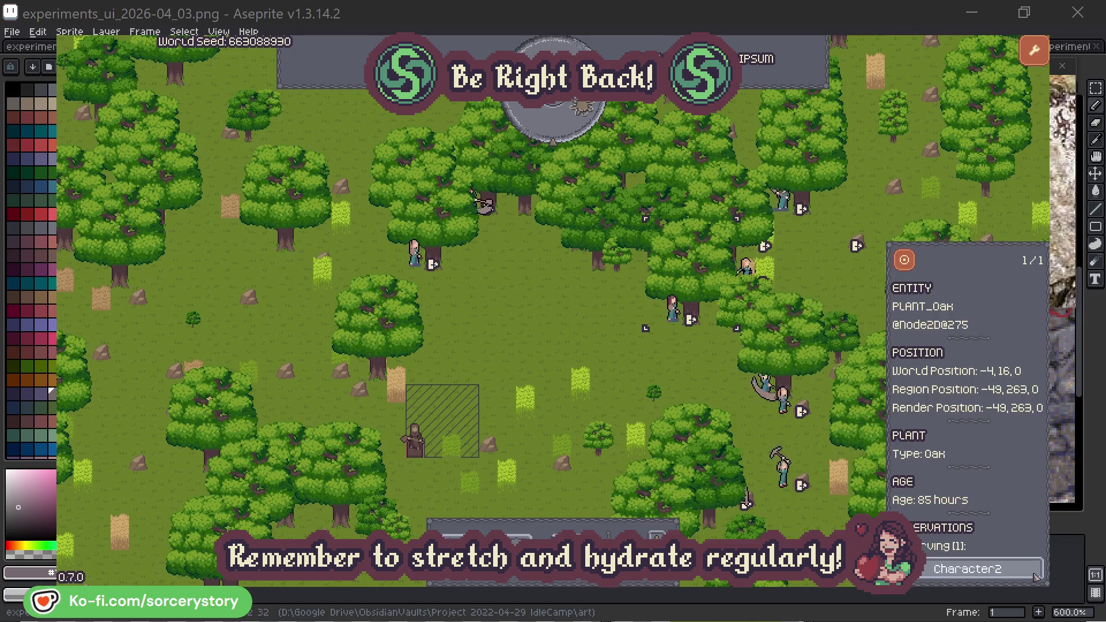
{"action": "left_click", "coordinate": [1035, 572]}
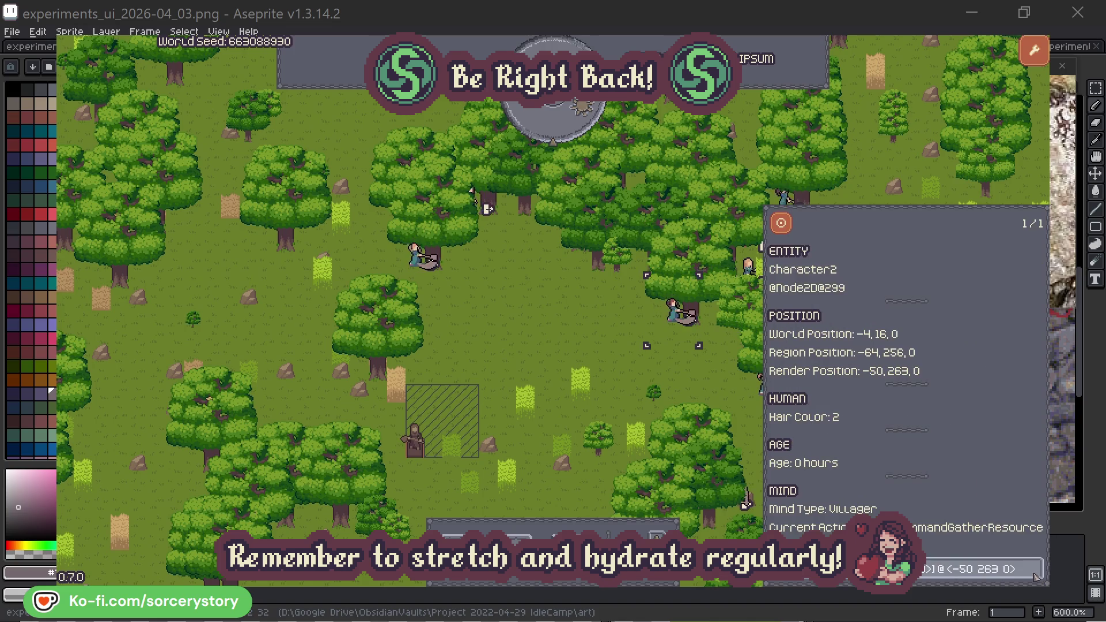
{"action": "left_click", "coordinate": [691, 383]}
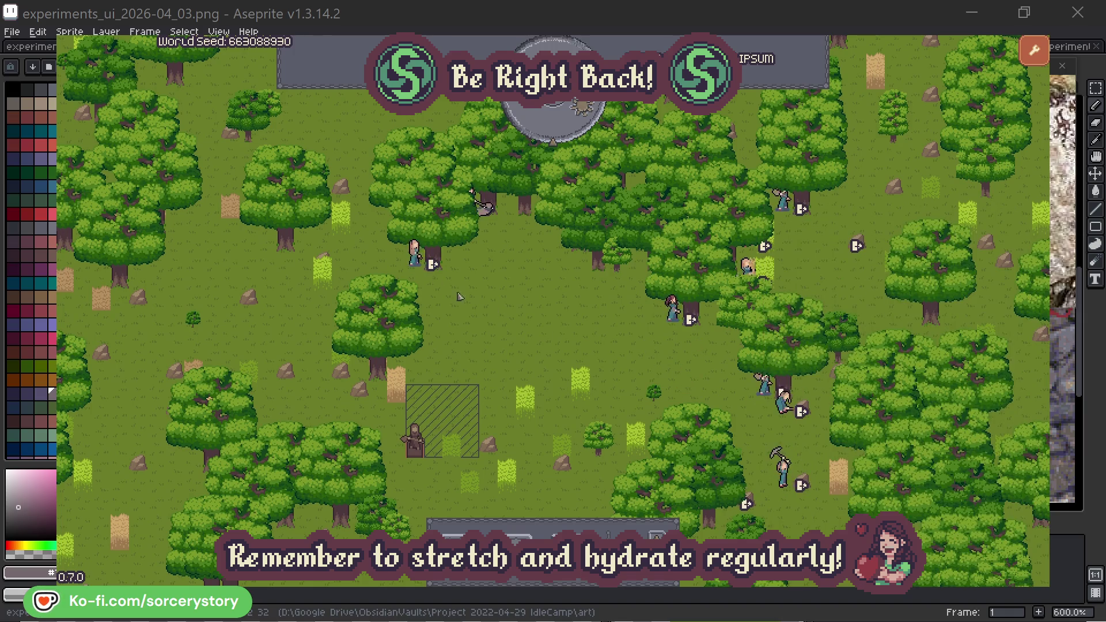
{"action": "left_click", "coordinate": [430, 260]}
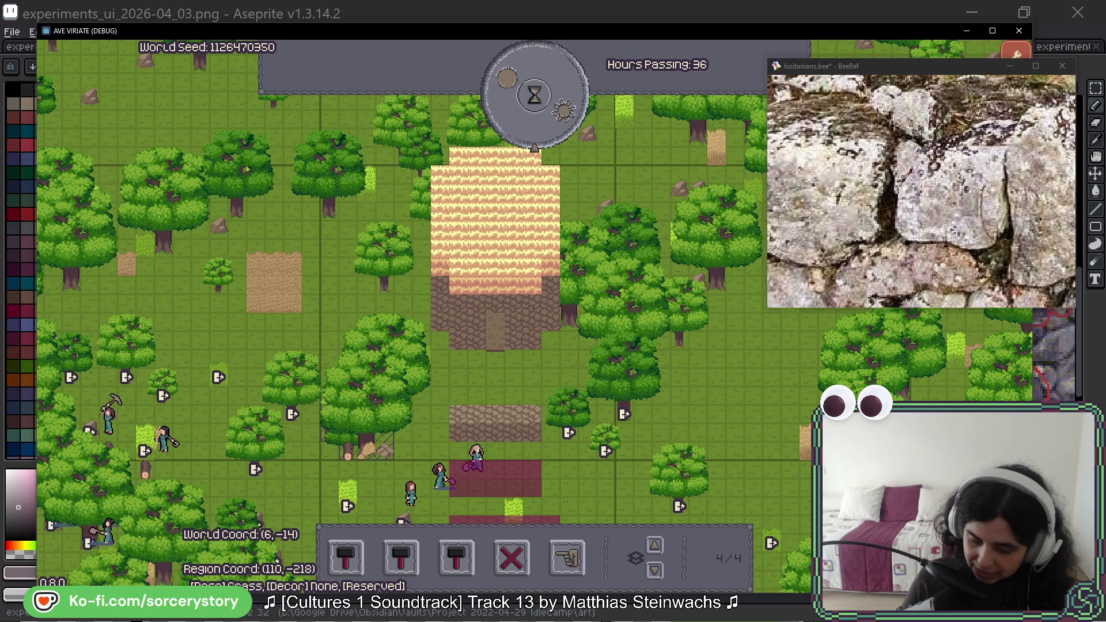
Pan across the village and inspect a villager and the oak tree beside it.
{"action": "key", "text": "s"}
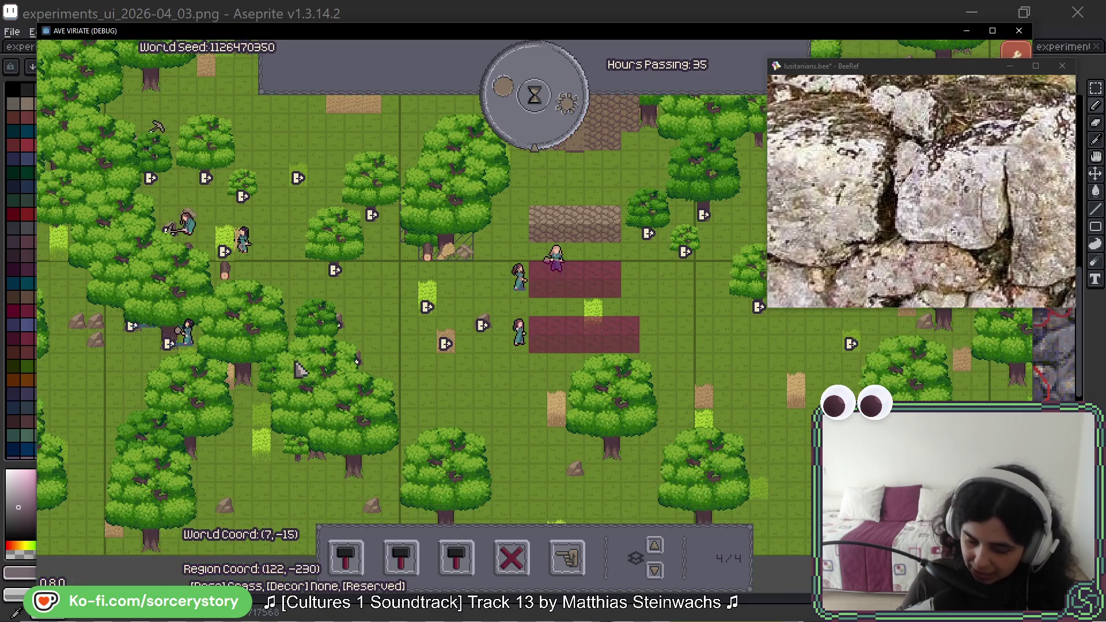
{"action": "left_click", "coordinate": [554, 266]}
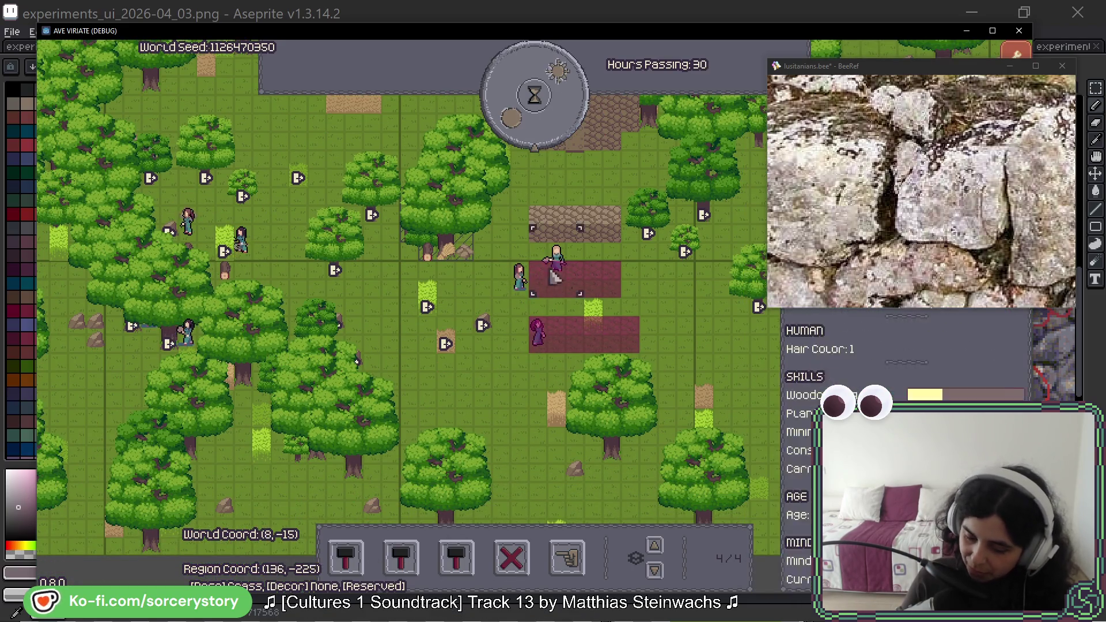
{"action": "left_click", "coordinate": [454, 266]}
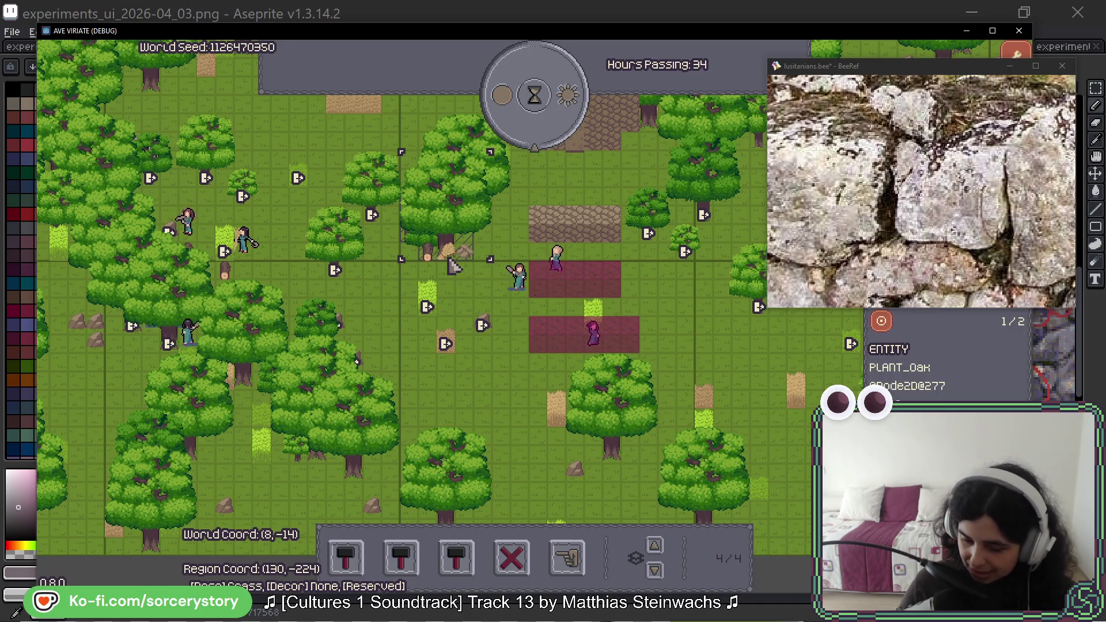
{"action": "left_click", "coordinate": [519, 276]}
Pan the map up and switch back to the tile sprite in Aseprite.
{"action": "key", "text": "w"}
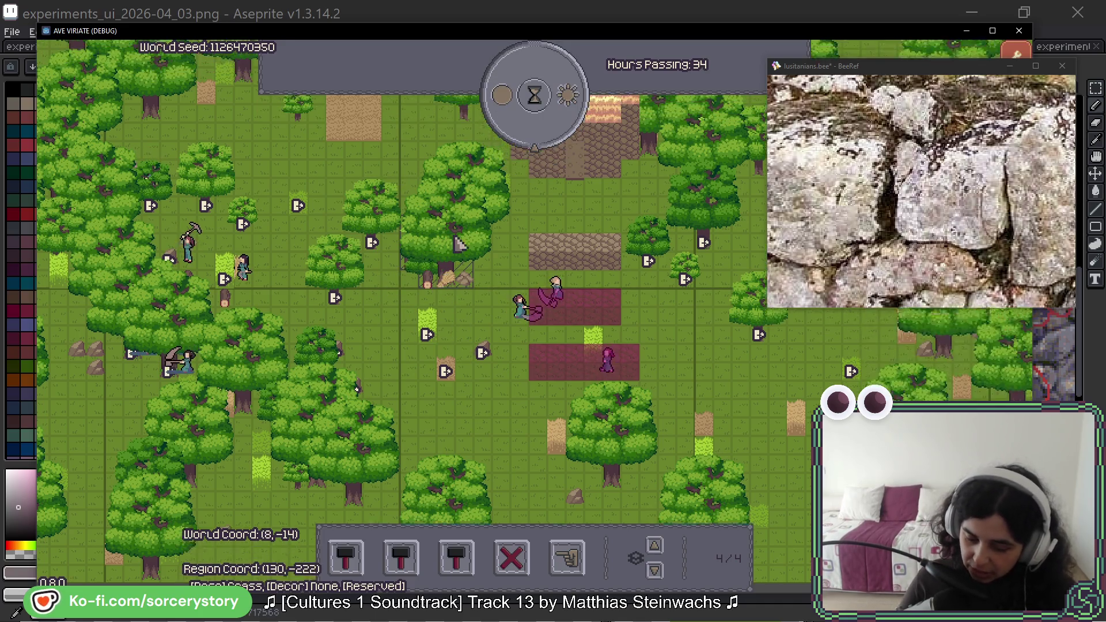
{"action": "key", "text": "w"}
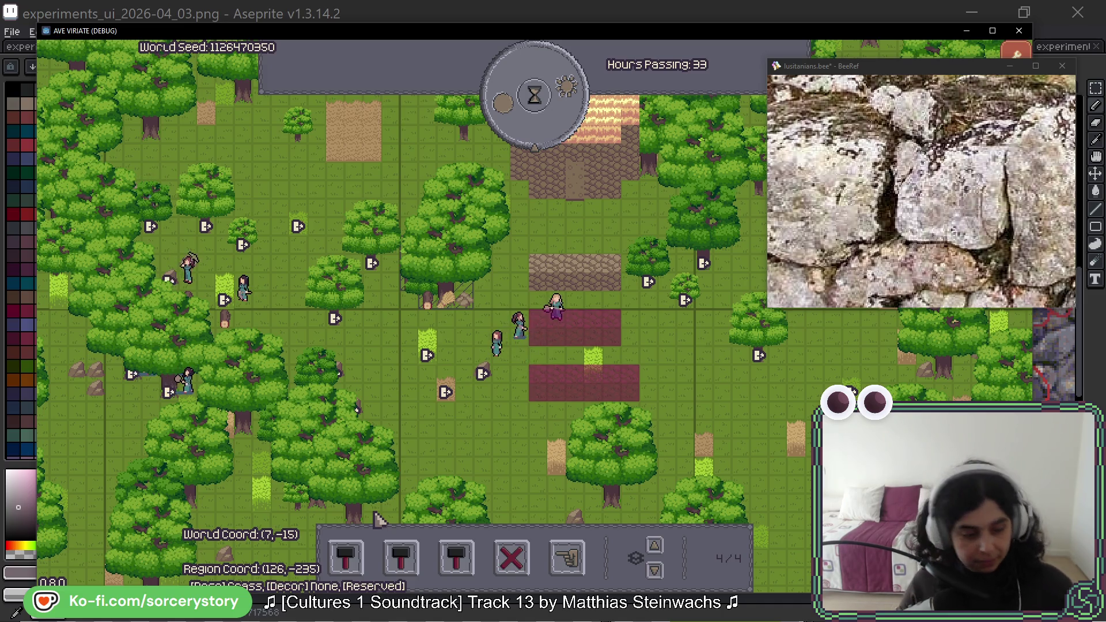
{"action": "key", "text": "alt+Tab"}
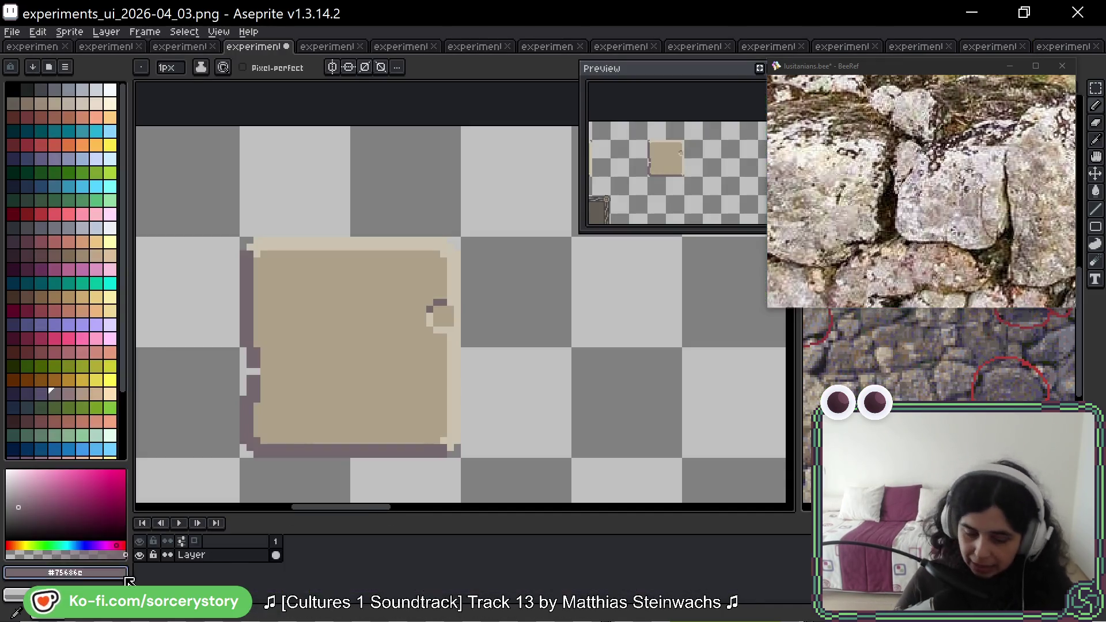
View the tiles' left edge on the experiments_ui_2026-04_02 sprite, then return to the 04_03 sprite.
{"action": "scroll", "coordinate": [375, 373], "scroll_direction": "down", "scroll_amount": 1}
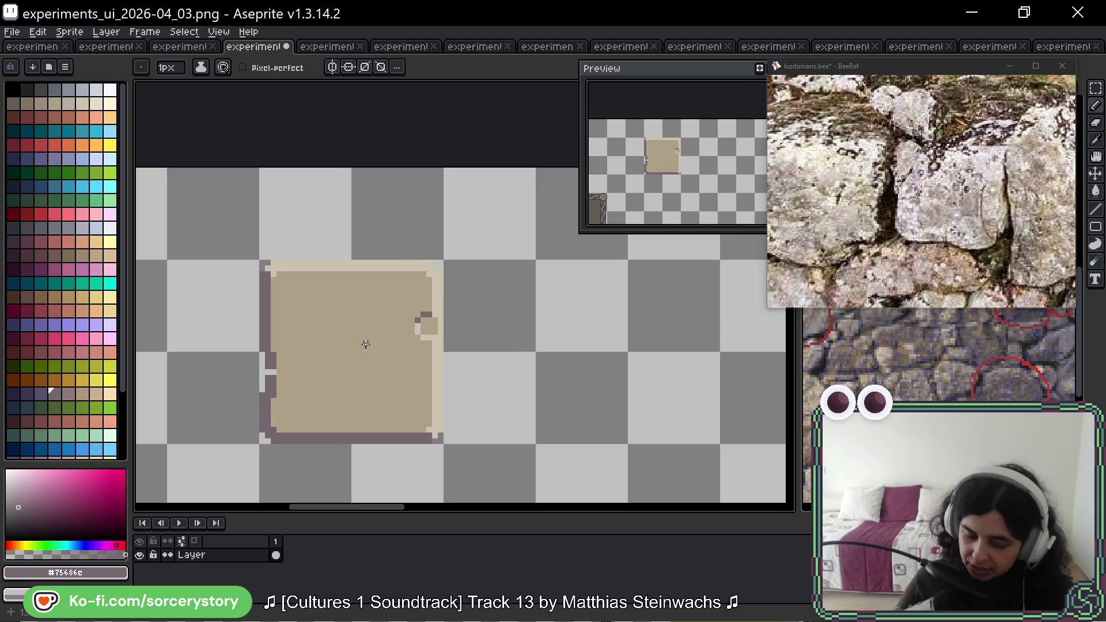
{"action": "key", "text": "ctrl+shift+Tab"}
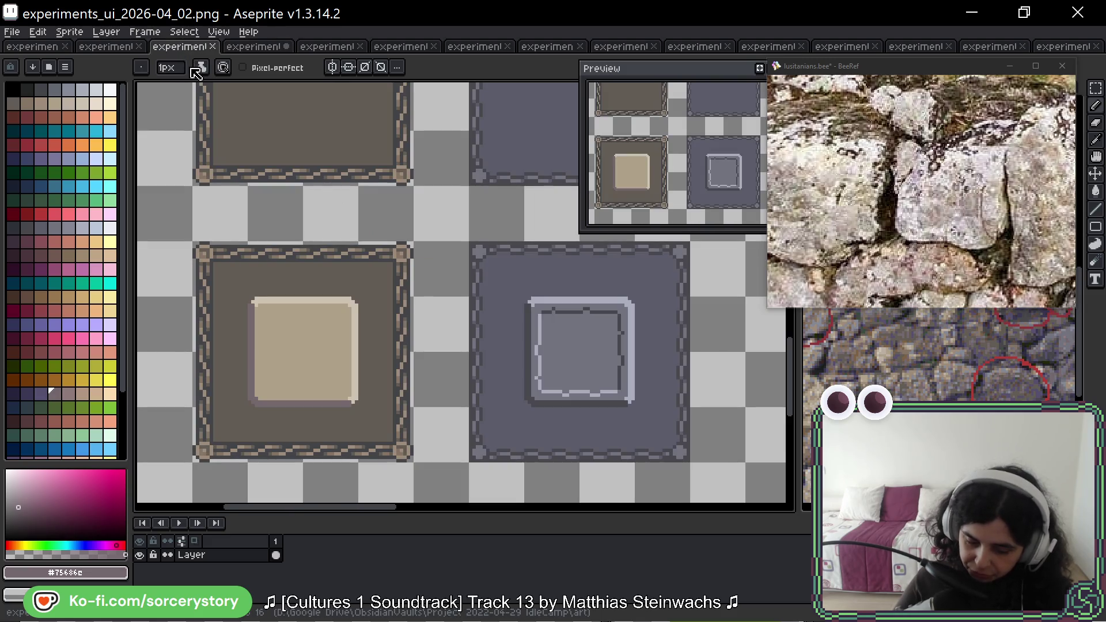
{"action": "left_click_drag", "start_coordinate": [337, 328], "coordinate": [397, 296]}
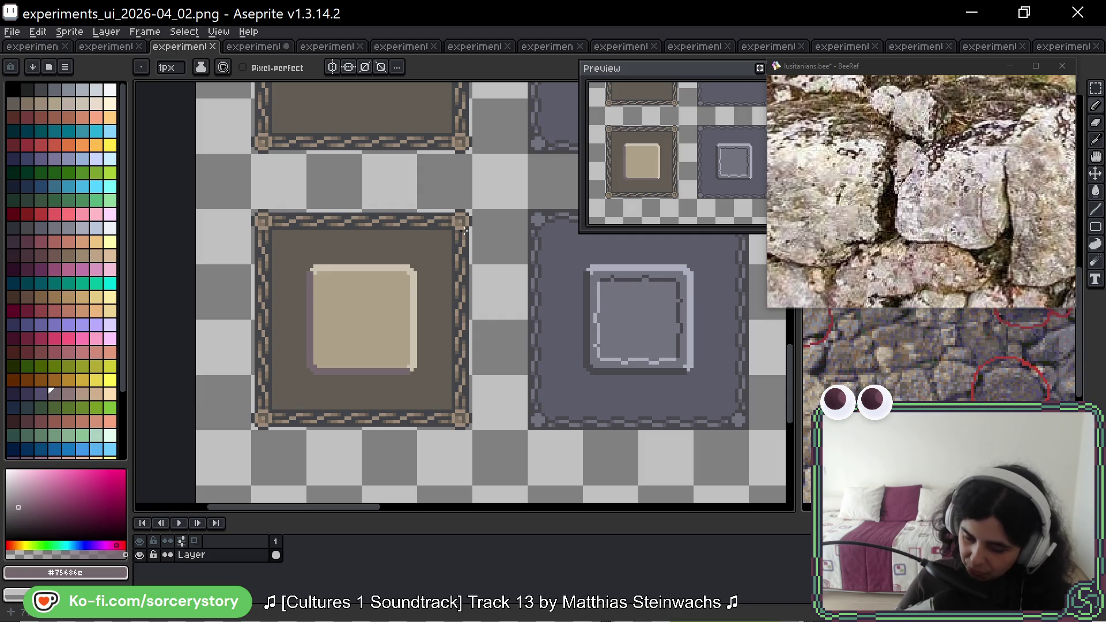
{"action": "left_click", "coordinate": [256, 46]}
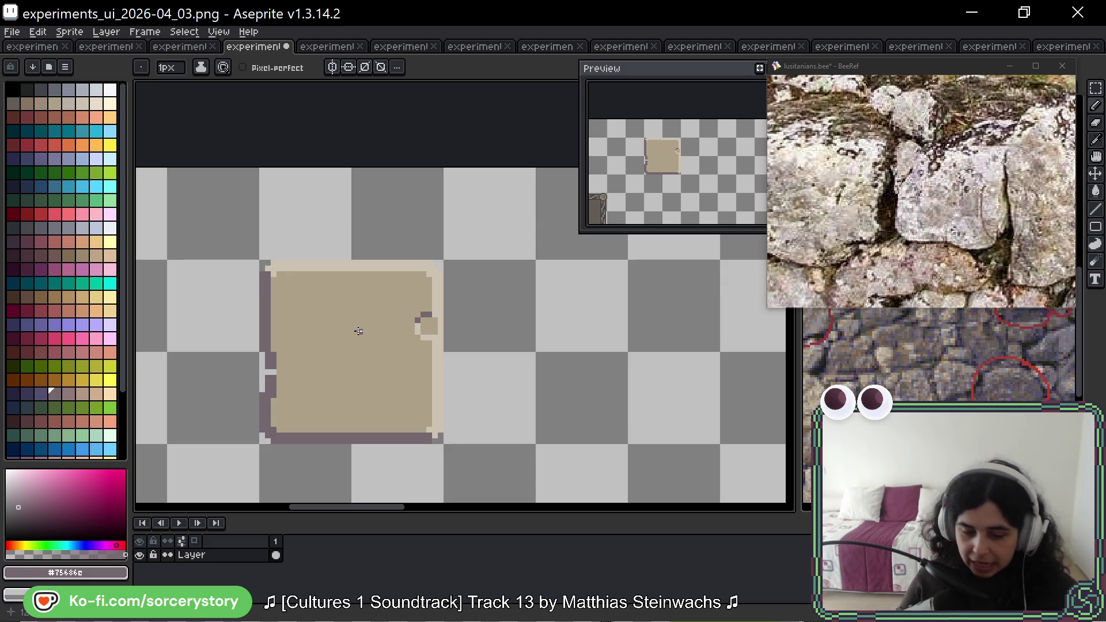
Inspect a wheat tile in the game, then return to Aseprite's experiments_ui_2026-04_02 sprite.
{"action": "key", "text": "alt+Tab"}
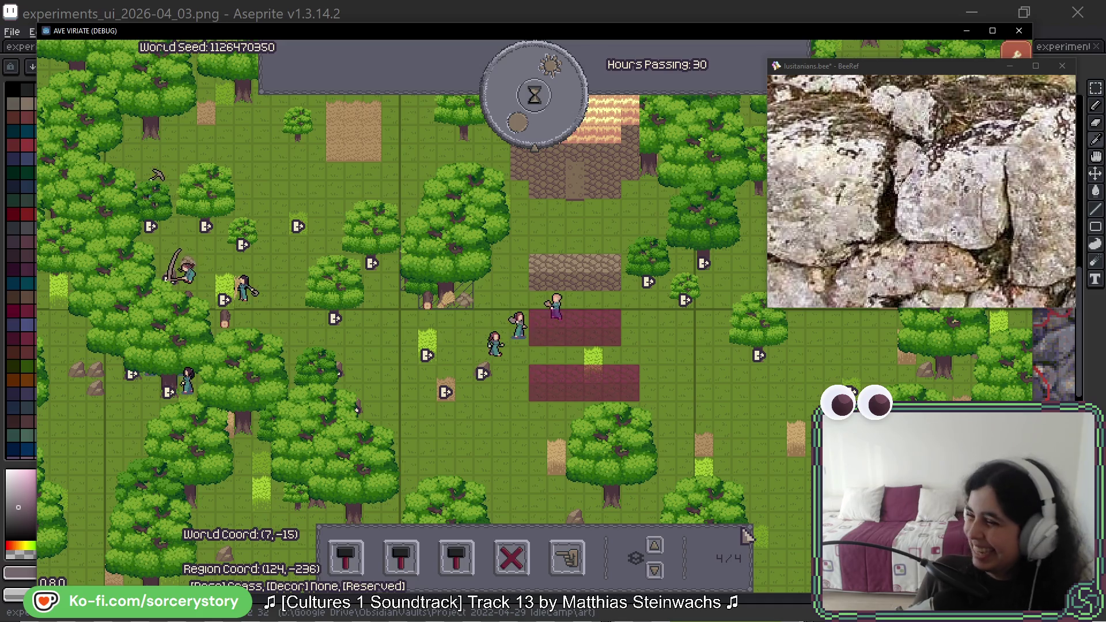
{"action": "left_click", "coordinate": [706, 458]}
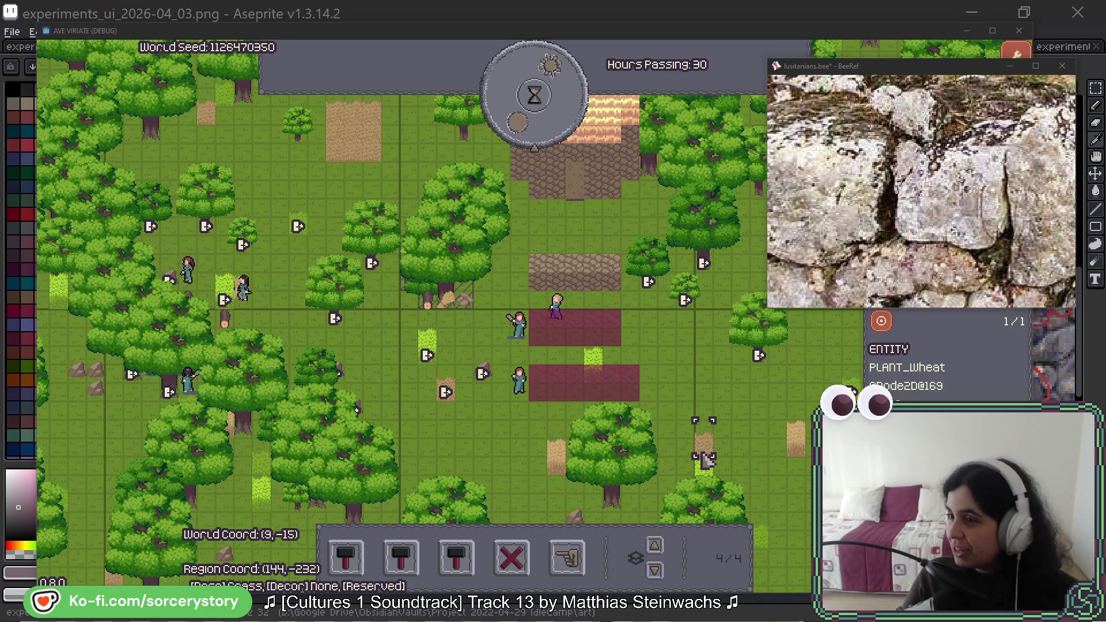
{"action": "key", "text": "alt+Tab"}
{"action": "left_click", "coordinate": [180, 46]}
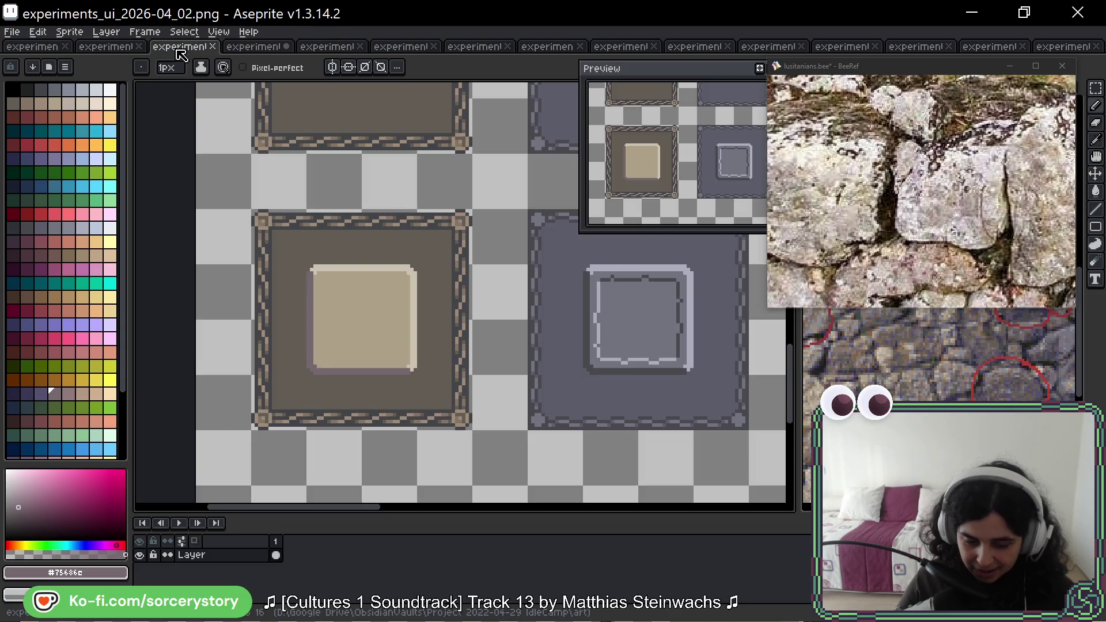
Measure the right and bottom-left framed tiles with rectangular selections, then reopen experiments_ui_2026-04_03.
{"action": "mouse_move", "coordinate": [667, 378]}
{"action": "left_mouse_down"}
{"action": "mouse_move", "coordinate": [588, 387]}
{"action": "mouse_move", "coordinate": [632, 426]}
{"action": "left_mouse_up"}
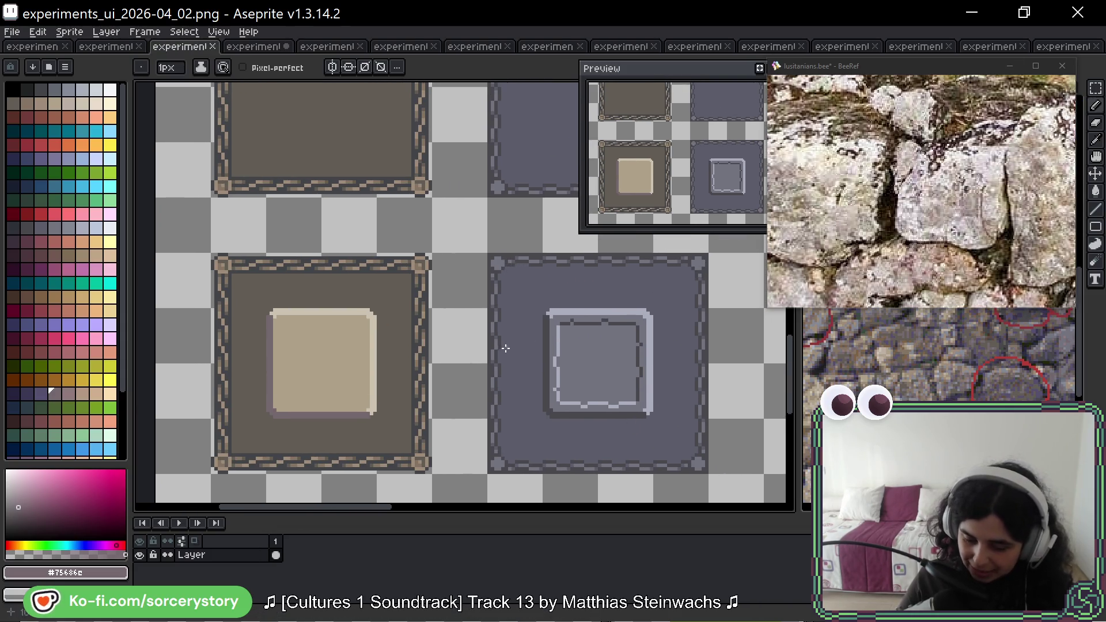
{"action": "left_click", "coordinate": [1097, 89]}
{"action": "left_click_drag", "start_coordinate": [506, 272], "coordinate": [689, 440]}
{"action": "key", "text": "ctrl+d"}
{"action": "left_click_drag", "start_coordinate": [403, 278], "coordinate": [233, 440]}
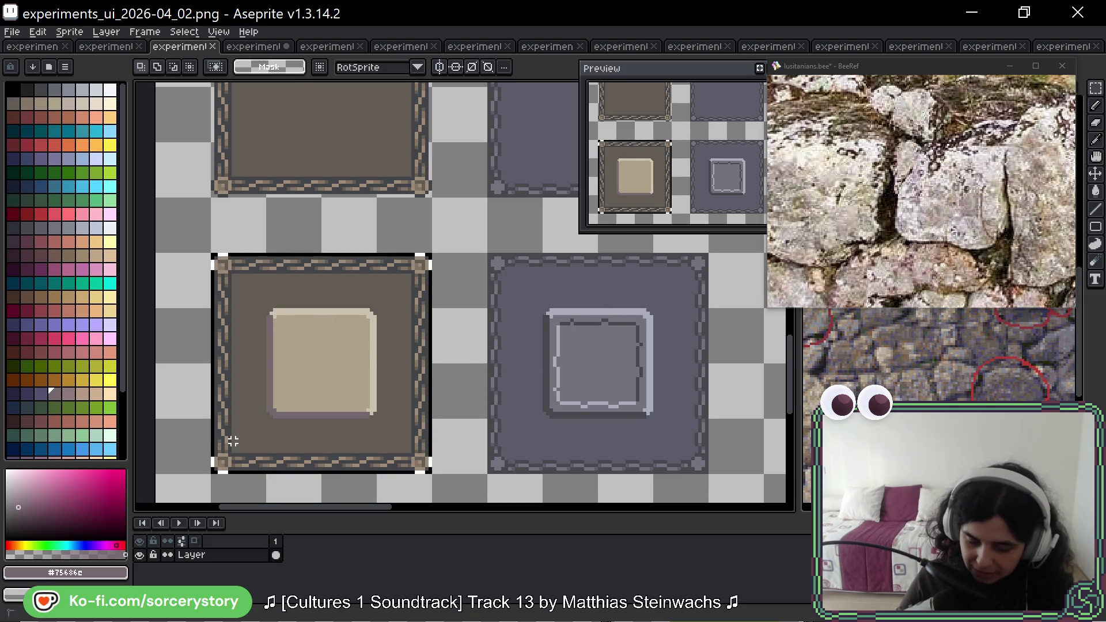
{"action": "key", "text": "ctrl+d"}
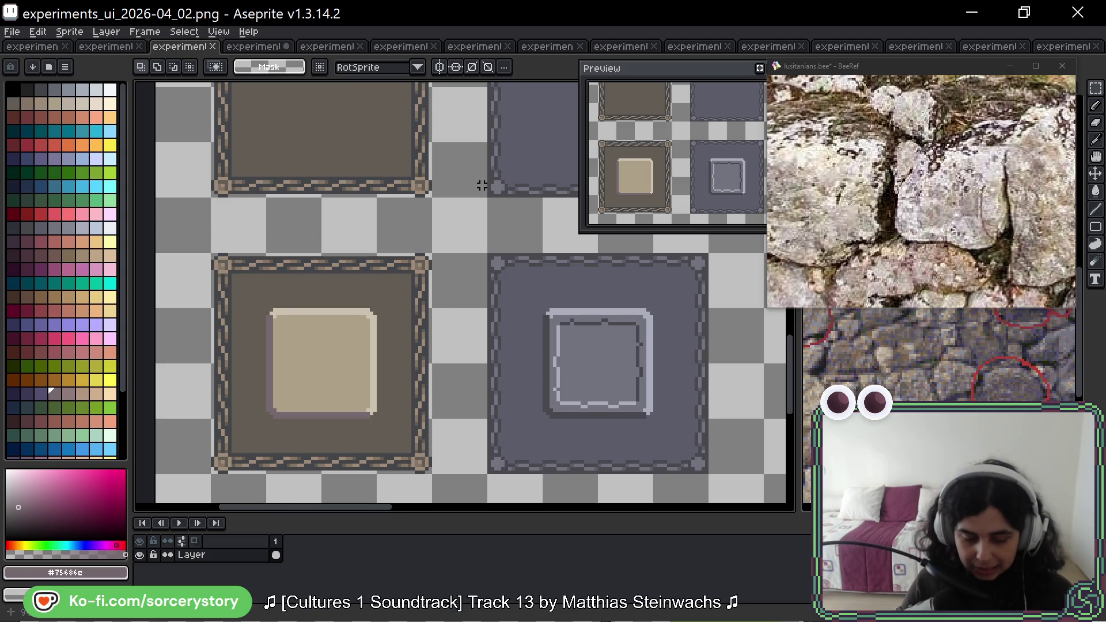
{"action": "left_click", "coordinate": [249, 46]}
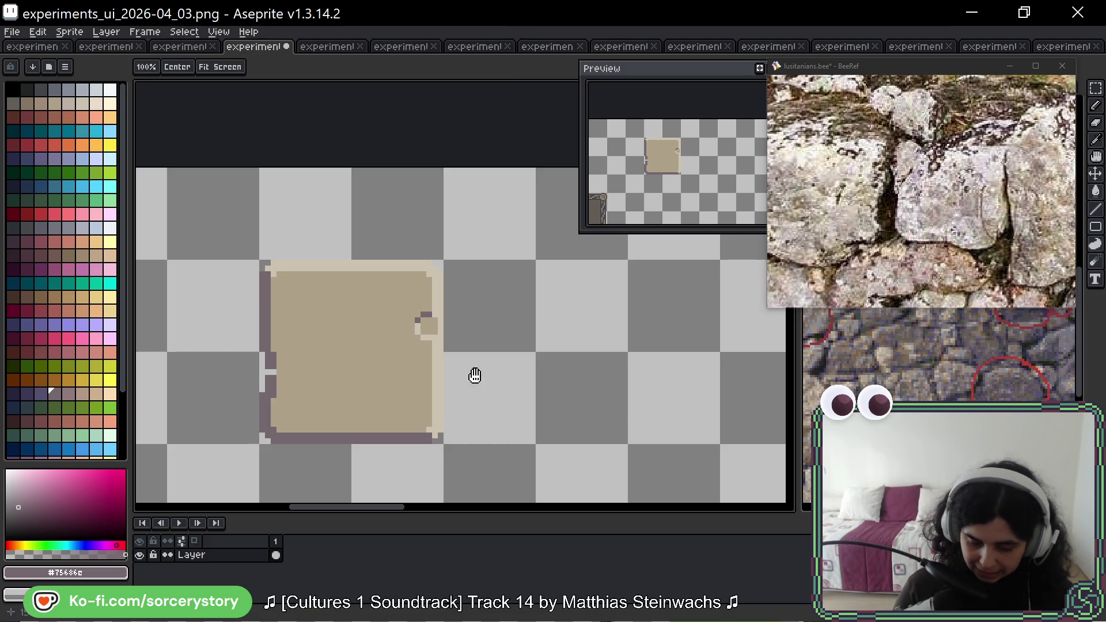
Paint over the dark bump on the beige tile's left edge with the beige fill colour.
{"action": "left_click_drag", "start_coordinate": [474, 375], "coordinate": [484, 361]}
{"action": "key", "text": "b"}
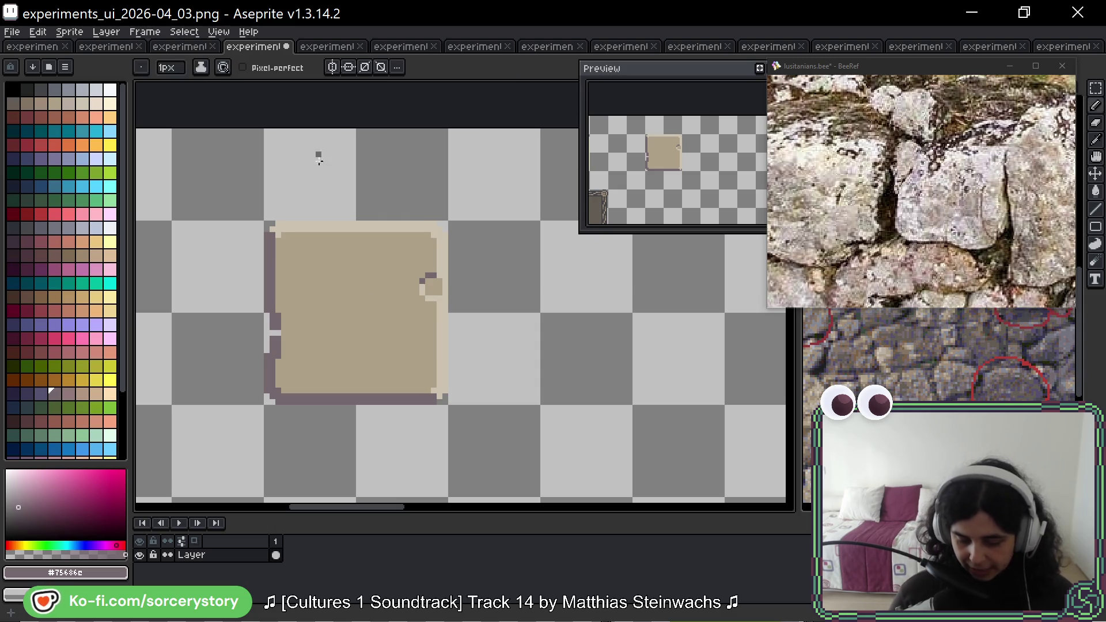
{"action": "left_click", "coordinate": [284, 297], "text": "alt"}
{"action": "left_click_drag", "start_coordinate": [279, 357], "coordinate": [278, 312]}
{"action": "left_click", "coordinate": [273, 310], "text": "alt"}
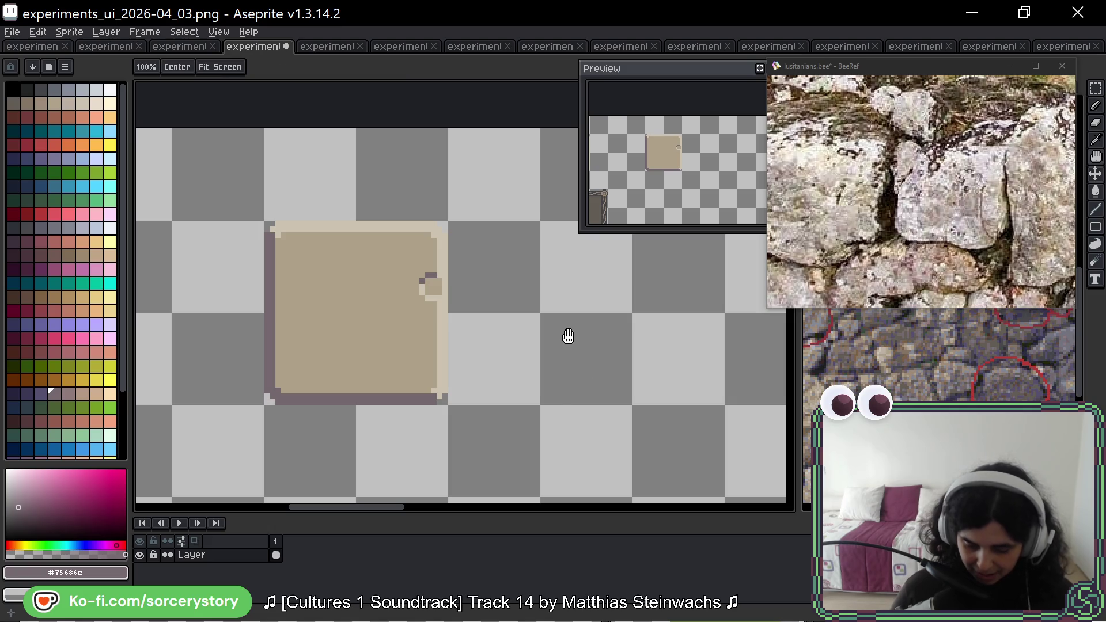
Draw a rounded #75686c-outlined bump on the tile's bottom edge, then bring the game forward.
{"action": "left_click_drag", "start_coordinate": [565, 339], "coordinate": [553, 324]}
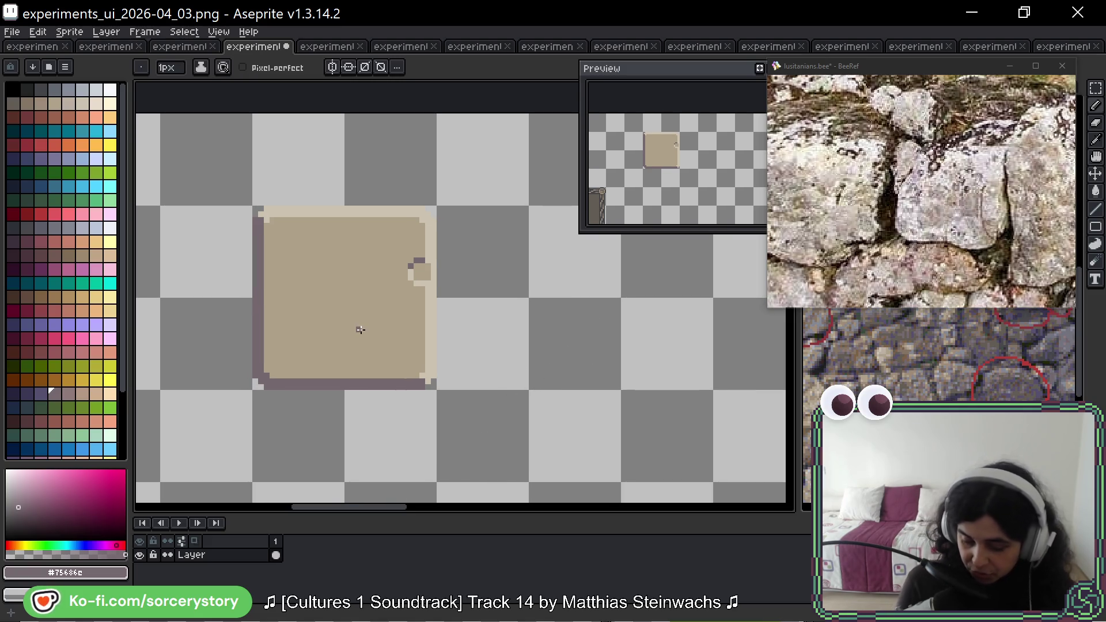
{"action": "left_click", "coordinate": [329, 376], "text": "alt"}
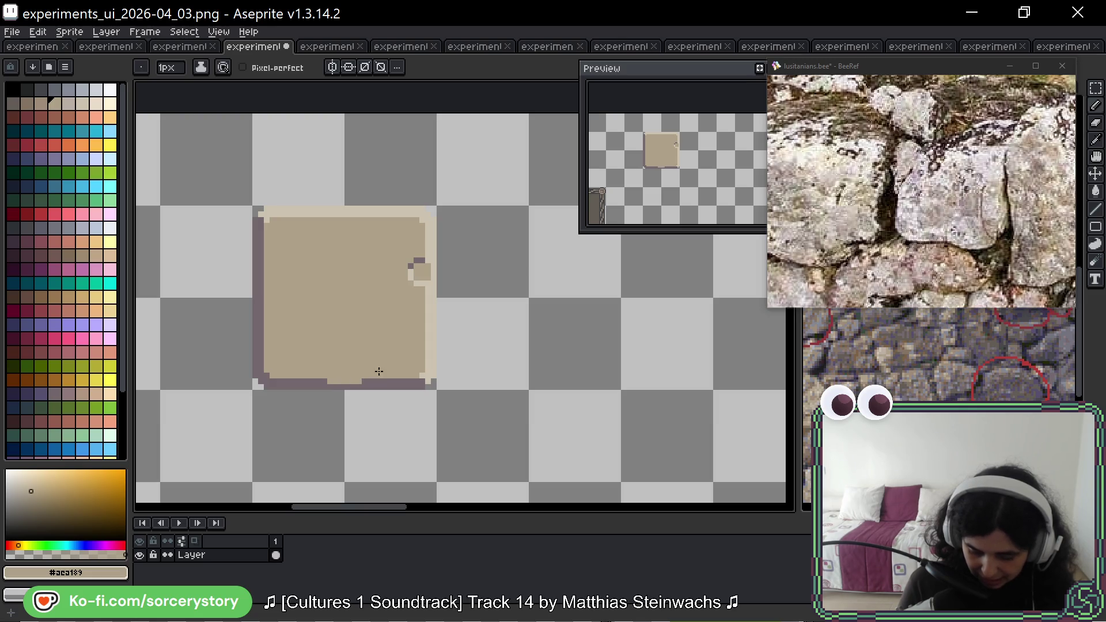
{"action": "left_click", "coordinate": [331, 382], "text": "alt"}
{"action": "mouse_move", "coordinate": [329, 372]}
{"action": "left_mouse_down"}
{"action": "mouse_move", "coordinate": [333, 361]}
{"action": "mouse_move", "coordinate": [364, 359]}
{"action": "mouse_move", "coordinate": [367, 373]}
{"action": "left_mouse_up"}
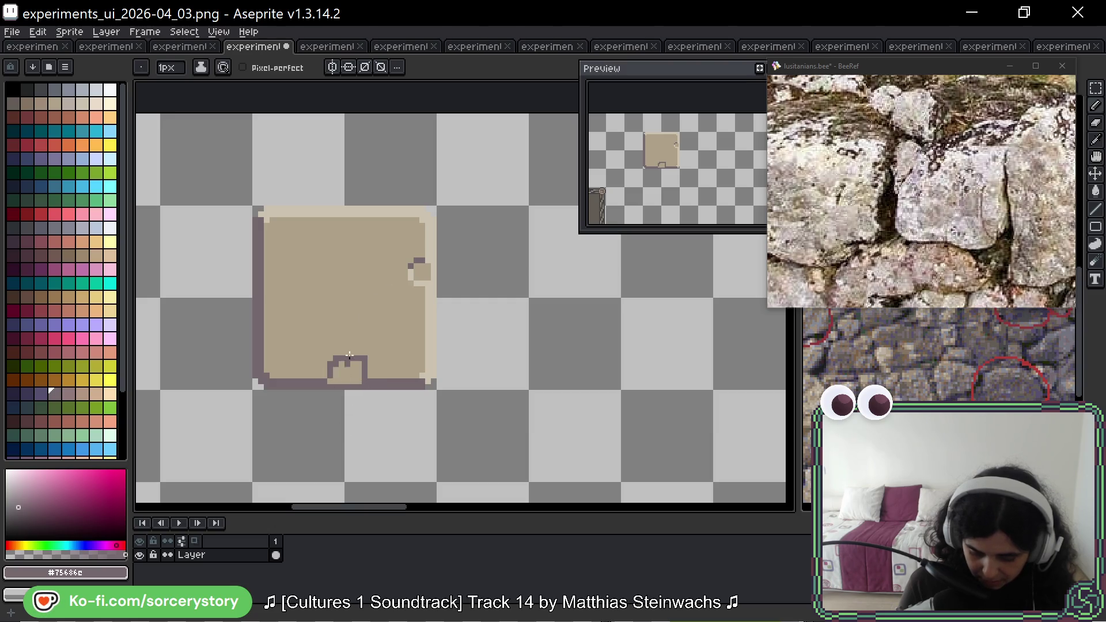
{"action": "left_click", "coordinate": [378, 363], "text": "alt"}
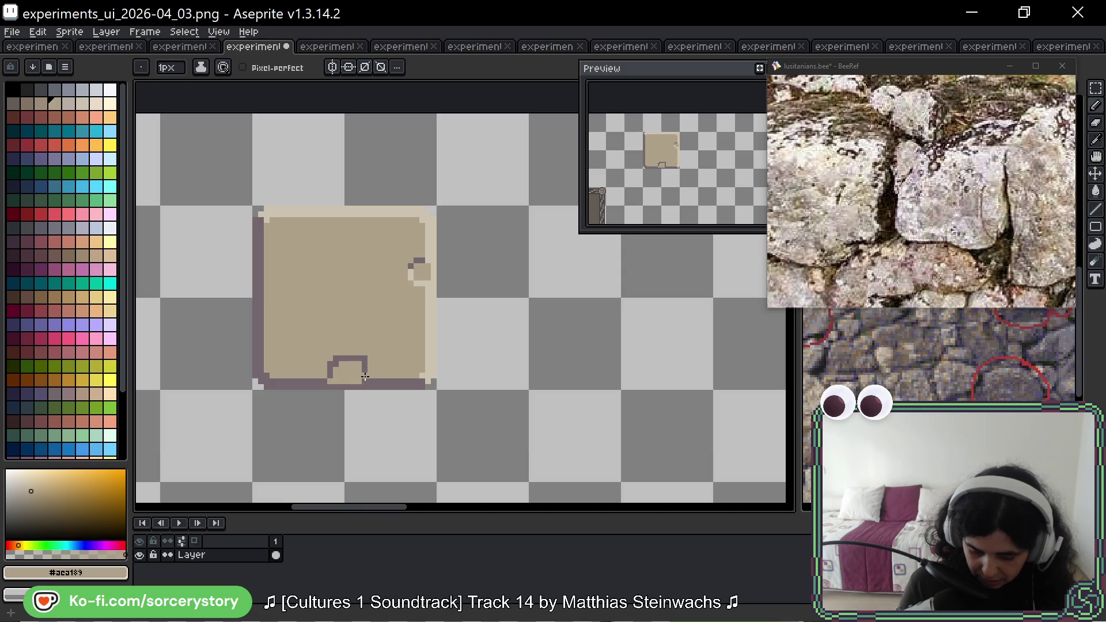
{"action": "left_click", "coordinate": [364, 358]}
{"action": "left_click", "coordinate": [334, 359]}
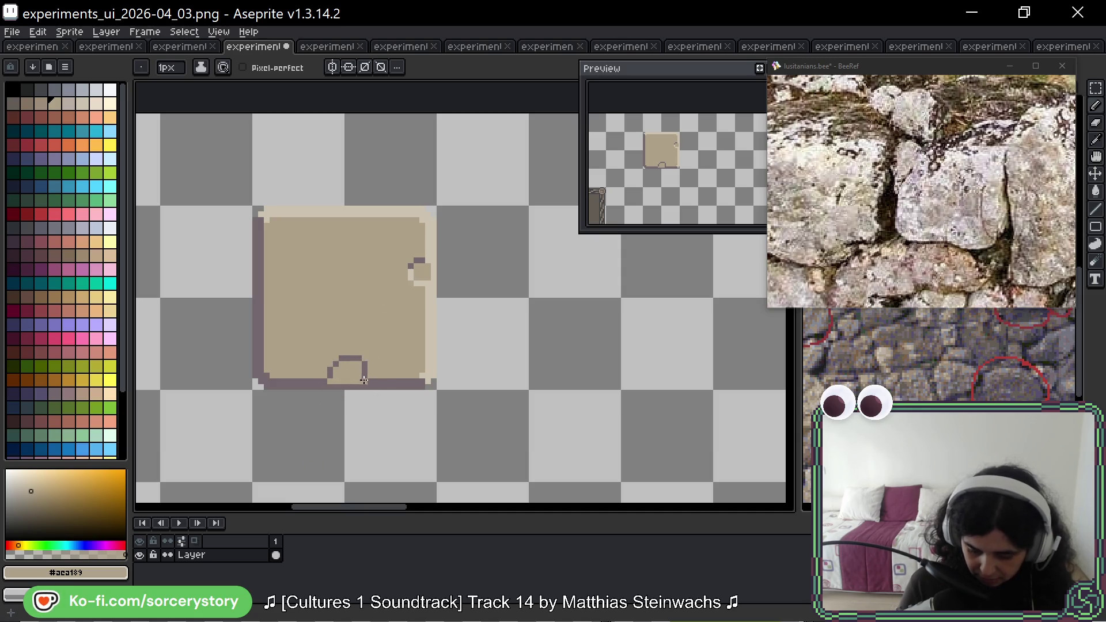
{"action": "left_click", "coordinate": [330, 378], "text": "alt"}
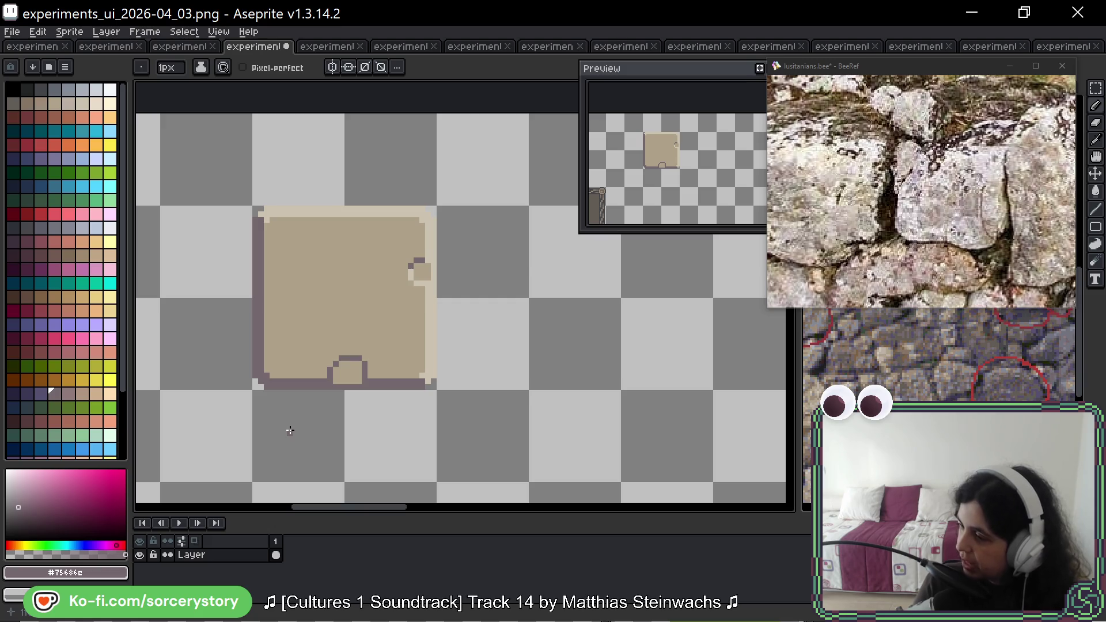
{"action": "key", "text": "i"}
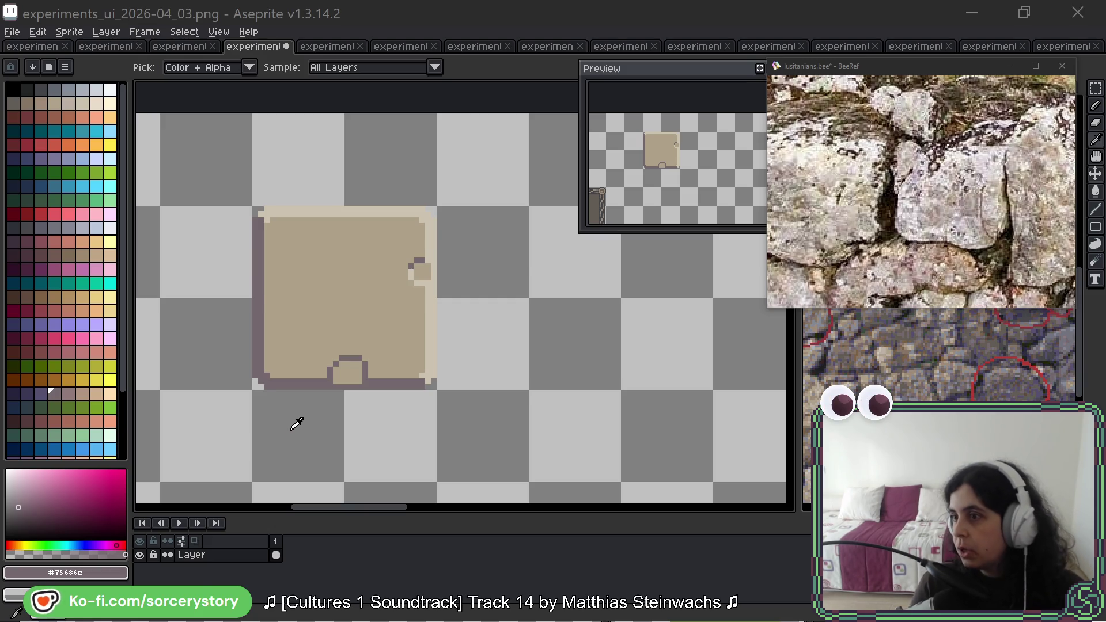
{"action": "key", "text": "alt+Tab"}
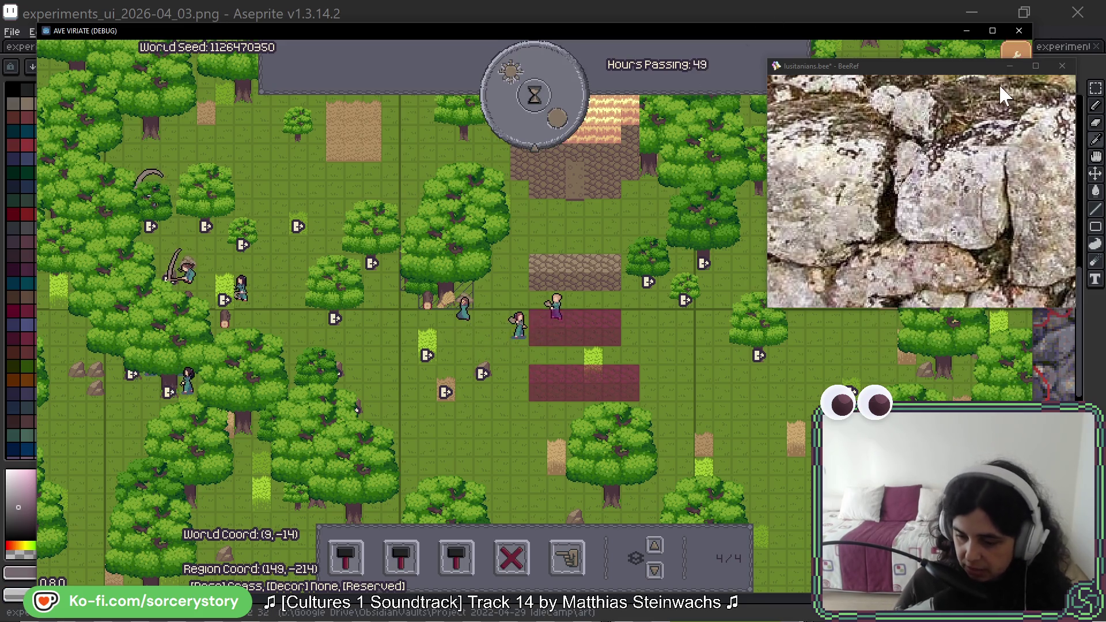
Close the old Ave Viriate session and start a new game from the title menu.
{"action": "left_click", "coordinate": [1019, 31]}
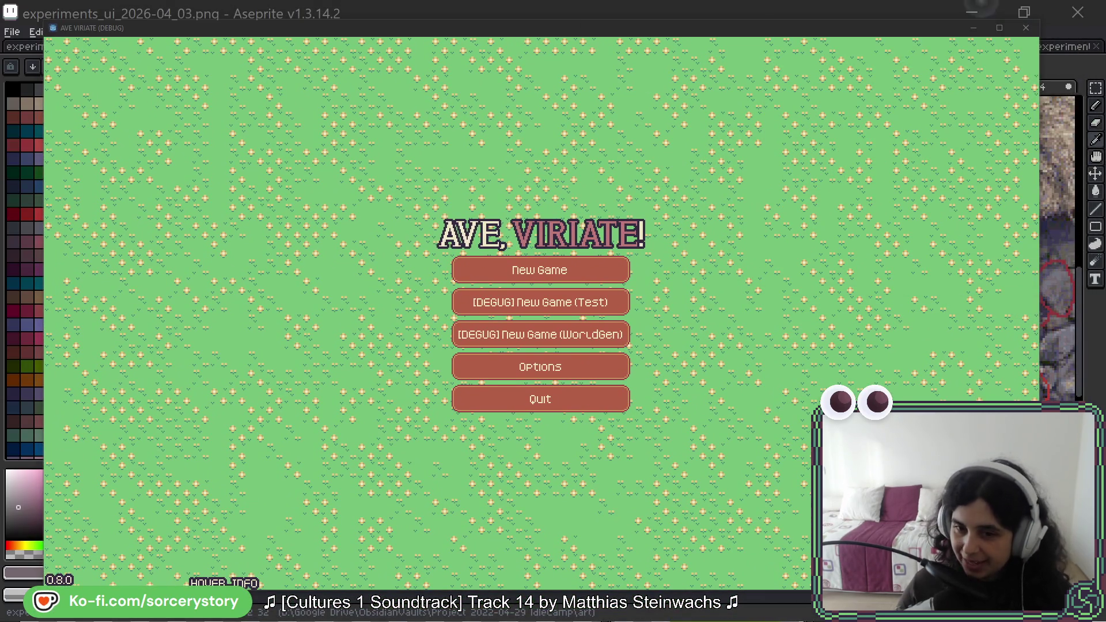
{"action": "left_click", "coordinate": [588, 278]}
Visit the player settlement, check the entity at the building doorway, and open designation tools.
{"action": "left_click", "coordinate": [648, 352]}
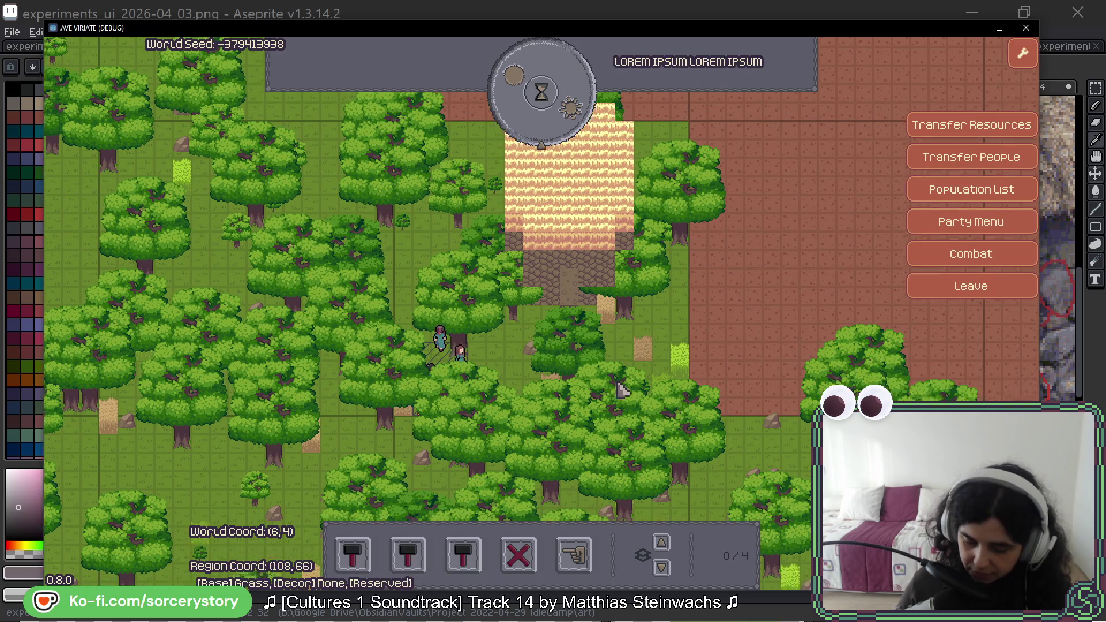
{"action": "left_click", "coordinate": [544, 232]}
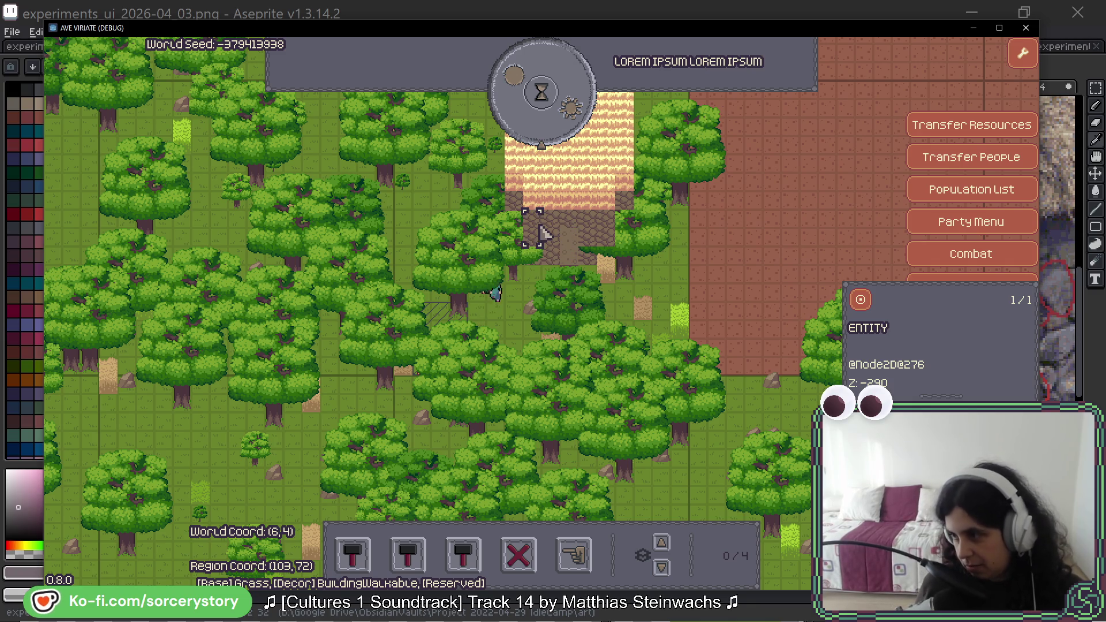
{"action": "left_click", "coordinate": [544, 233]}
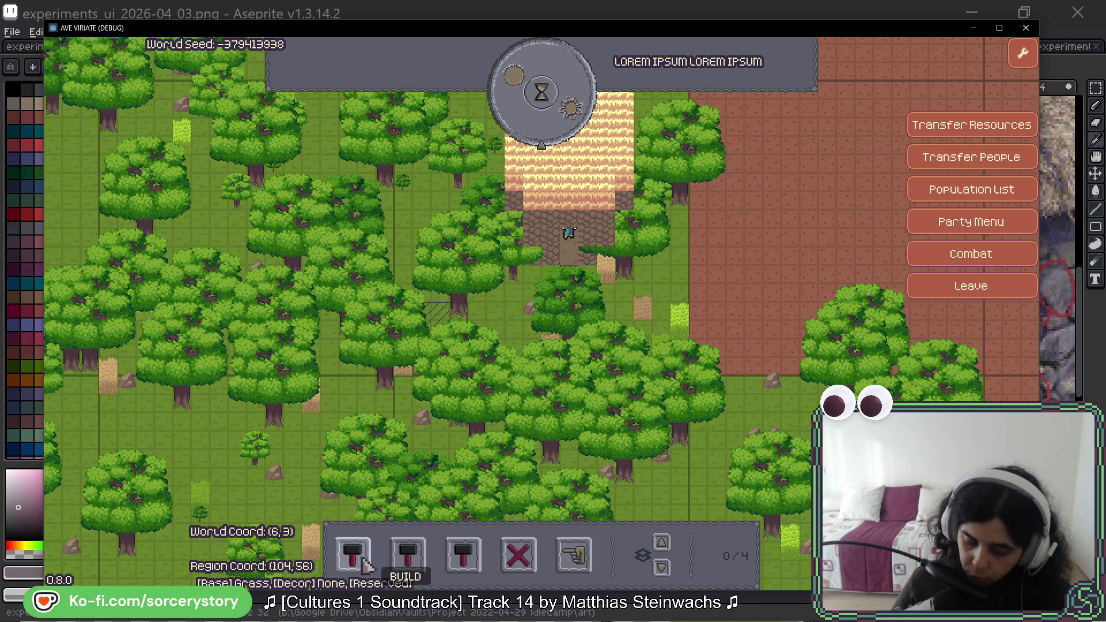
{"action": "left_click", "coordinate": [573, 555]}
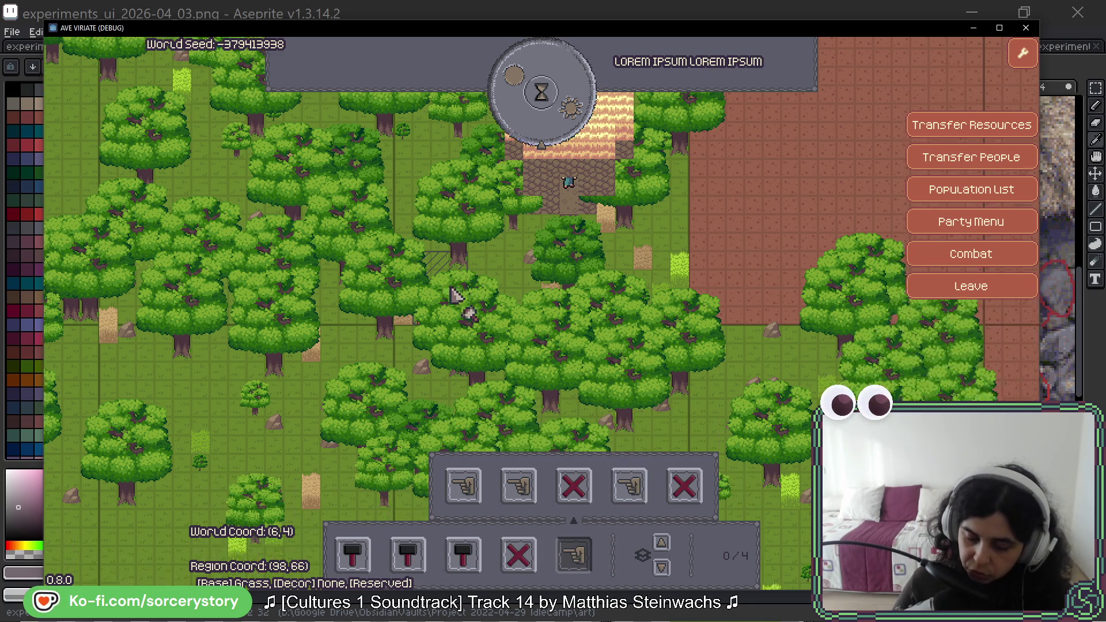
Check a grass tile, then drag an extraction rectangle over the central forest trees.
{"action": "left_click", "coordinate": [413, 208]}
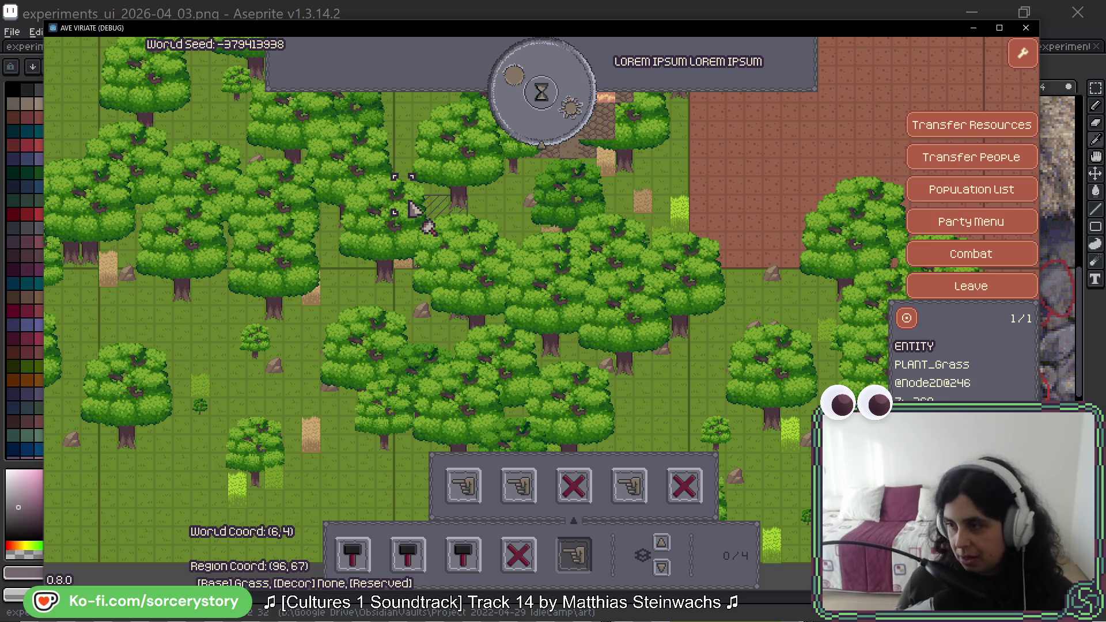
{"action": "left_click", "coordinate": [414, 208]}
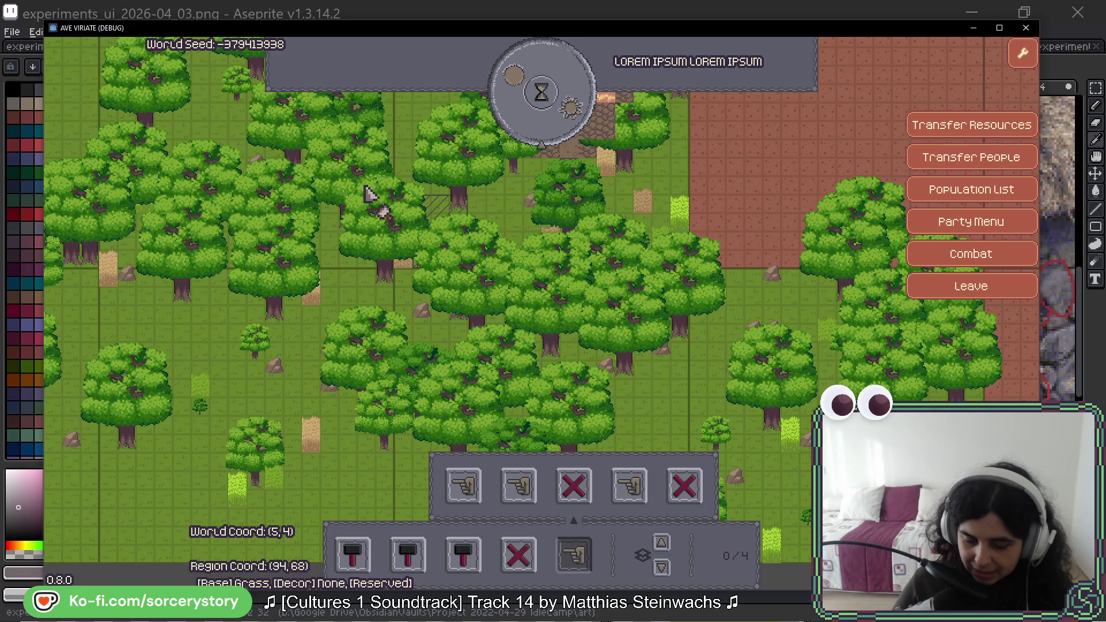
{"action": "mouse_move", "coordinate": [365, 212]}
{"action": "left_mouse_down"}
{"action": "mouse_move", "coordinate": [395, 239]}
{"action": "mouse_move", "coordinate": [629, 321]}
{"action": "mouse_move", "coordinate": [689, 361]}
{"action": "left_mouse_up"}
Confirm the extraction designation and inspect the wheat field and a villager.
{"action": "key", "text": "w"}
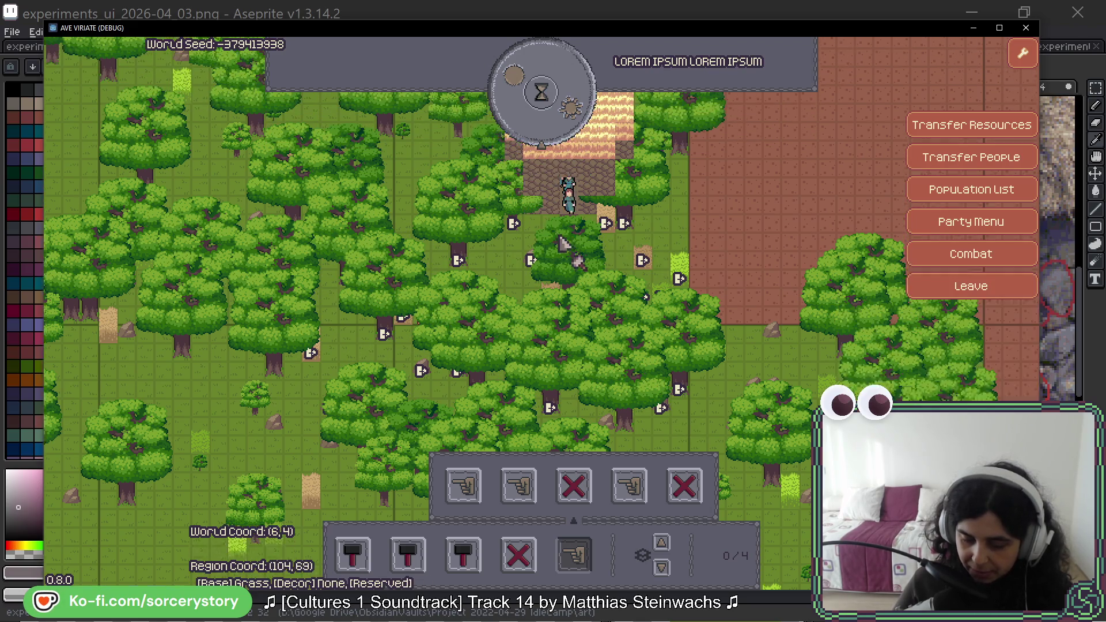
{"action": "left_click", "coordinate": [645, 291]}
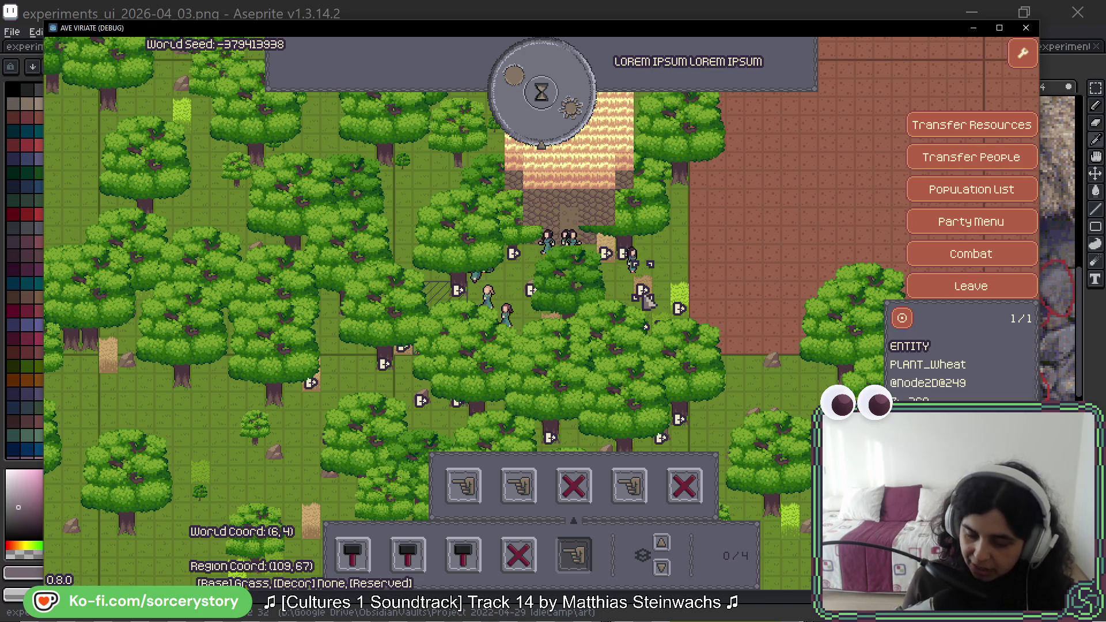
{"action": "left_click", "coordinate": [708, 318]}
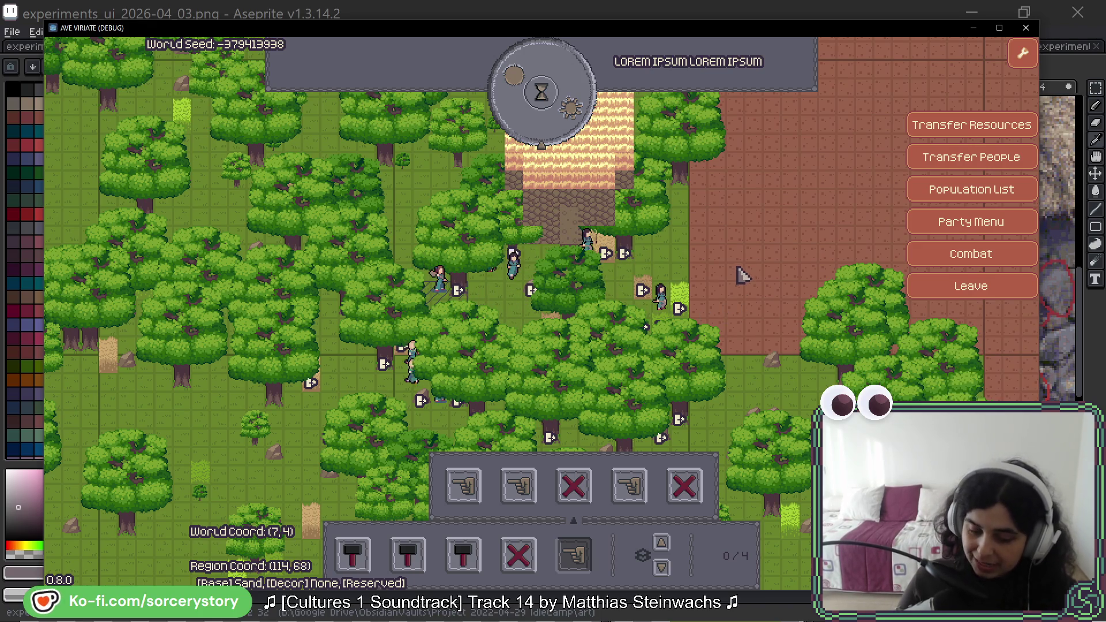
{"action": "left_click", "coordinate": [669, 309]}
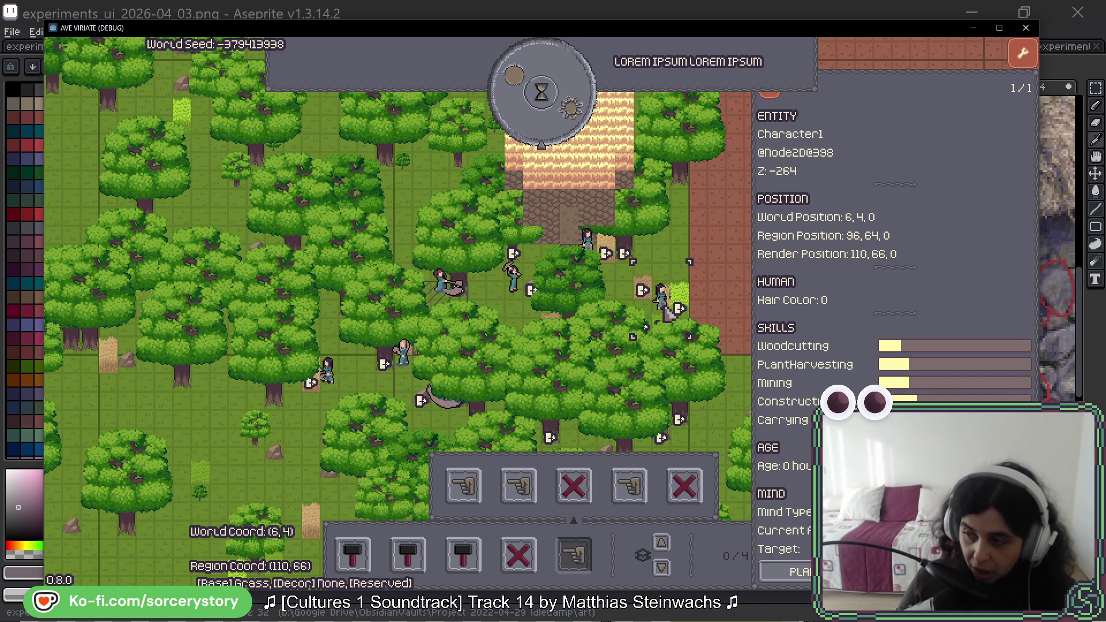
{"action": "key", "text": "Escape"}
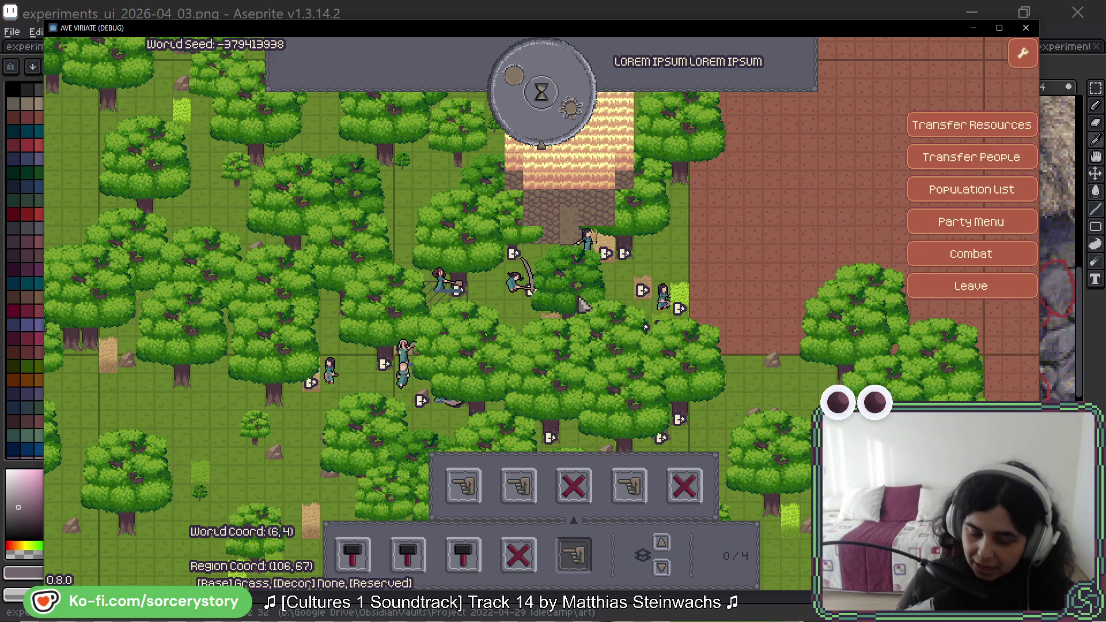
Inspect villager Character5's skills and status, along with a plant beside the villagers.
{"action": "left_click", "coordinate": [508, 297]}
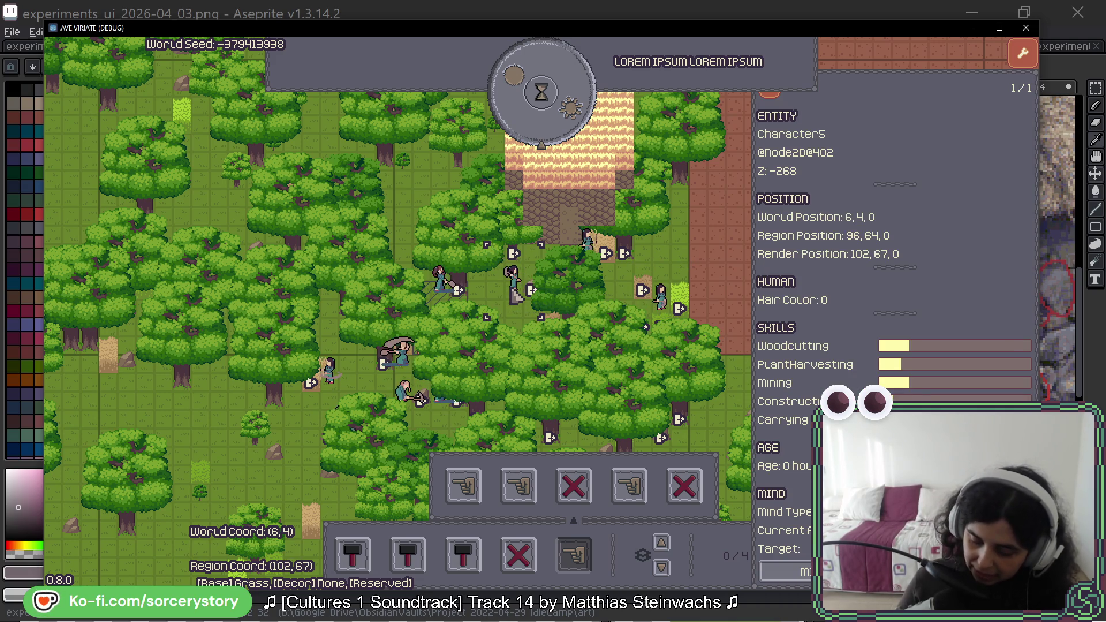
{"action": "left_click", "coordinate": [489, 297]}
{"action": "left_click", "coordinate": [489, 296]}
{"action": "left_click", "coordinate": [489, 297]}
{"action": "left_click", "coordinate": [488, 297]}
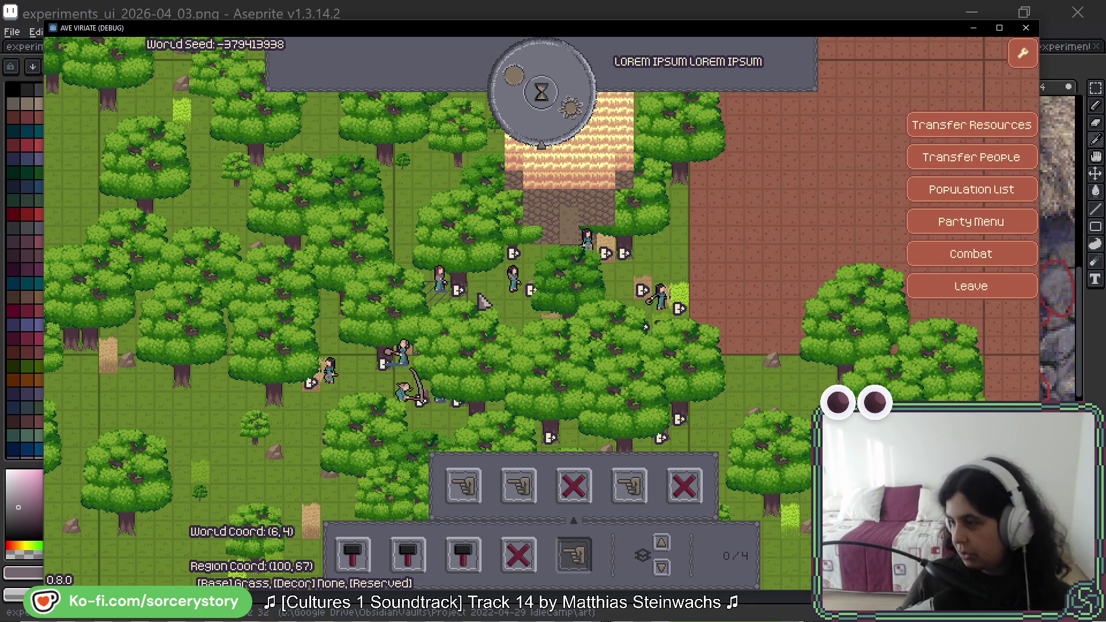
{"action": "left_click", "coordinate": [484, 301]}
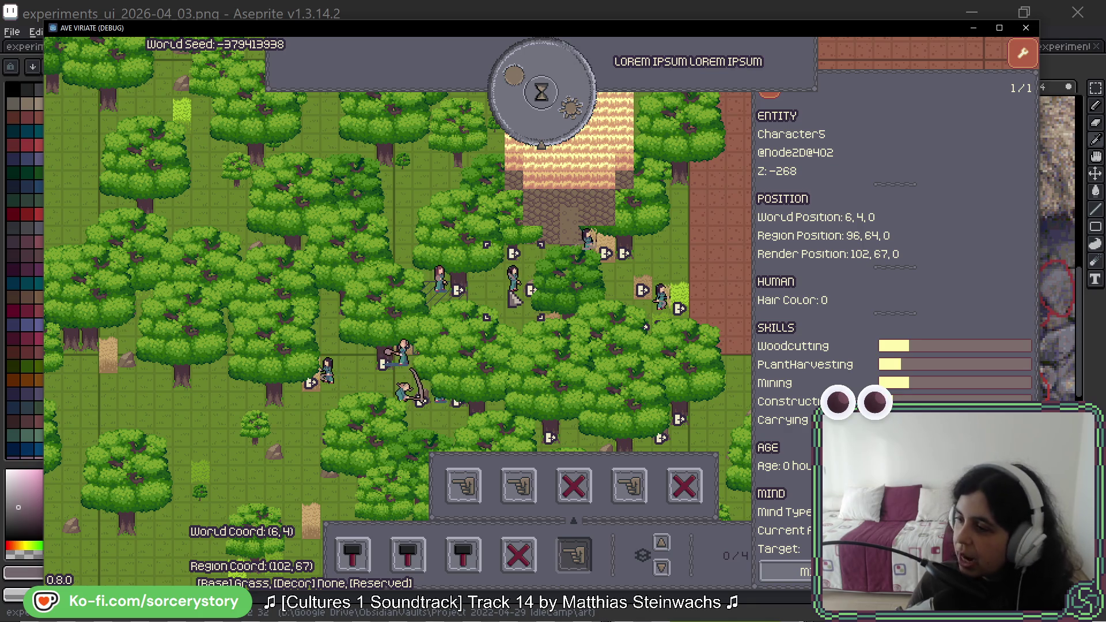
Inspect the building's details, then pass one hour so the clock reaches 09:00.
{"action": "left_click", "coordinate": [587, 188]}
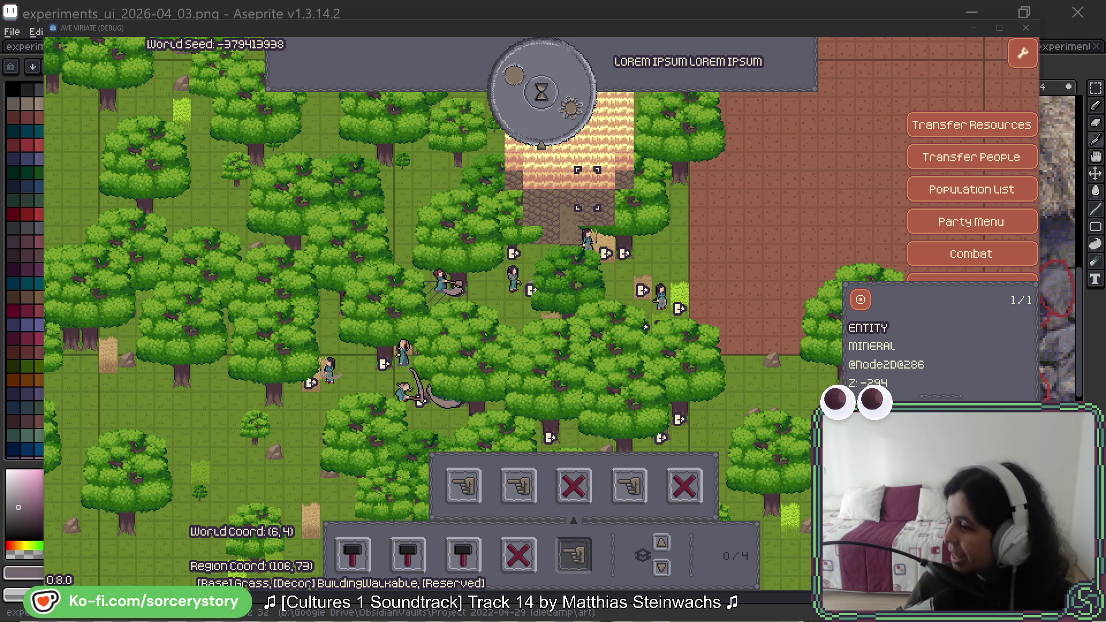
{"action": "left_click", "coordinate": [499, 260]}
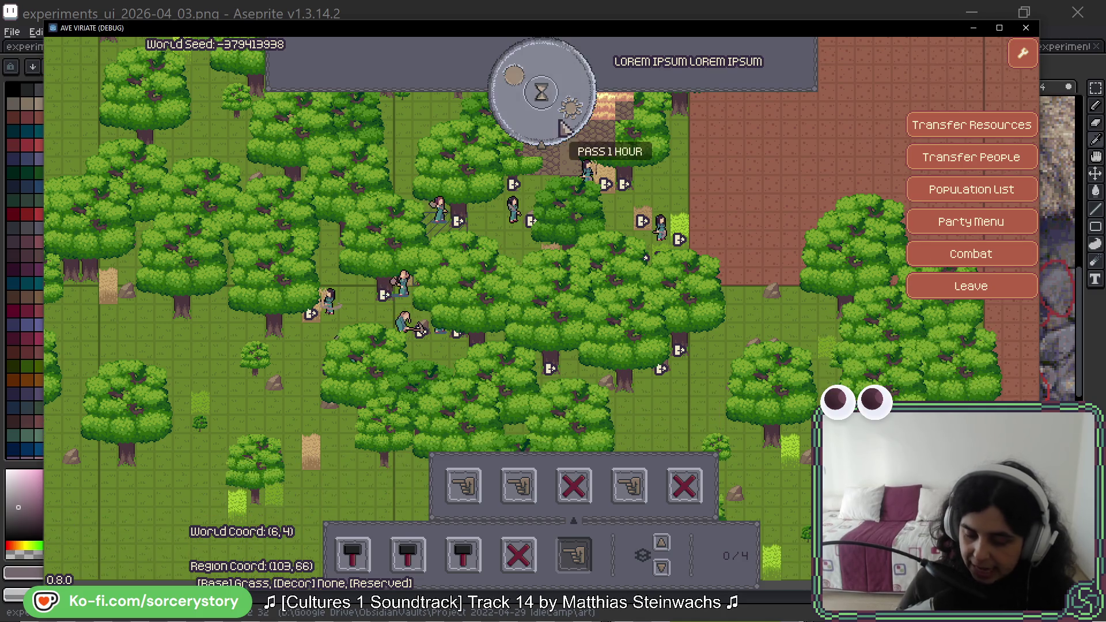
{"action": "left_click", "coordinate": [563, 118]}
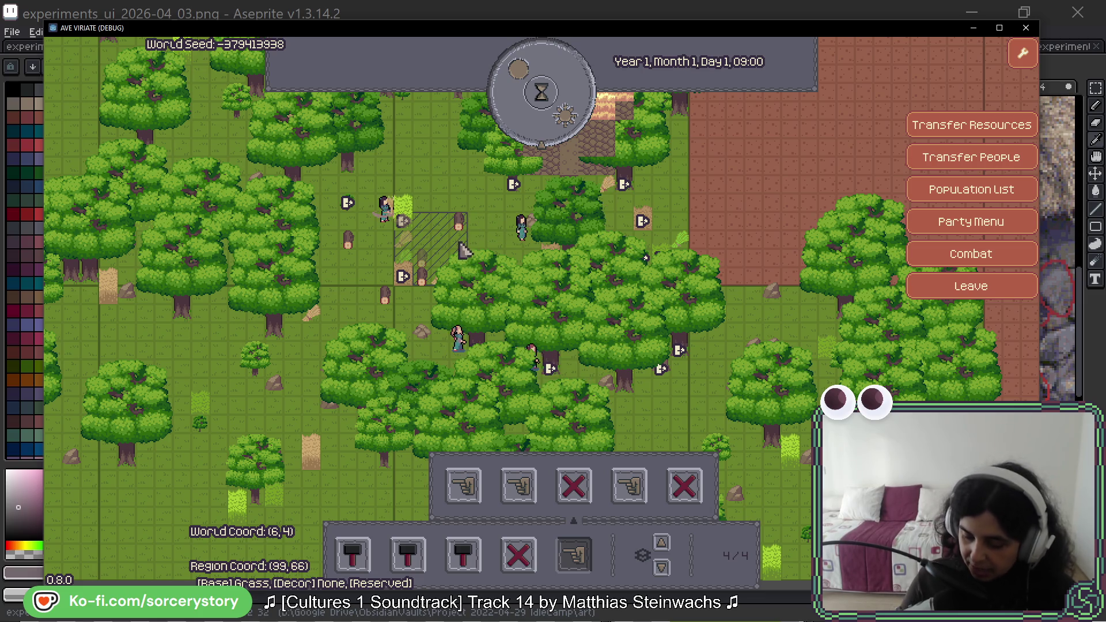
Inspect the wood pile's storage contents and the stockpile's second pile.
{"action": "left_click", "coordinate": [404, 222]}
{"action": "left_click", "coordinate": [461, 226]}
{"action": "left_click", "coordinate": [463, 228]}
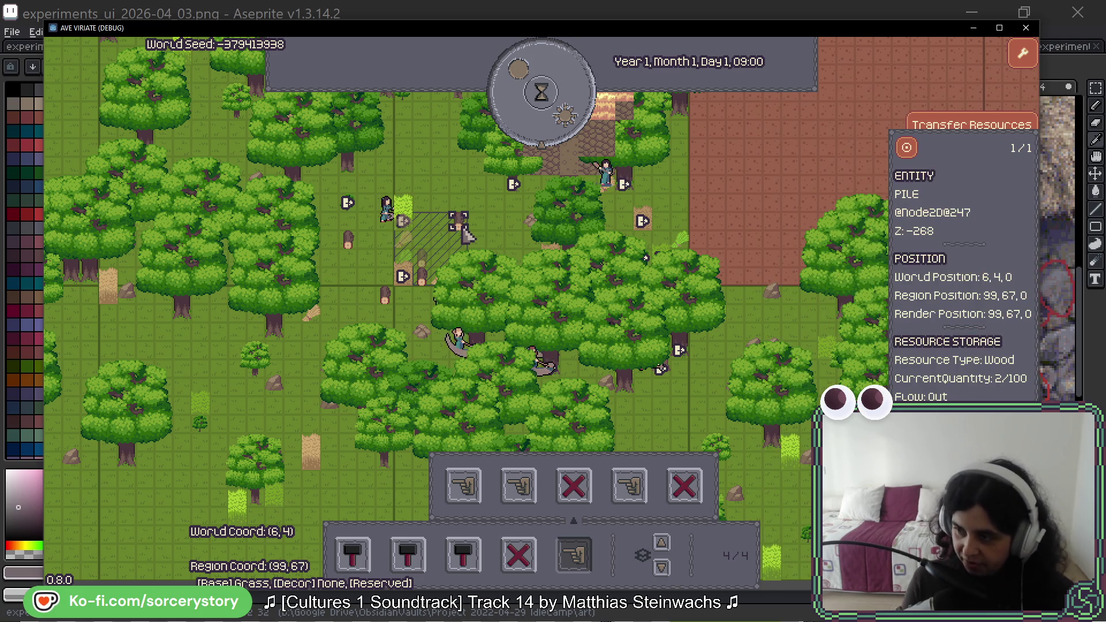
{"action": "left_click", "coordinate": [468, 236]}
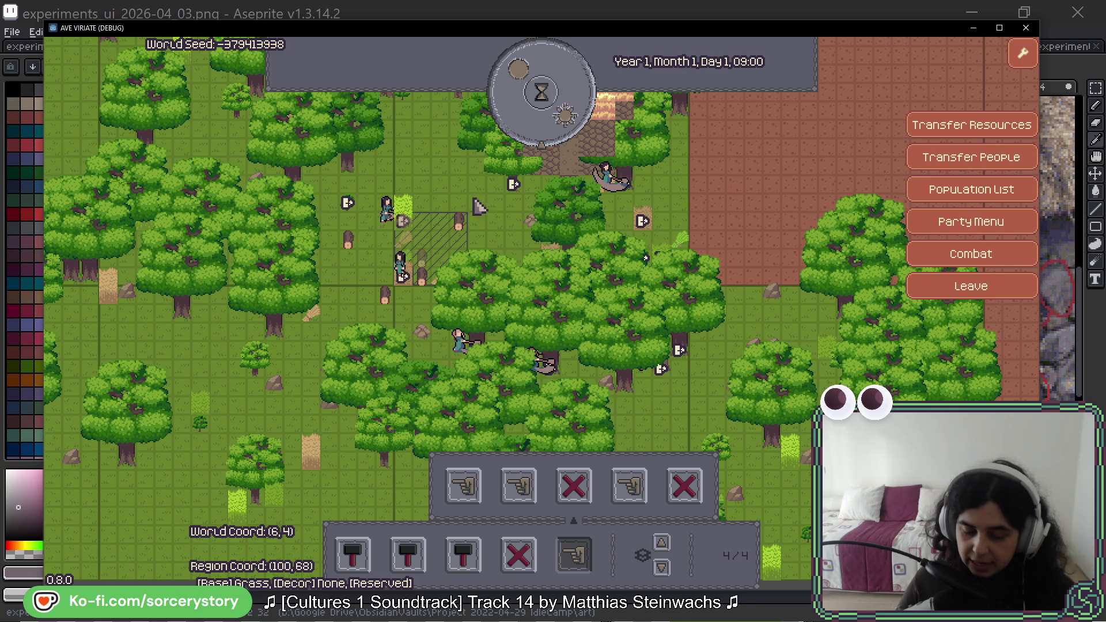
{"action": "left_click", "coordinate": [496, 263]}
{"action": "left_click", "coordinate": [474, 256]}
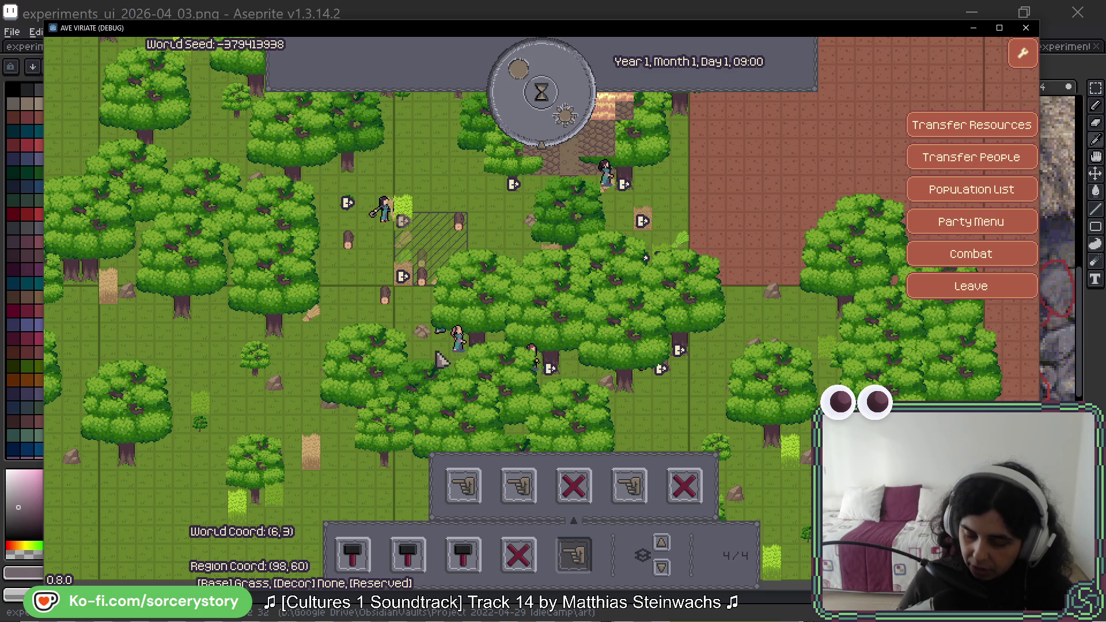
{"action": "left_click", "coordinate": [458, 278]}
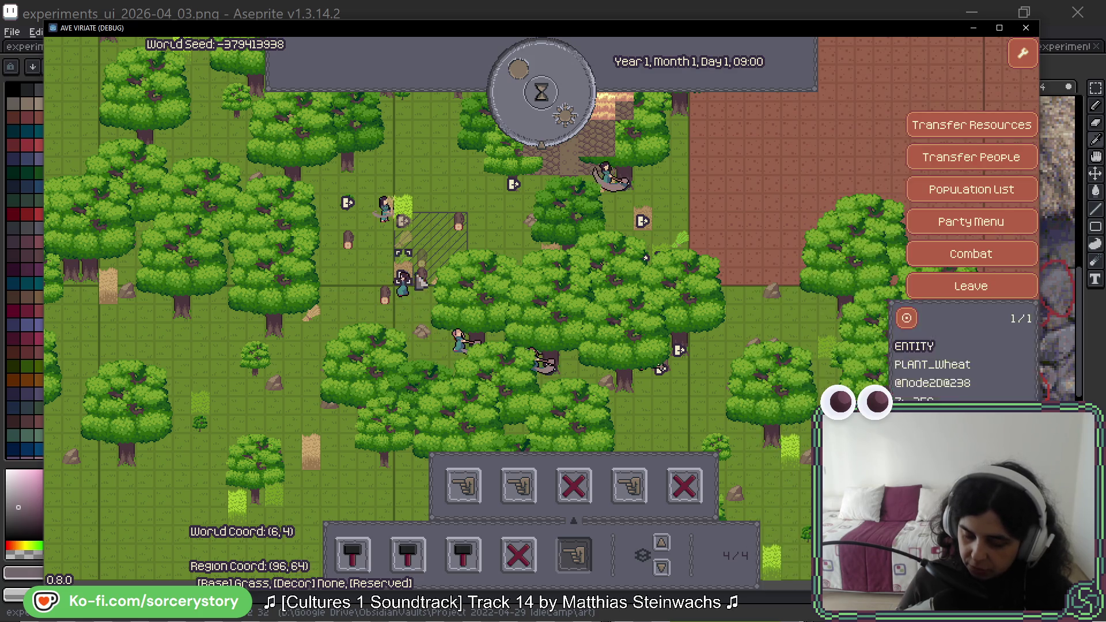
{"action": "left_click", "coordinate": [459, 277]}
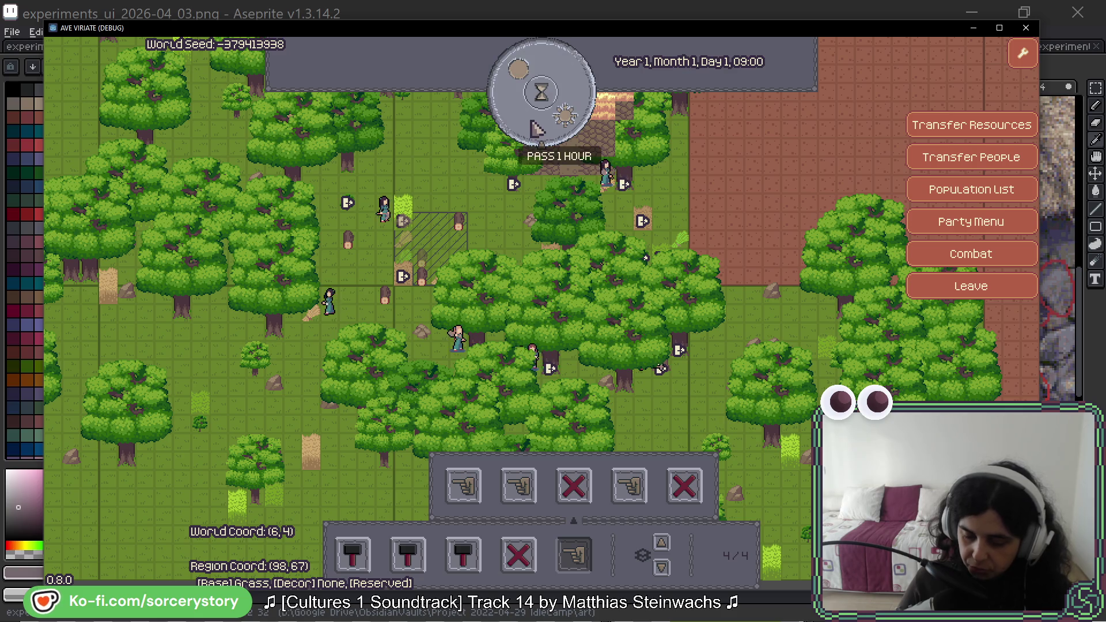
Pass three hours until the clock reads 12:00 on Day 1.
{"action": "left_click", "coordinate": [573, 110]}
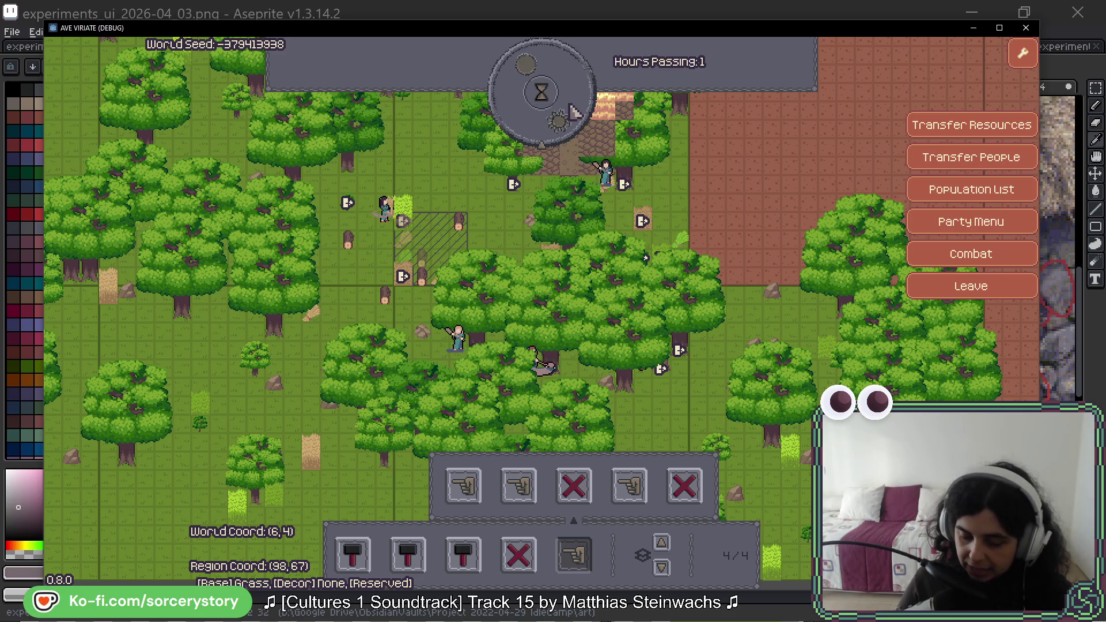
{"action": "left_click", "coordinate": [575, 111]}
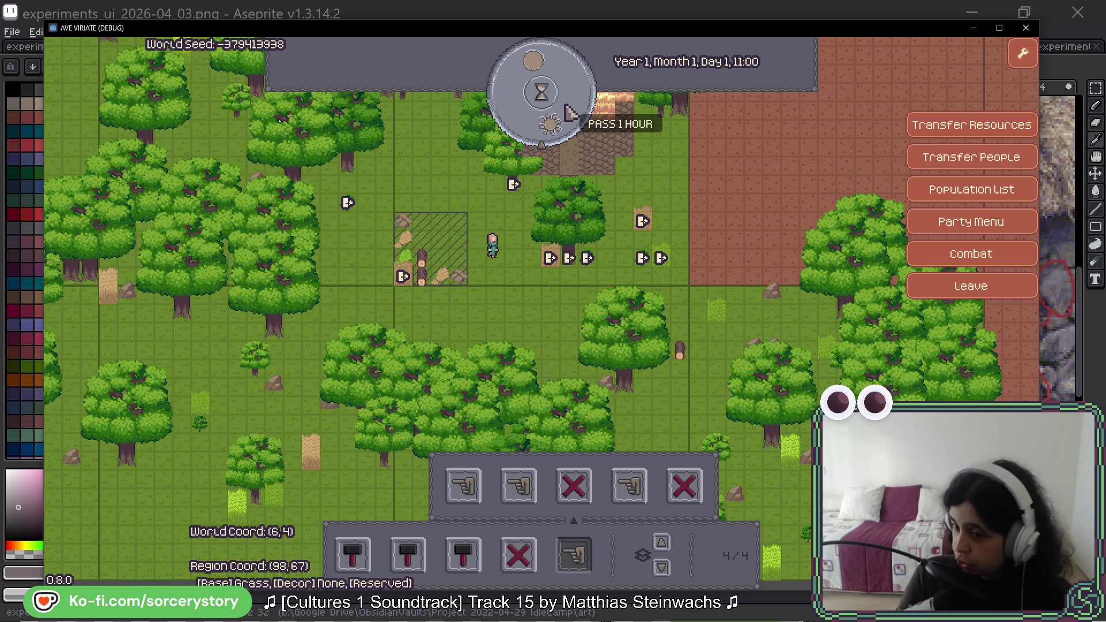
{"action": "left_click", "coordinate": [557, 118]}
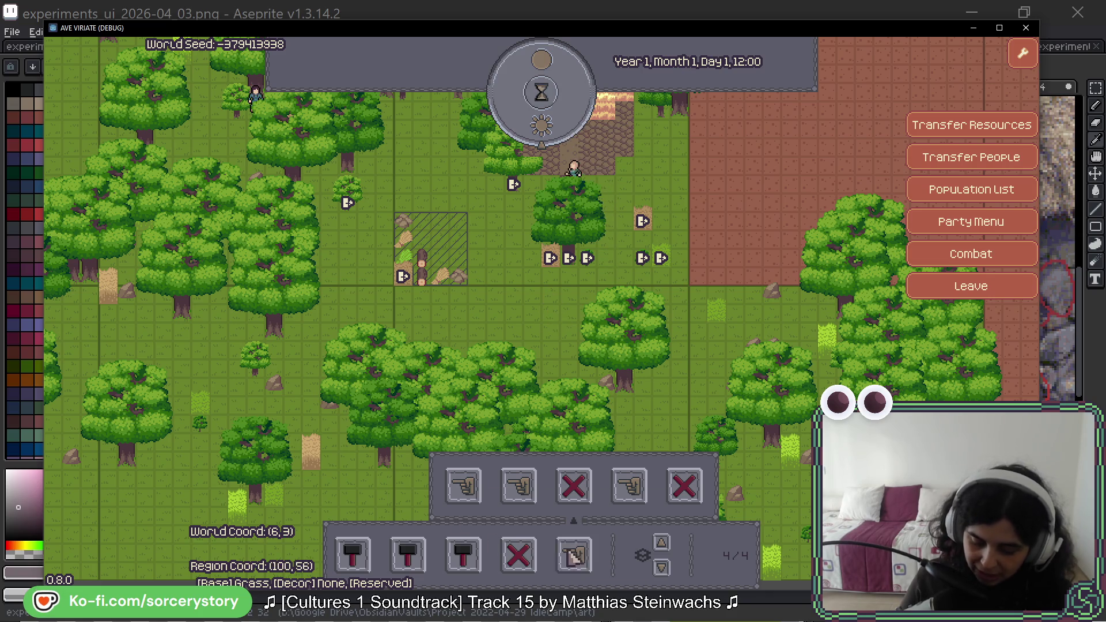
{"action": "left_click", "coordinate": [353, 555]}
Place a stone building strip below the hatched plot, extending it to the right.
{"action": "scroll", "coordinate": [353, 489], "scroll_direction": "down", "scroll_amount": 2}
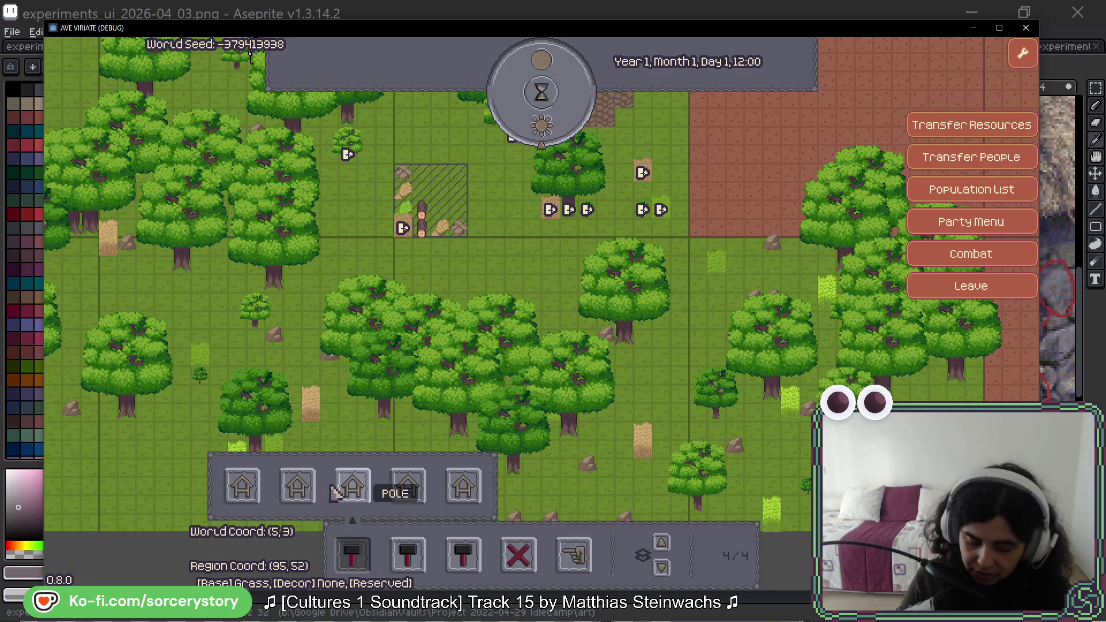
{"action": "left_click", "coordinate": [255, 489]}
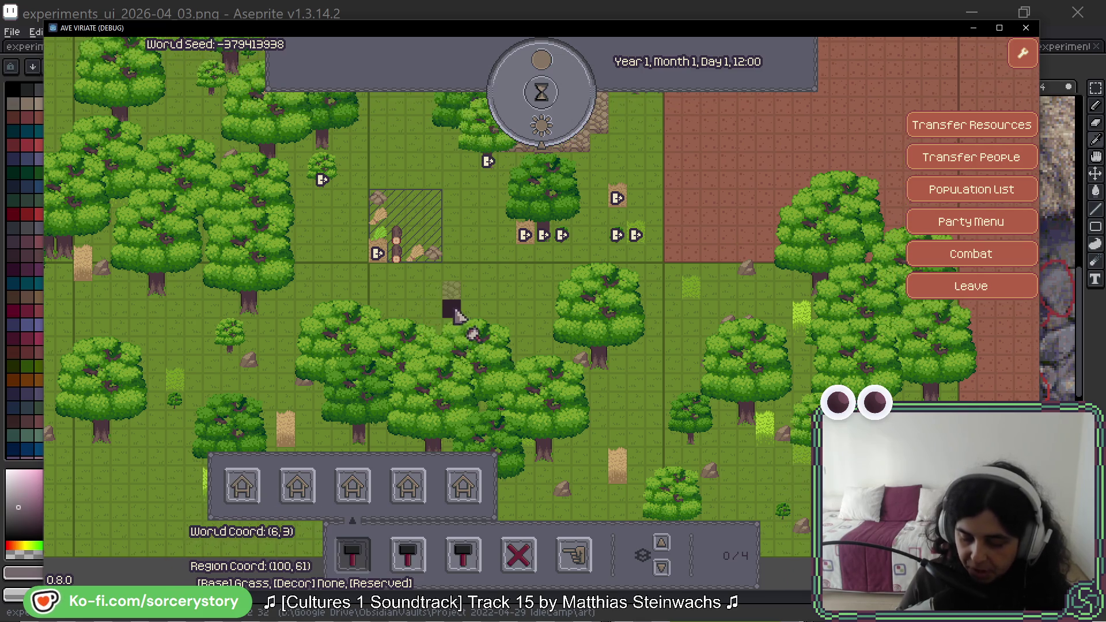
{"action": "left_click_drag", "start_coordinate": [398, 298], "coordinate": [491, 291]}
{"action": "left_click", "coordinate": [504, 291]}
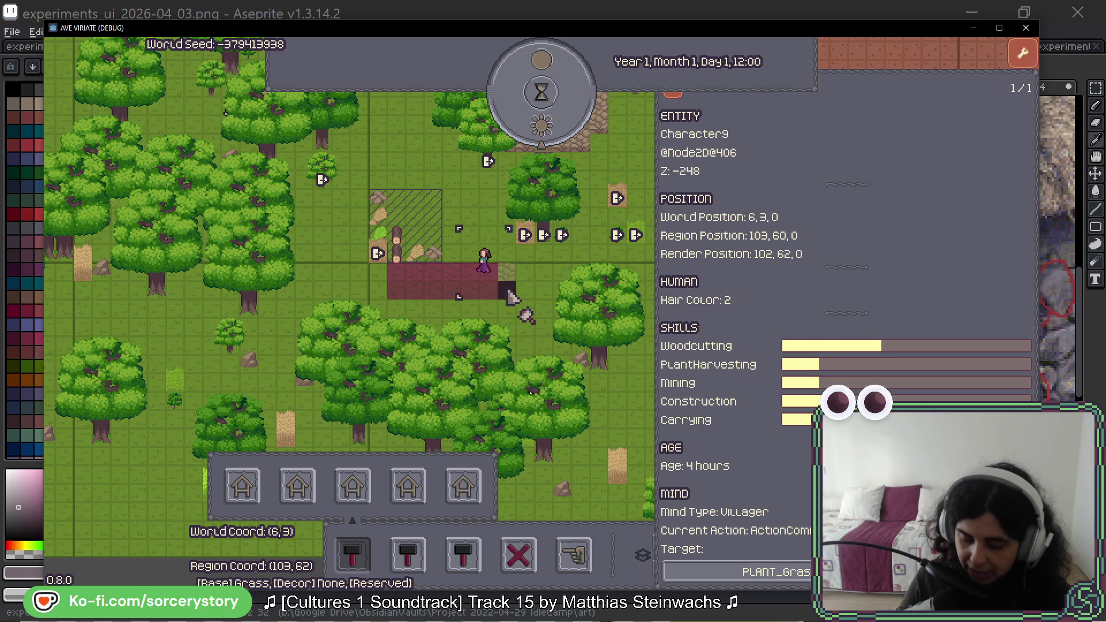
Inspect nearby entities and oak trees, then pass one hour to 13:00.
{"action": "left_click", "coordinate": [563, 280]}
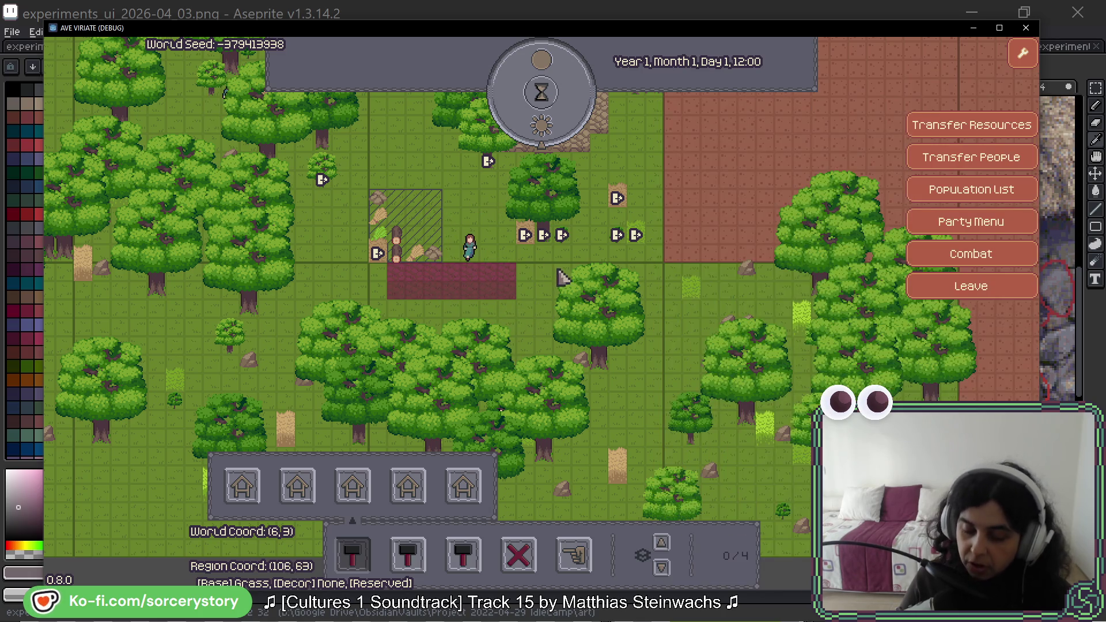
{"action": "left_click", "coordinate": [469, 298]}
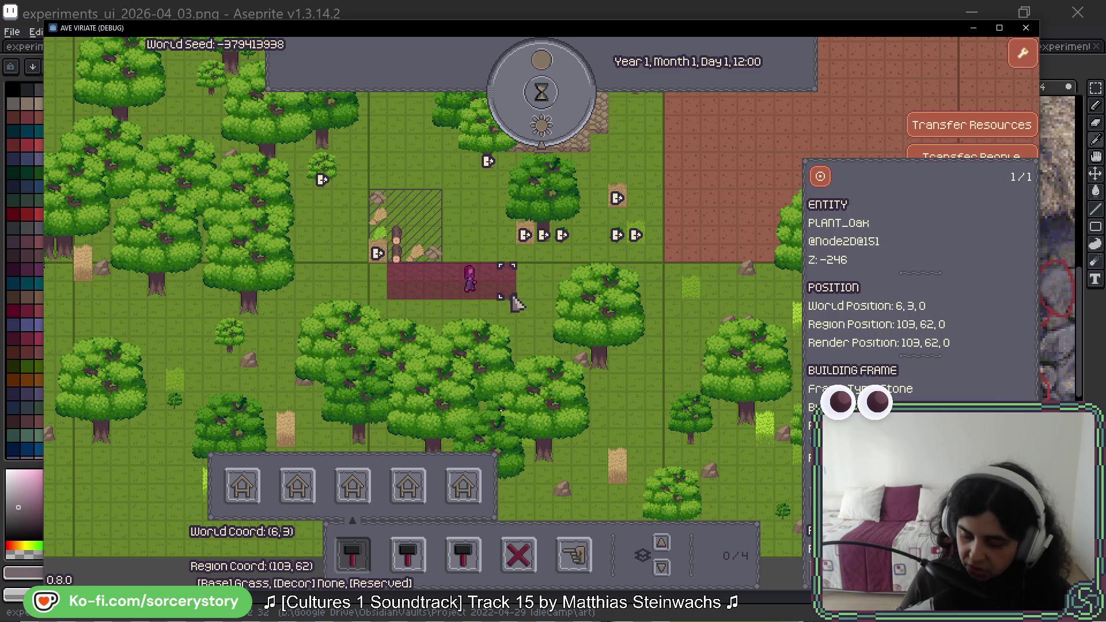
{"action": "left_click", "coordinate": [354, 297]}
{"action": "left_click", "coordinate": [510, 141]}
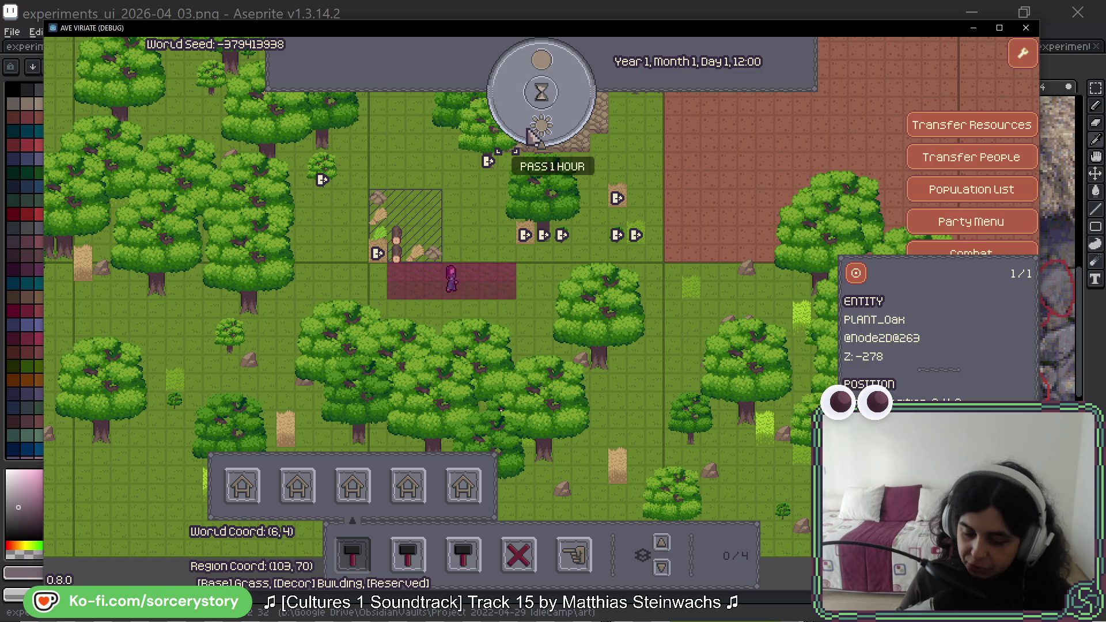
{"action": "left_click", "coordinate": [530, 131]}
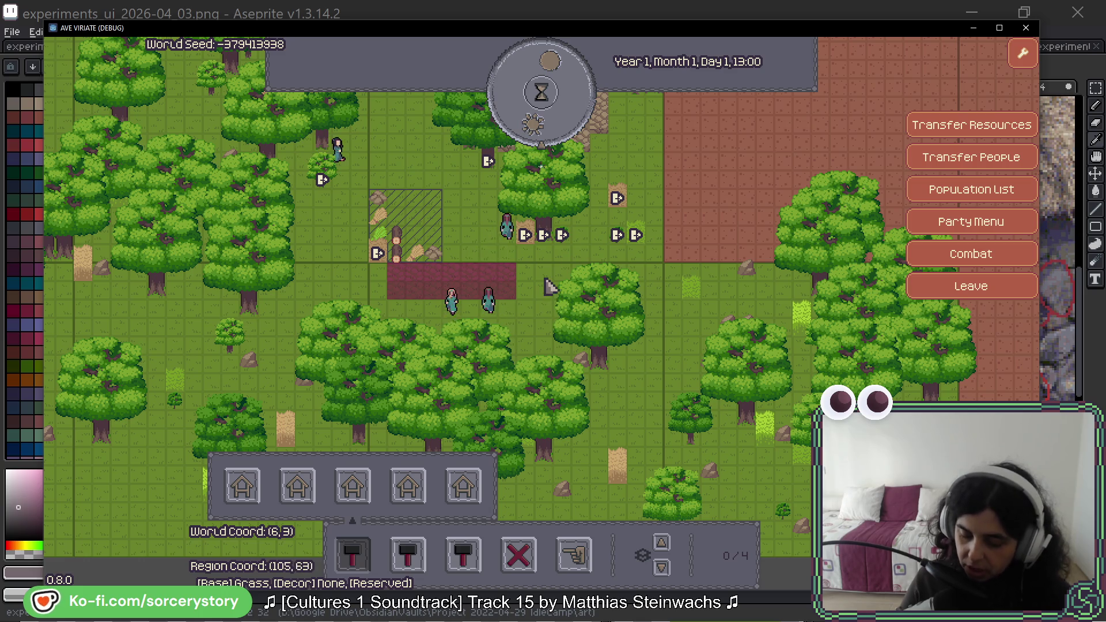
Check a villager's details, then pan the map toward the house foundation.
{"action": "left_click", "coordinate": [476, 306]}
{"action": "left_click", "coordinate": [476, 306]}
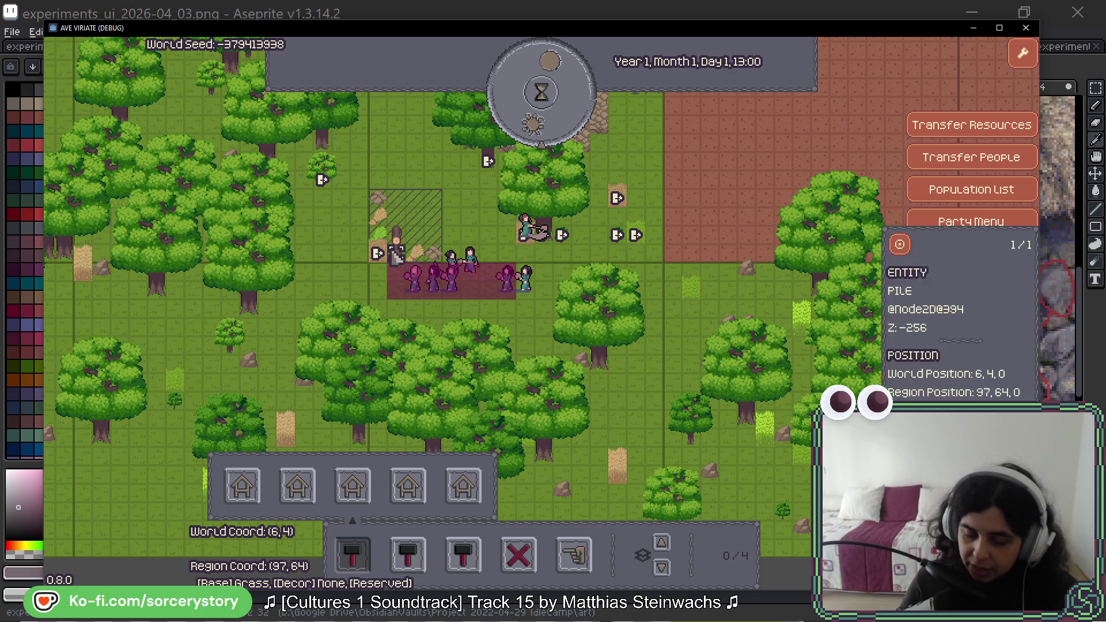
{"action": "key", "text": "d"}
{"action": "key", "text": "w"}
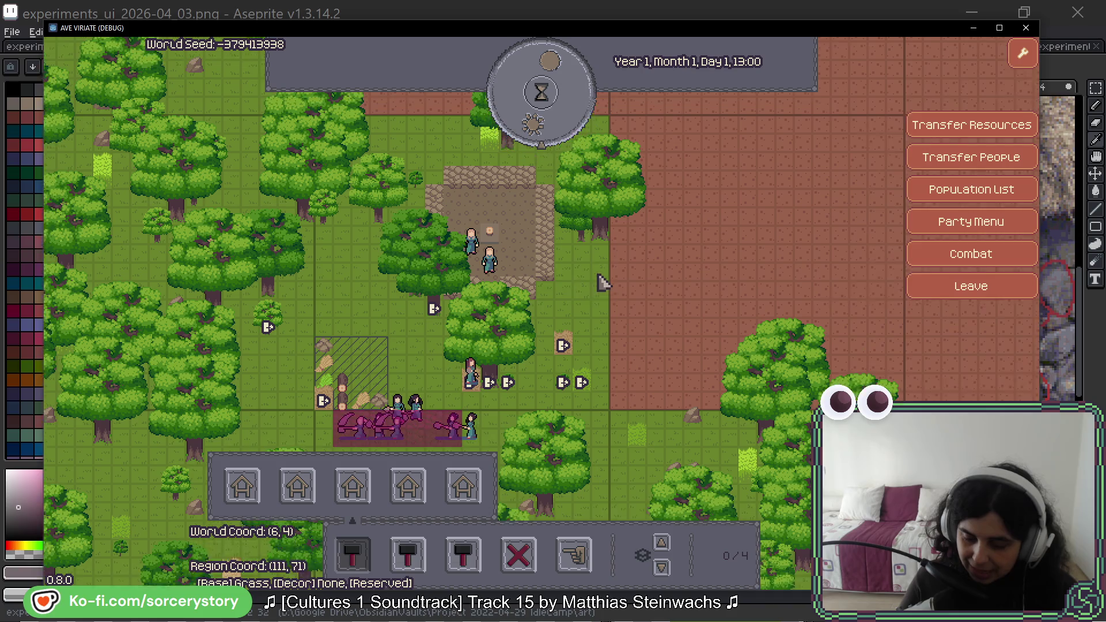
{"action": "key", "text": "w"}
{"action": "key", "text": "d"}
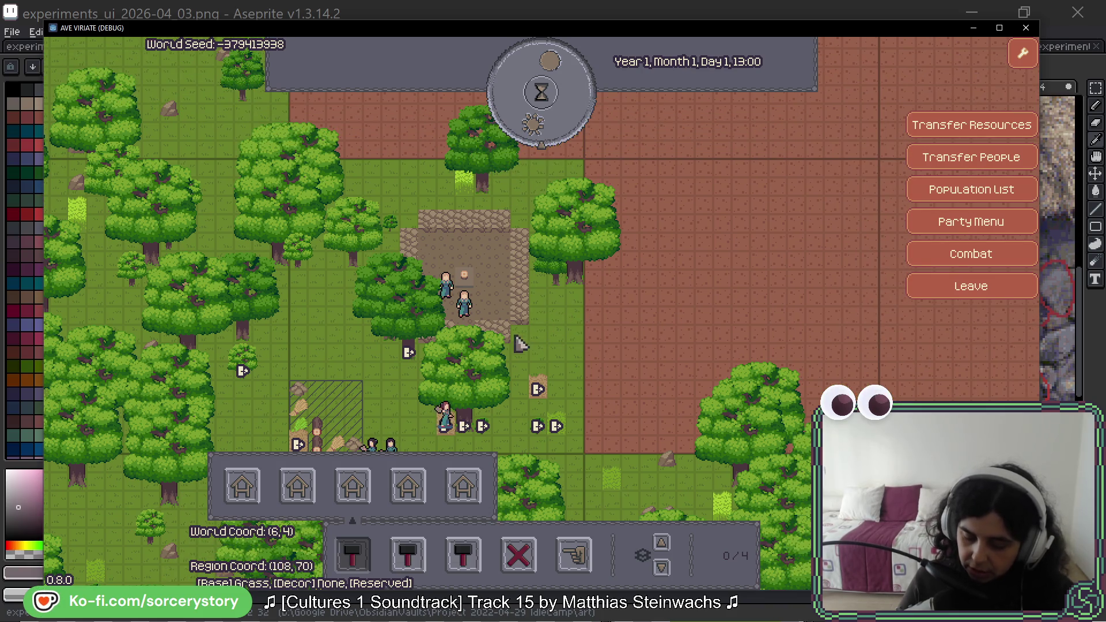
Inspect the house foundation tiles and pan to bring the new building strip into view.
{"action": "left_click", "coordinate": [505, 326]}
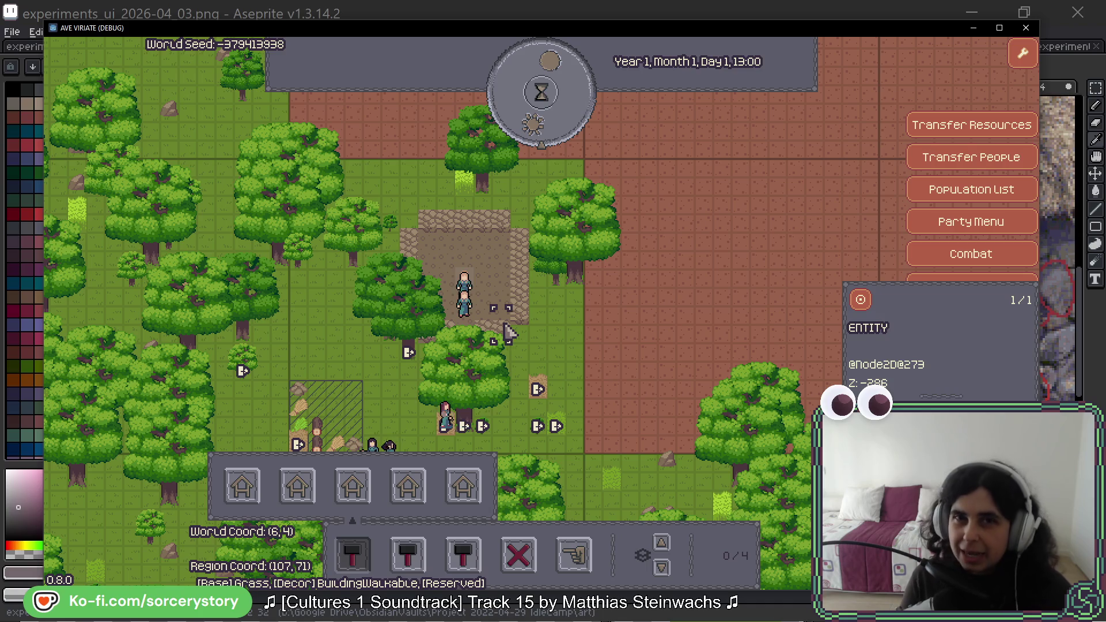
{"action": "left_click", "coordinate": [529, 294]}
{"action": "left_click", "coordinate": [519, 240]}
{"action": "left_click", "coordinate": [526, 239]}
{"action": "left_click", "coordinate": [530, 245]}
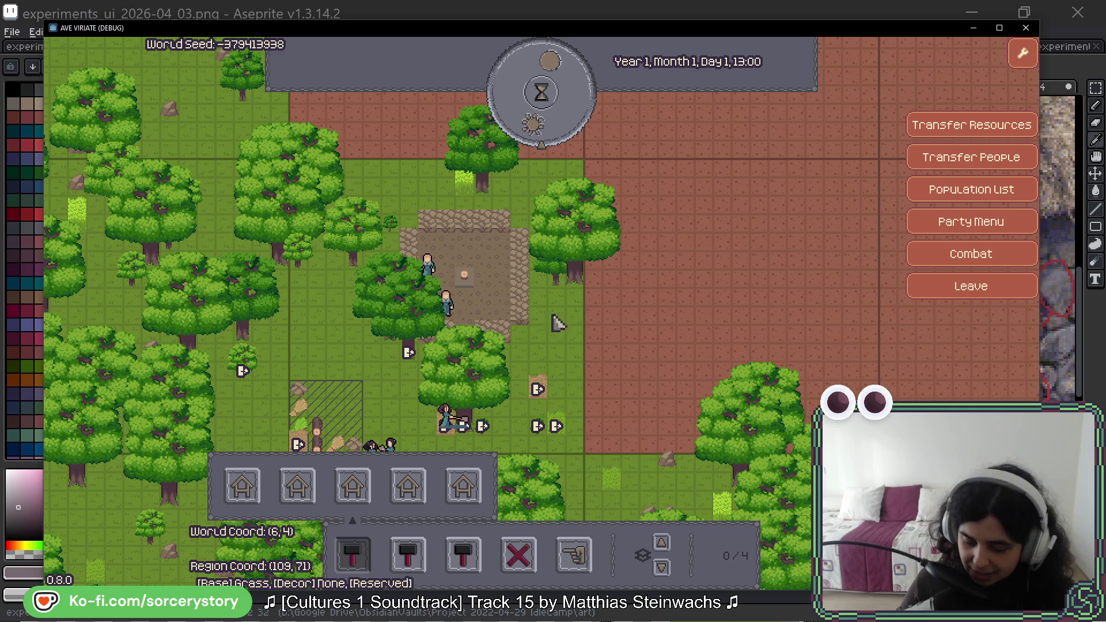
{"action": "key", "text": "s"}
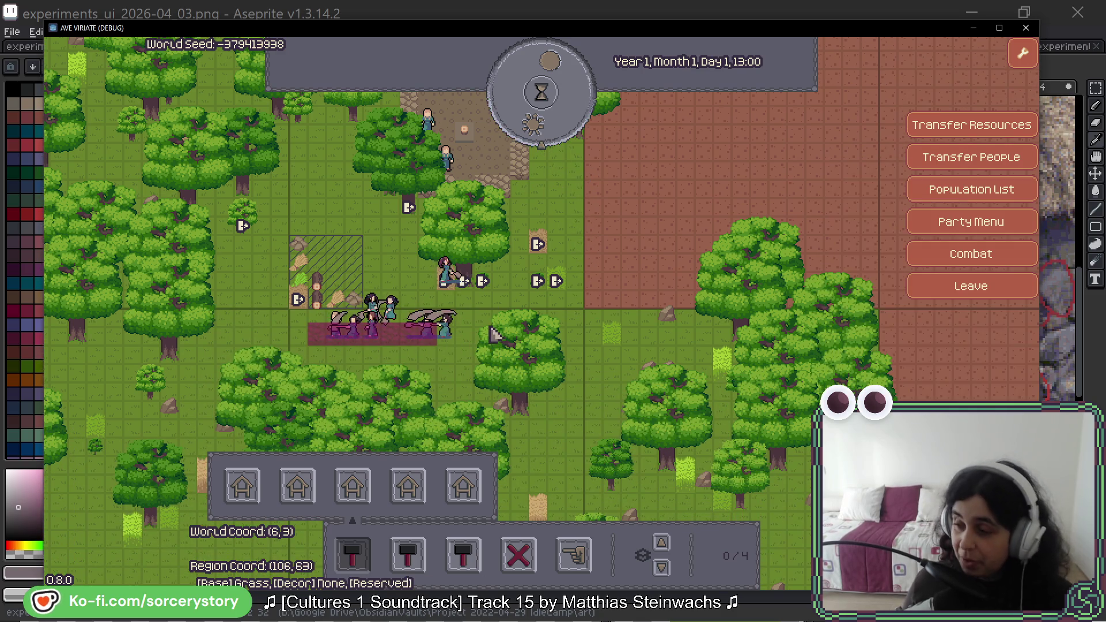
{"action": "mouse_move", "coordinate": [484, 293]}
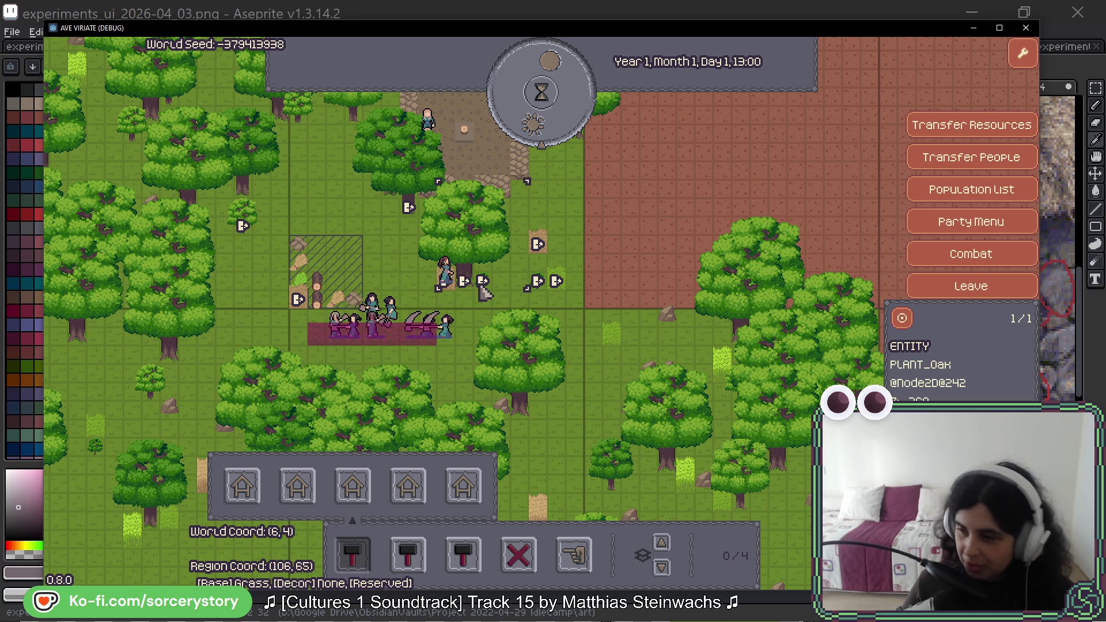
{"action": "key", "text": "w"}
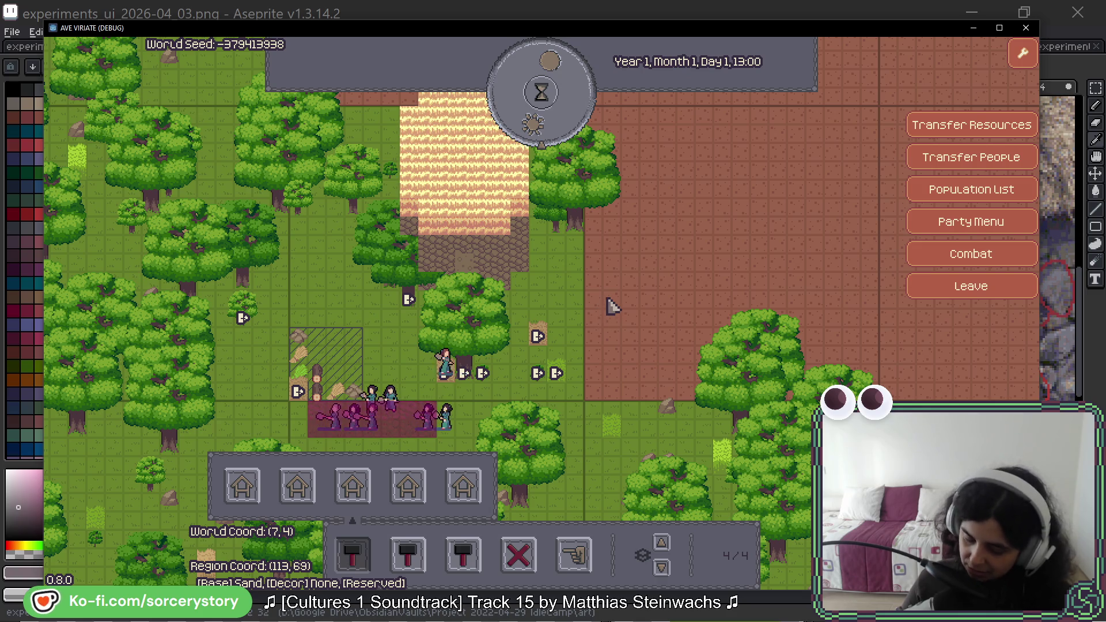
Lay stone building strips on both sides of the thatched house.
{"action": "key", "text": "s"}
{"action": "key", "text": "w"}
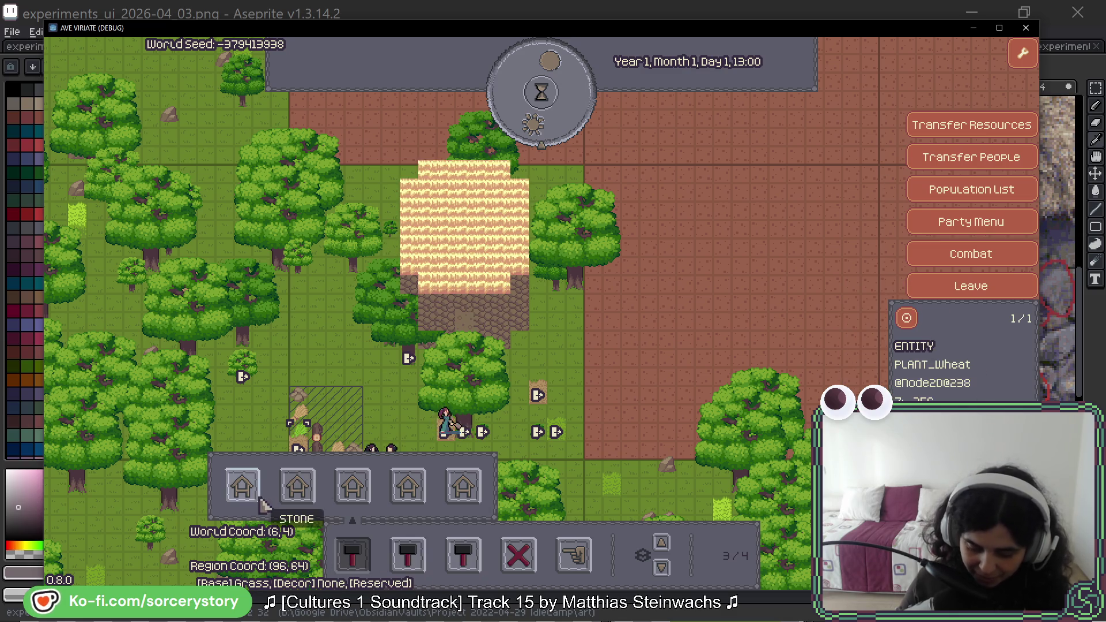
{"action": "left_click", "coordinate": [398, 237]}
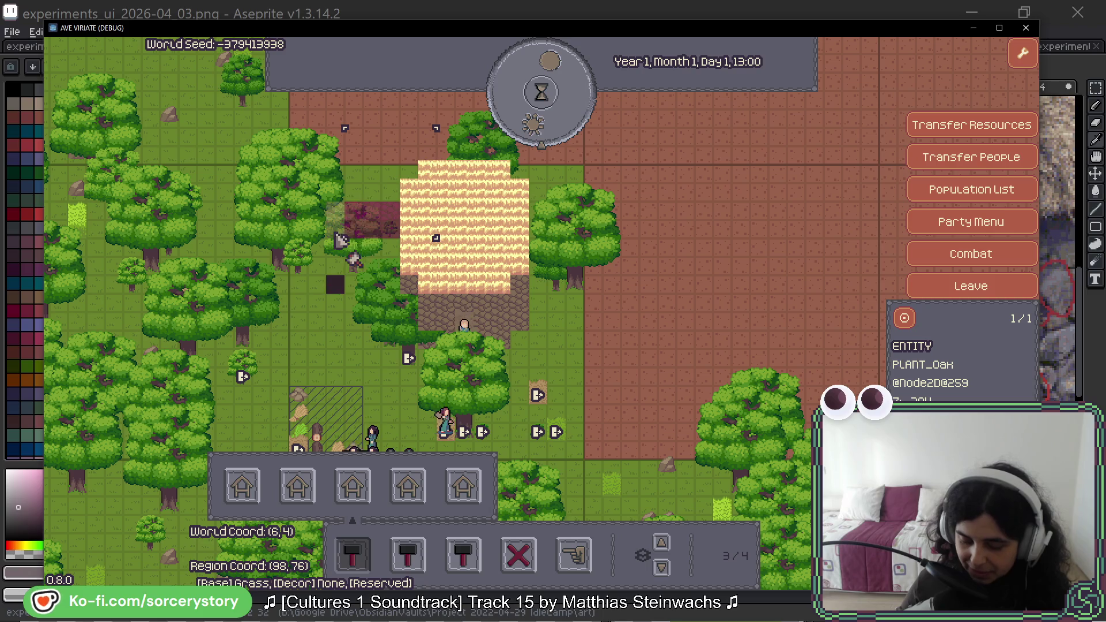
{"action": "left_click_drag", "start_coordinate": [554, 227], "coordinate": [605, 235]}
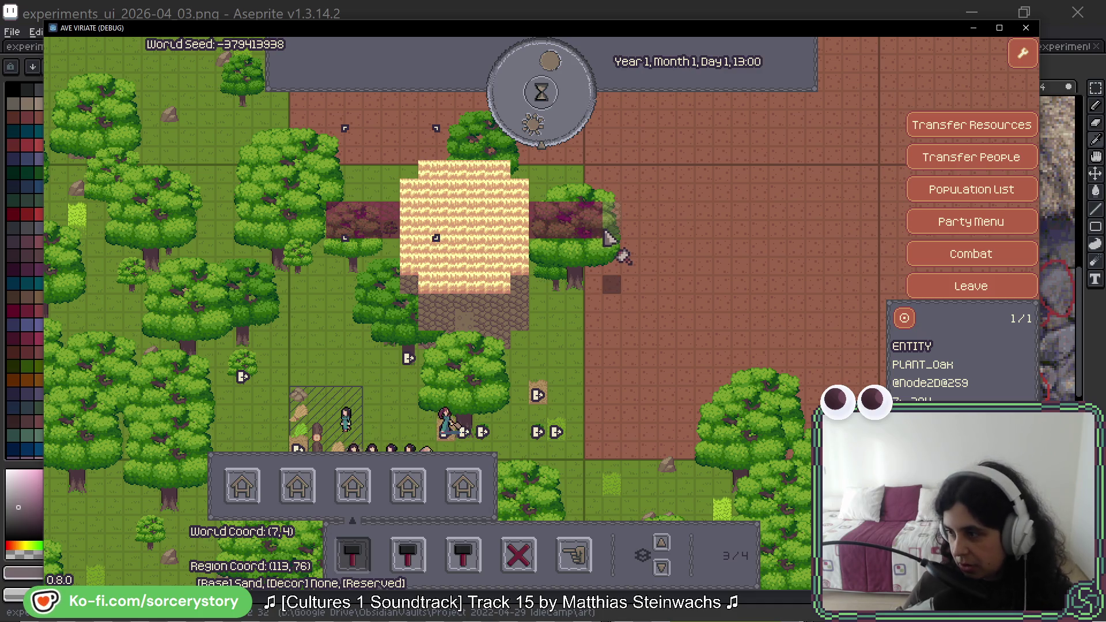
Pass game time hour by hour into the evening.
{"action": "left_click", "coordinate": [536, 98]}
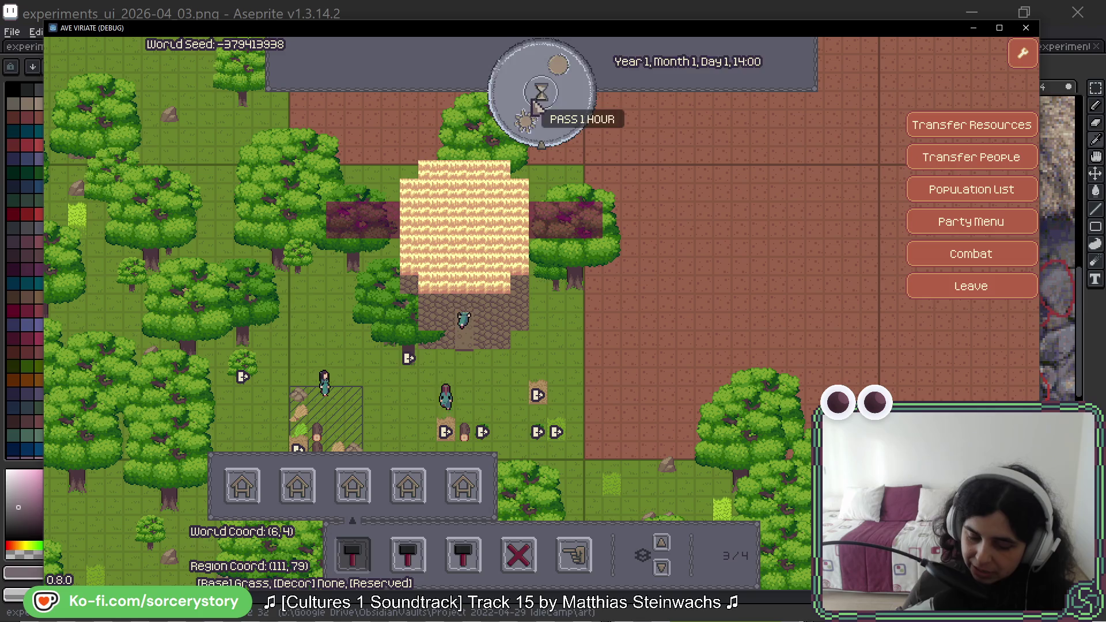
{"action": "left_click", "coordinate": [533, 103]}
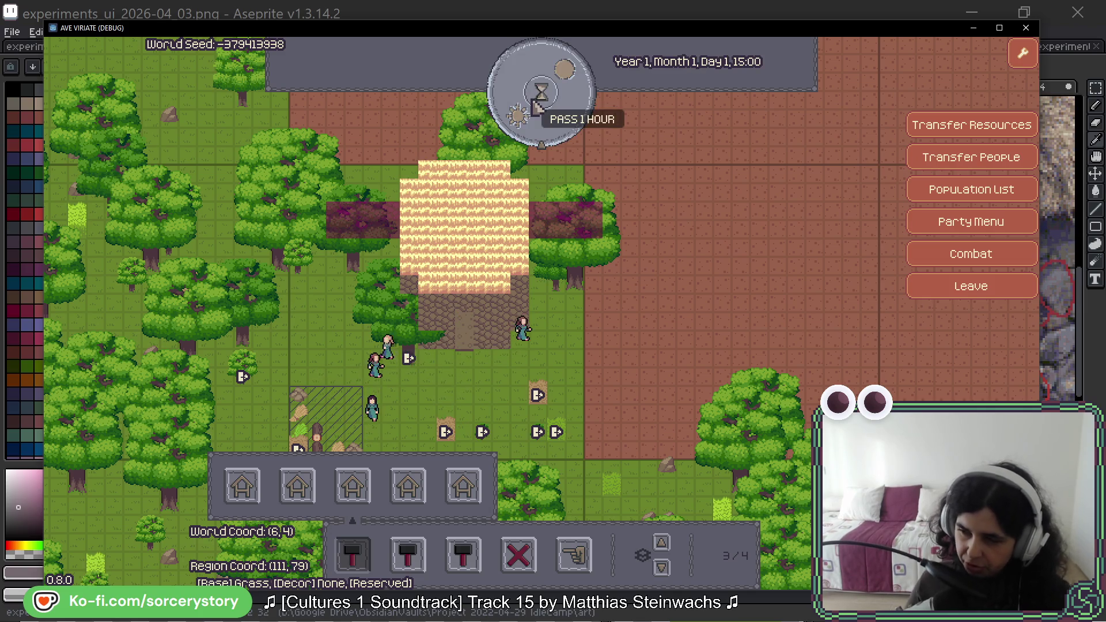
{"action": "left_click", "coordinate": [542, 87]}
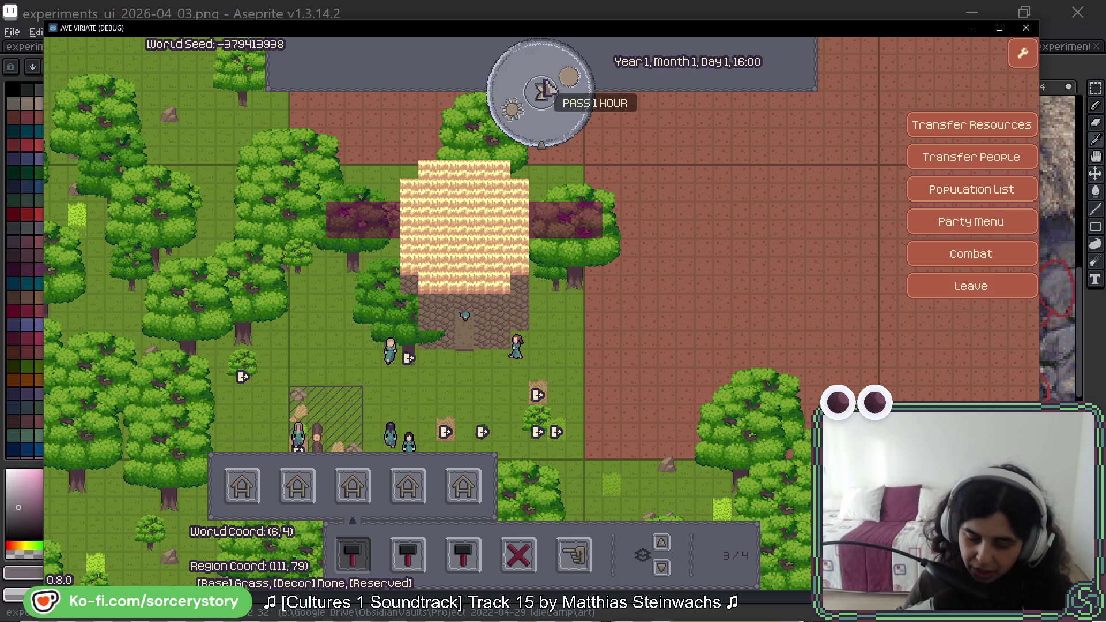
{"action": "left_click", "coordinate": [541, 91]}
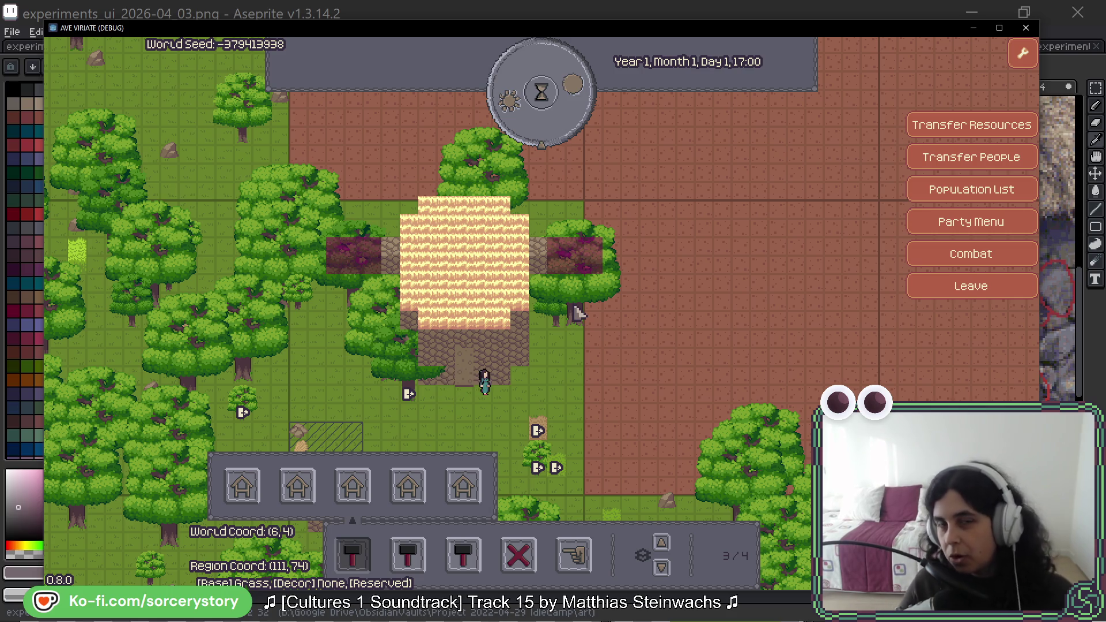
{"action": "left_click", "coordinate": [552, 131]}
{"action": "left_click", "coordinate": [534, 125]}
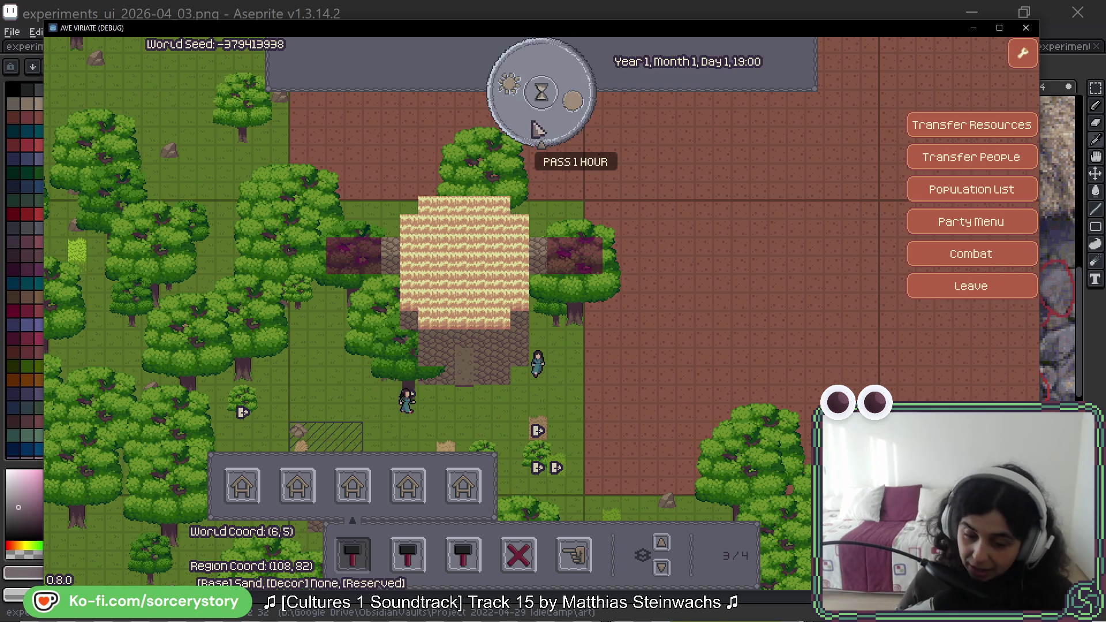
Advance past midnight to Day 2, 07:00, then inspect the small entity beside the house.
{"action": "left_click", "coordinate": [514, 96]}
{"action": "left_click", "coordinate": [514, 95]}
{"action": "left_click", "coordinate": [515, 97]}
{"action": "left_click", "coordinate": [519, 99]}
{"action": "left_click", "coordinate": [526, 94]}
{"action": "left_click", "coordinate": [533, 87]}
{"action": "left_click", "coordinate": [533, 86]}
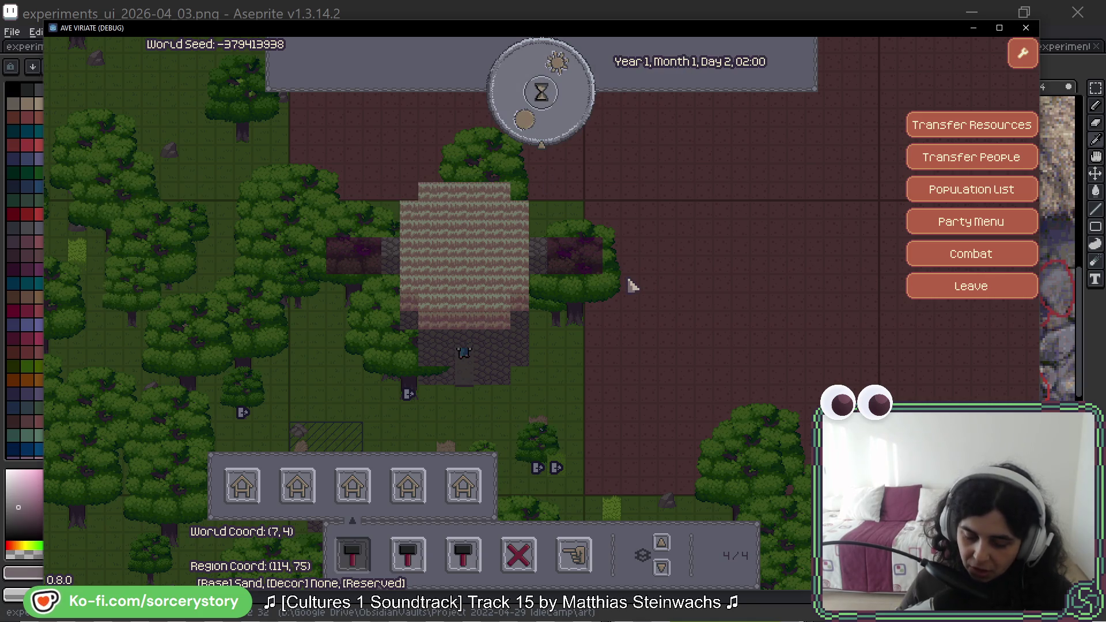
{"action": "left_click", "coordinate": [565, 122]}
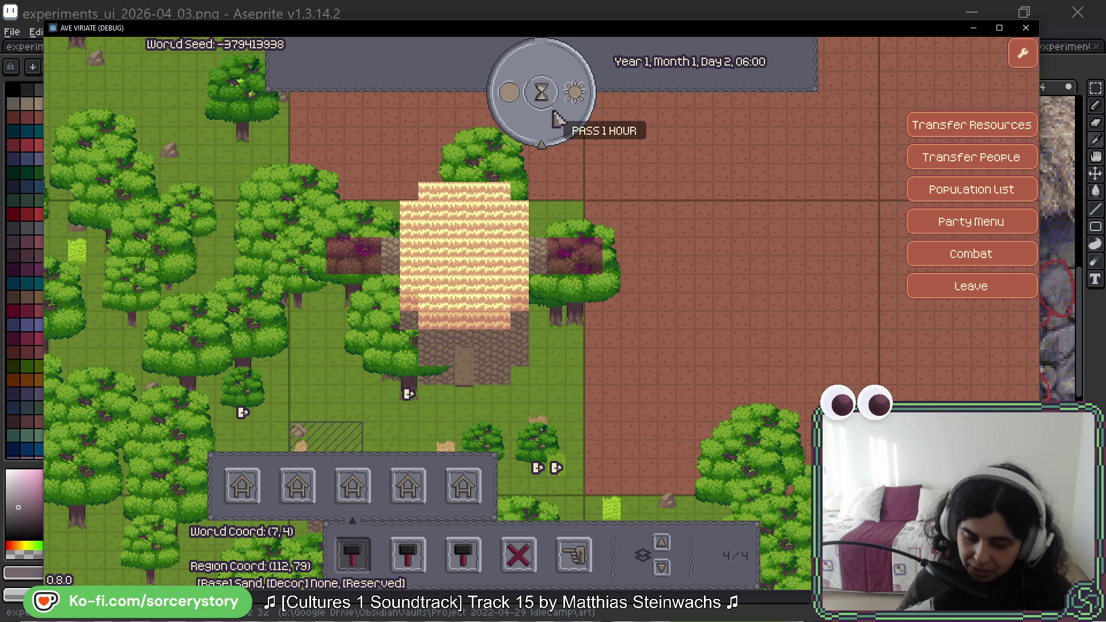
{"action": "left_click", "coordinate": [558, 120]}
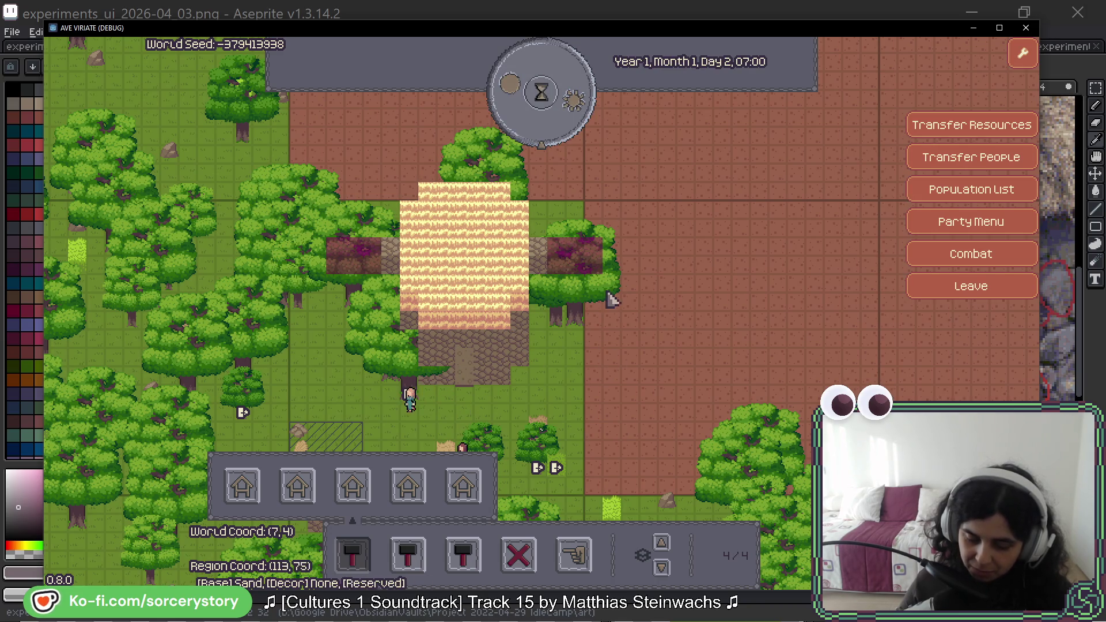
{"action": "left_click", "coordinate": [526, 337]}
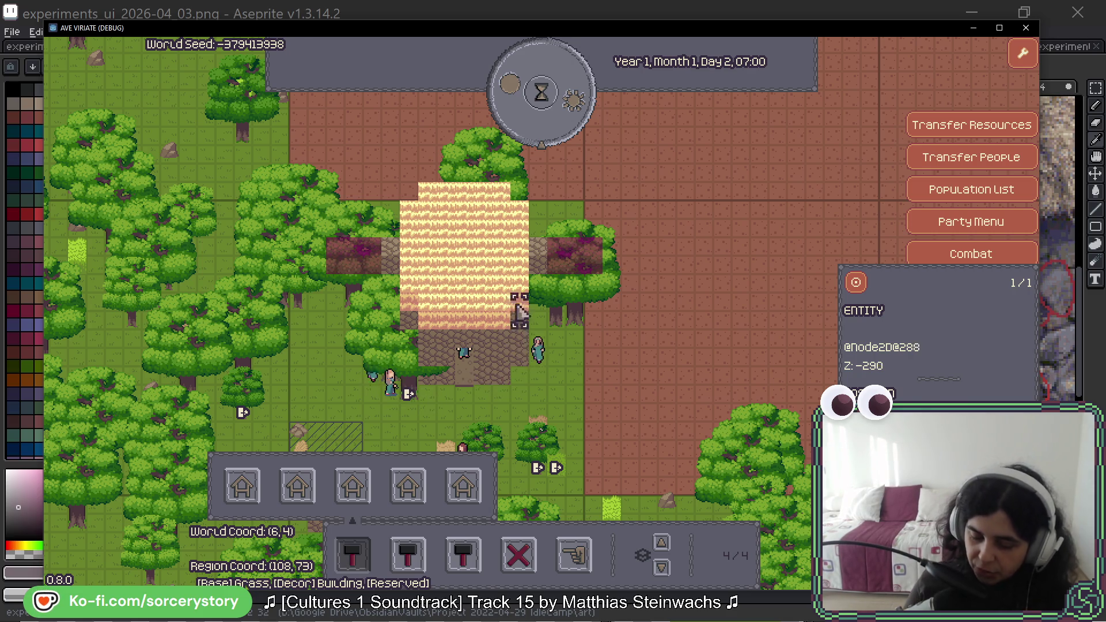
{"action": "left_click", "coordinate": [575, 317]}
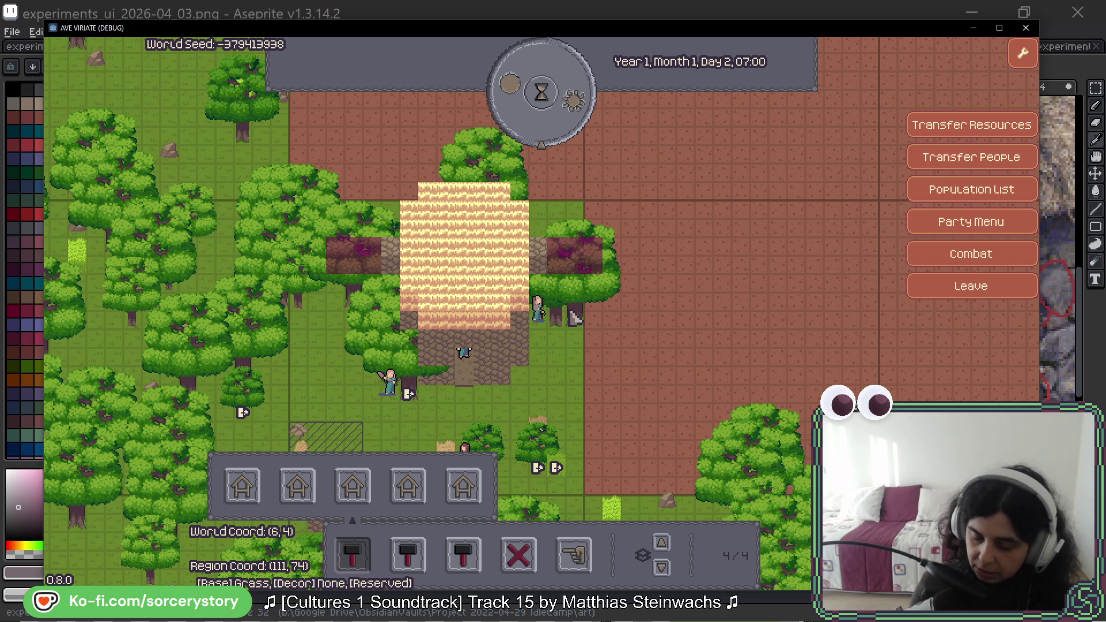
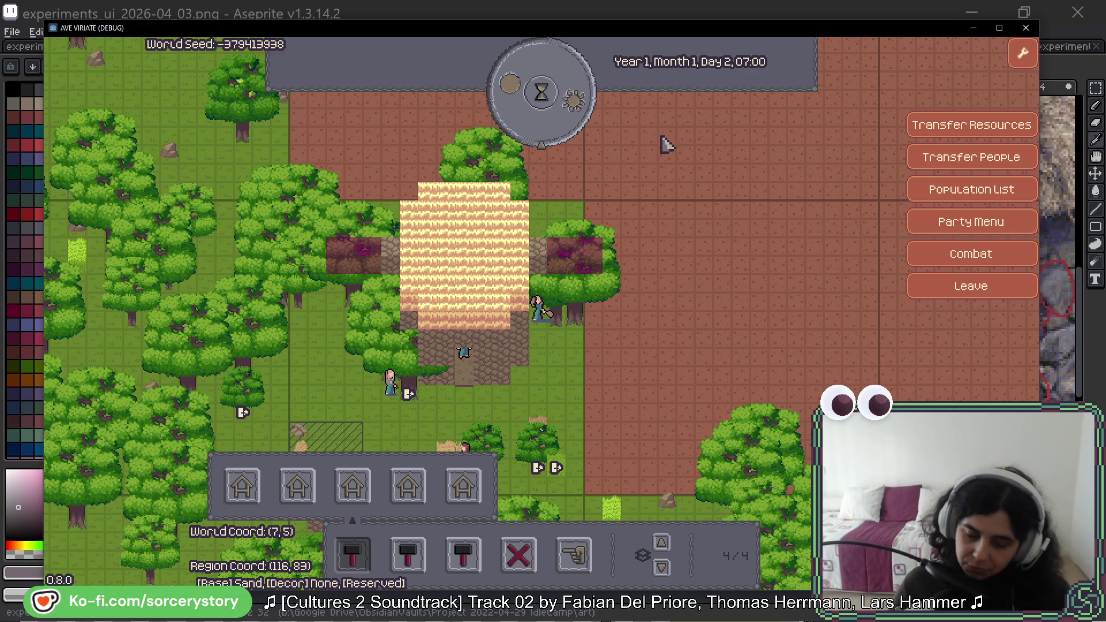
Advance the Ave Viriate clock to 16:00, pan toward the farm, and inspect a wheat plant.
{"action": "left_click", "coordinate": [563, 104]}
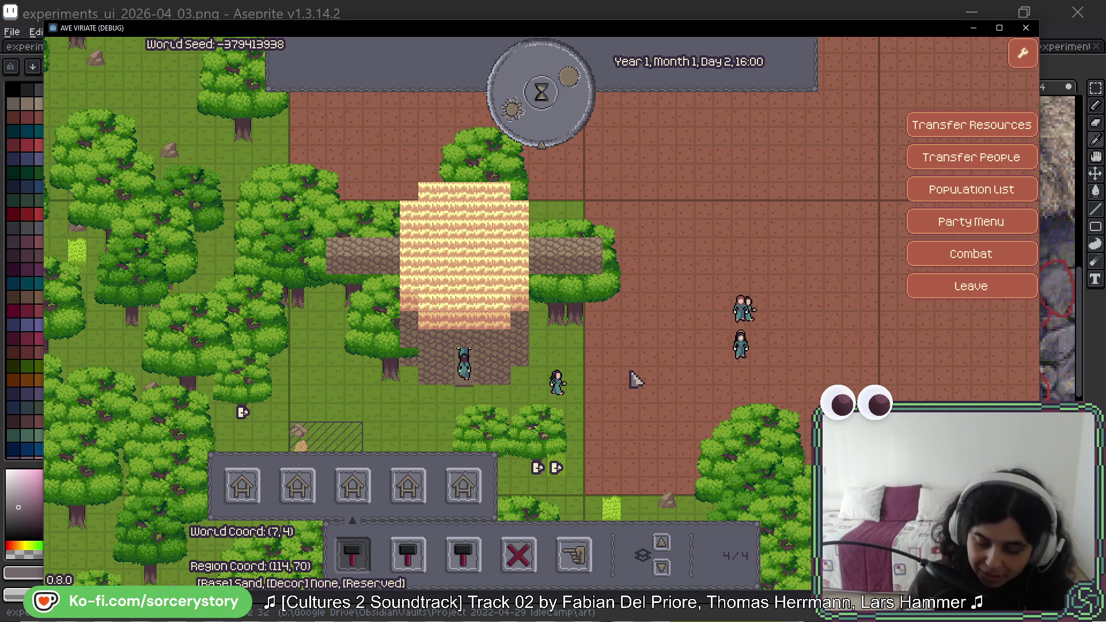
{"action": "key", "text": "a"}
{"action": "key", "text": "s"}
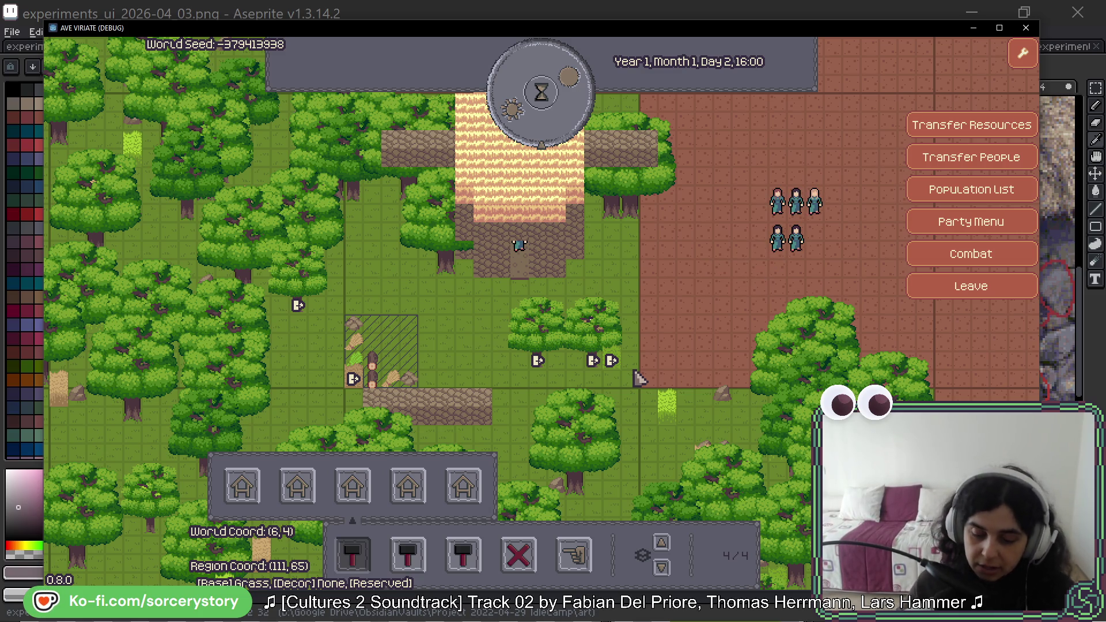
{"action": "key", "text": "w"}
{"action": "left_click", "coordinate": [616, 208]}
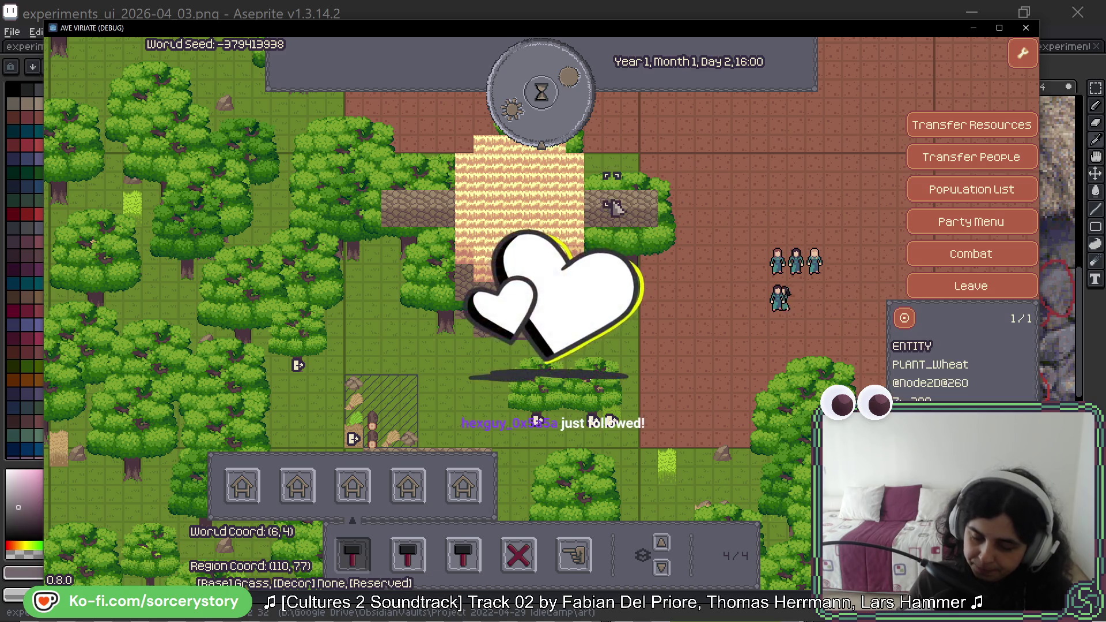
{"action": "right_click", "coordinate": [613, 205]}
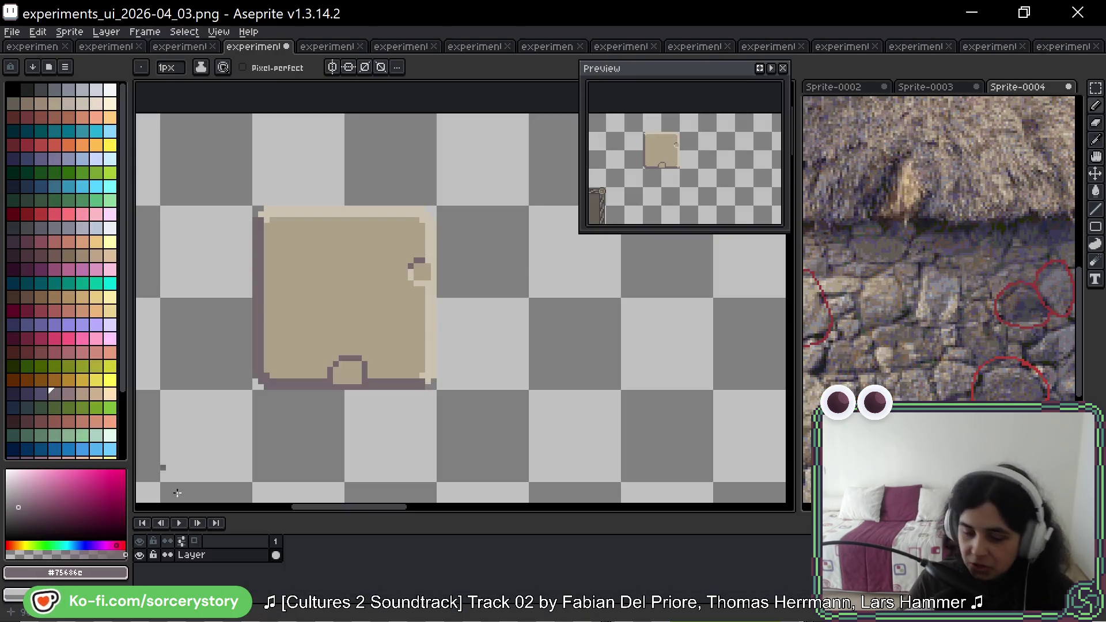
Repaint the bottom notch's peak so it forms a flat dark outline.
{"action": "scroll", "coordinate": [351, 280], "scroll_direction": "down", "scroll_amount": 1}
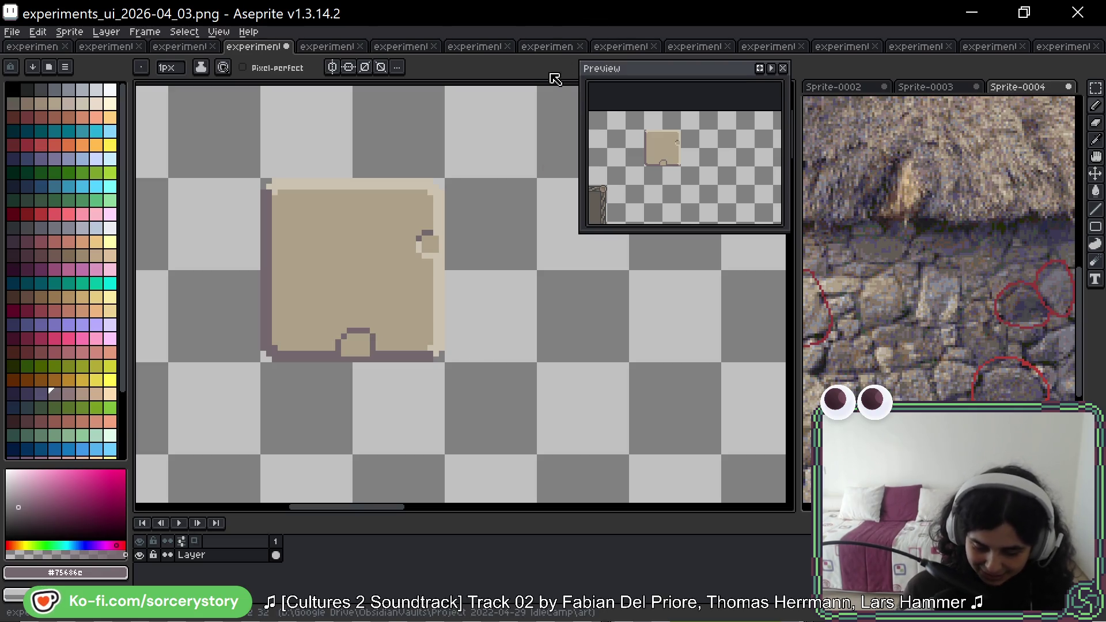
{"action": "left_click_drag", "start_coordinate": [451, 361], "coordinate": [506, 327]}
{"action": "left_click", "coordinate": [485, 226], "text": "alt"}
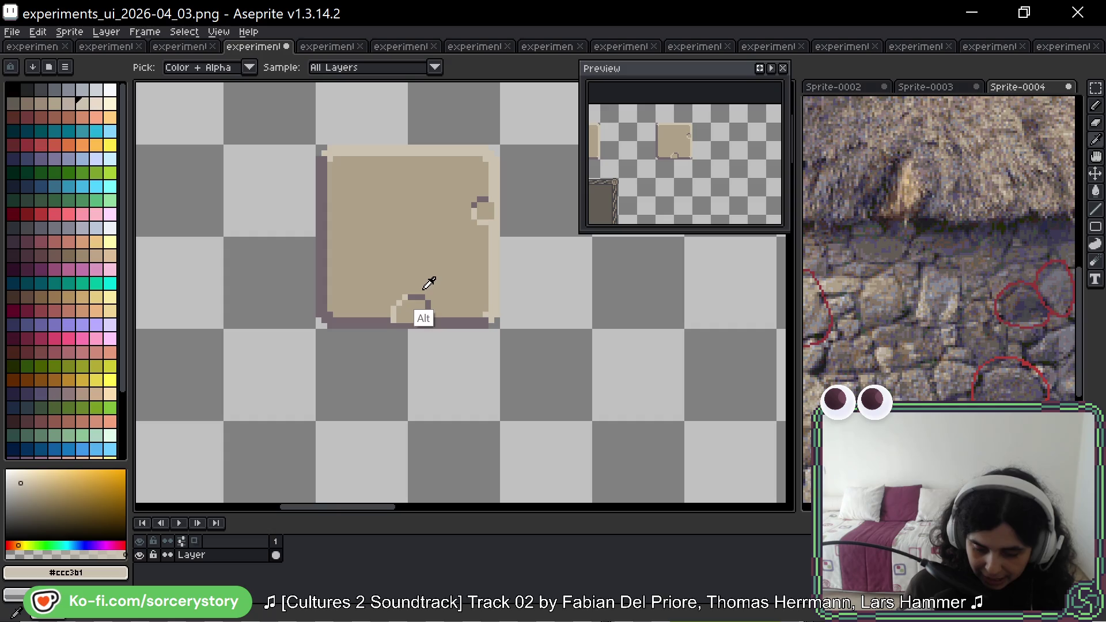
{"action": "left_click", "coordinate": [410, 322], "text": "alt"}
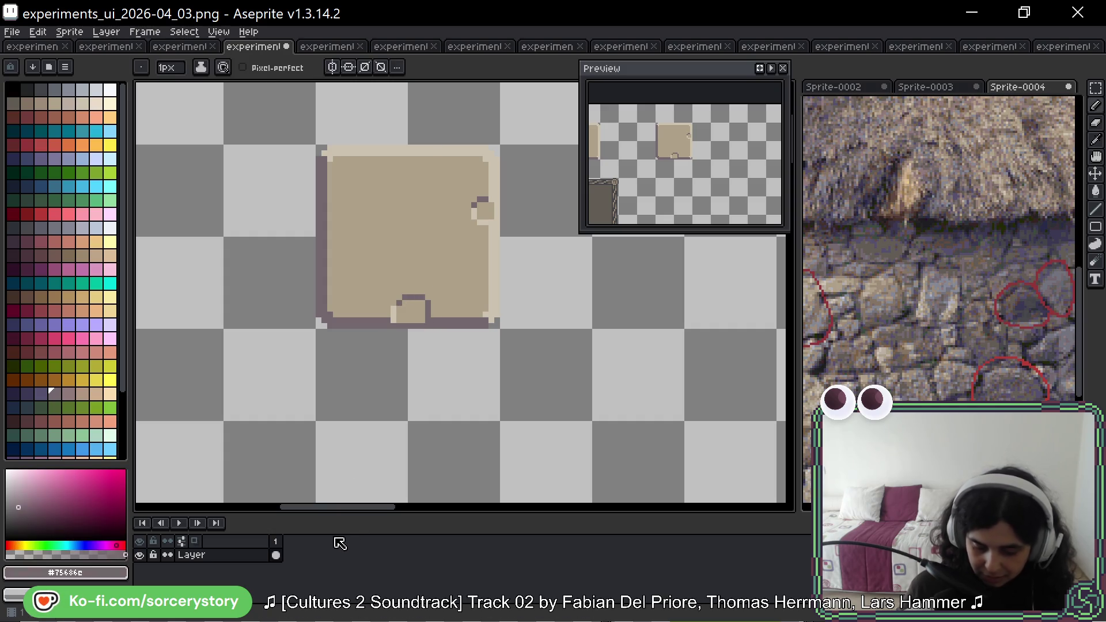
{"action": "key", "text": "space"}
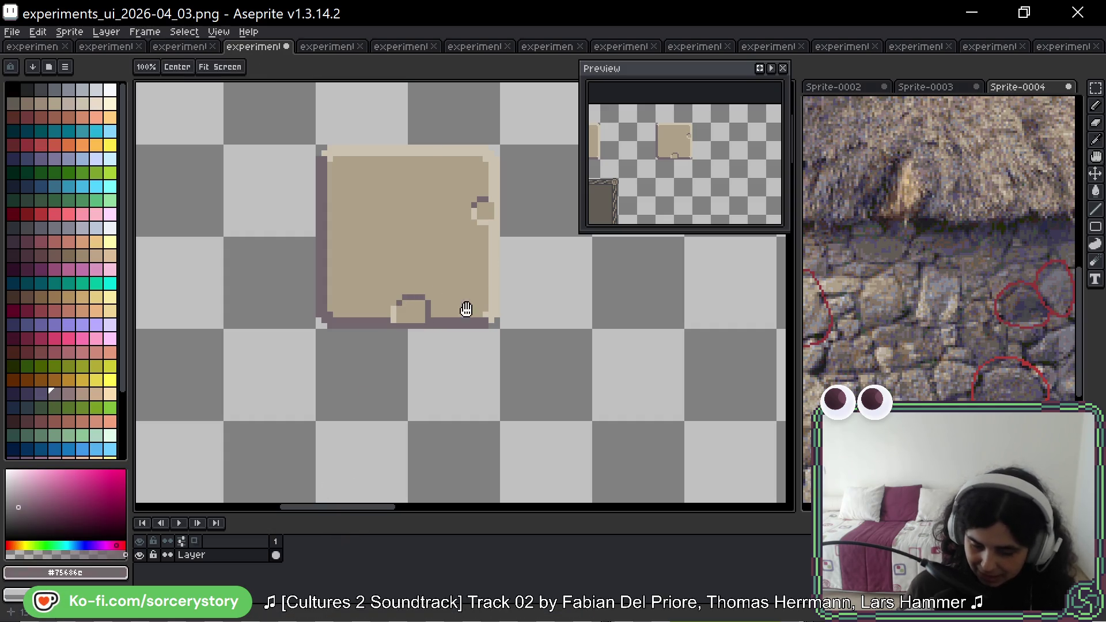
{"action": "left_click_drag", "start_coordinate": [473, 302], "coordinate": [467, 334]}
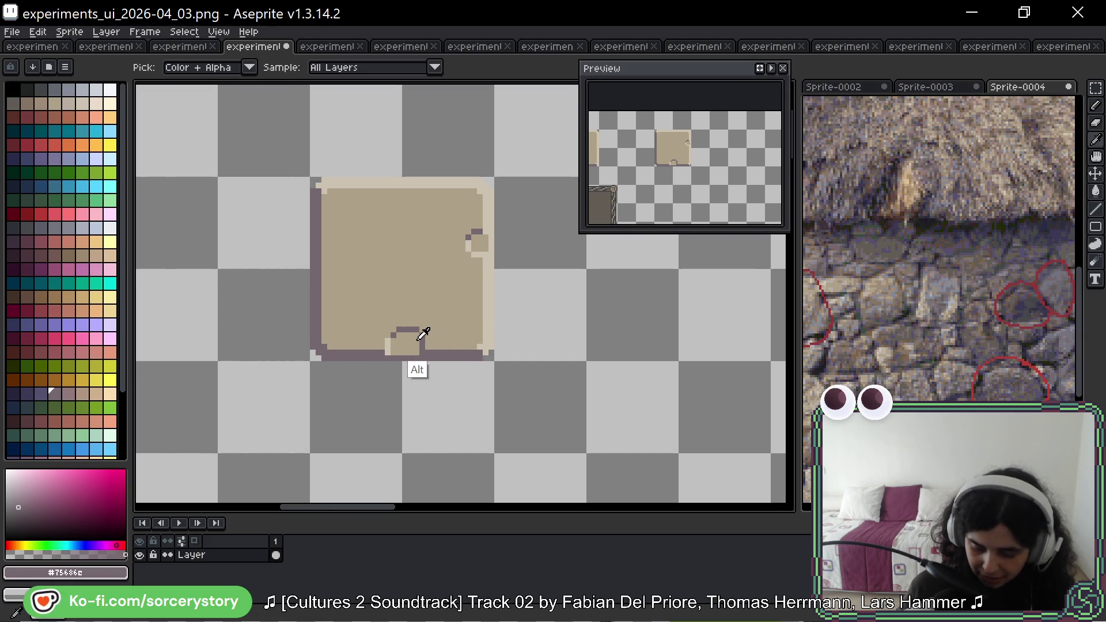
{"action": "key", "text": "alt"}
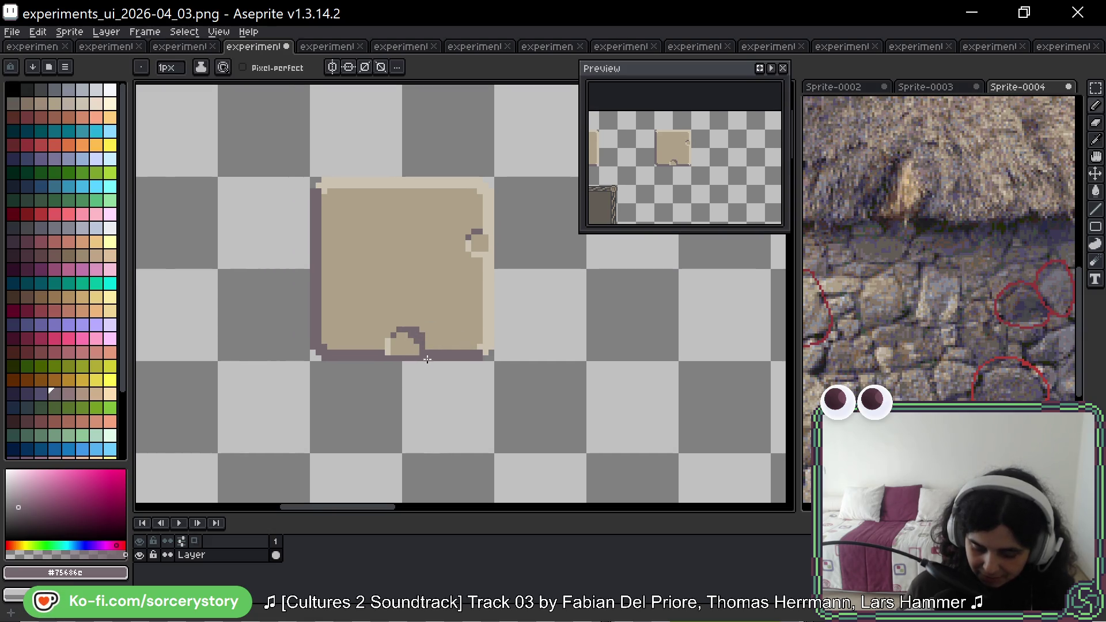
{"action": "left_click", "coordinate": [420, 336], "text": "alt"}
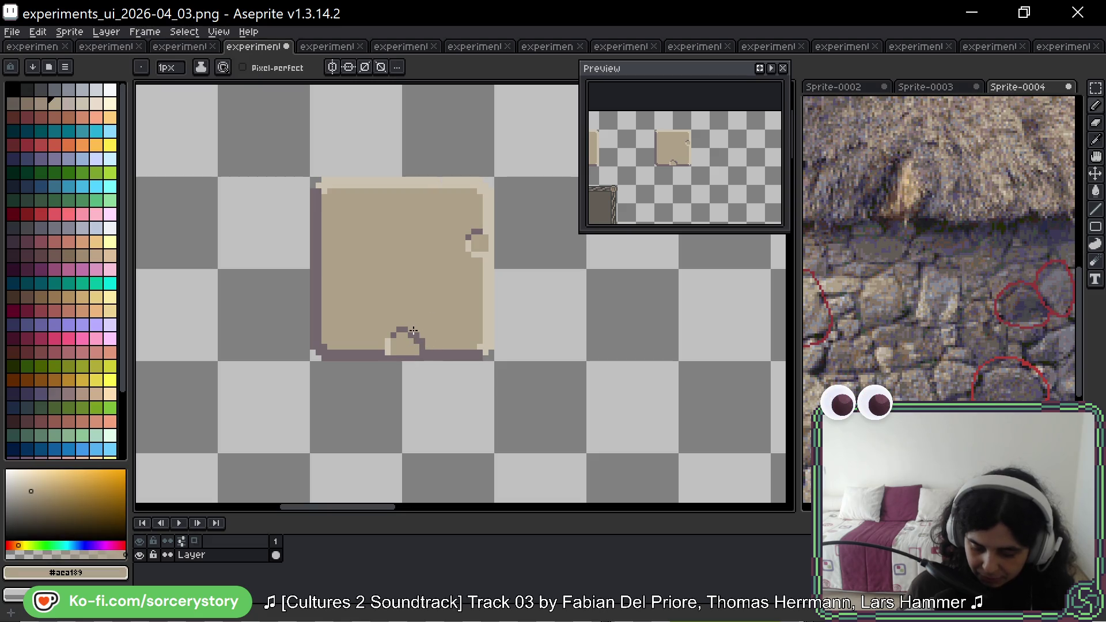
{"action": "left_click_drag", "start_coordinate": [397, 329], "coordinate": [408, 334]}
Sketch trial dark doodles over the box, then undo them.
{"action": "left_click", "coordinate": [395, 337], "text": "alt"}
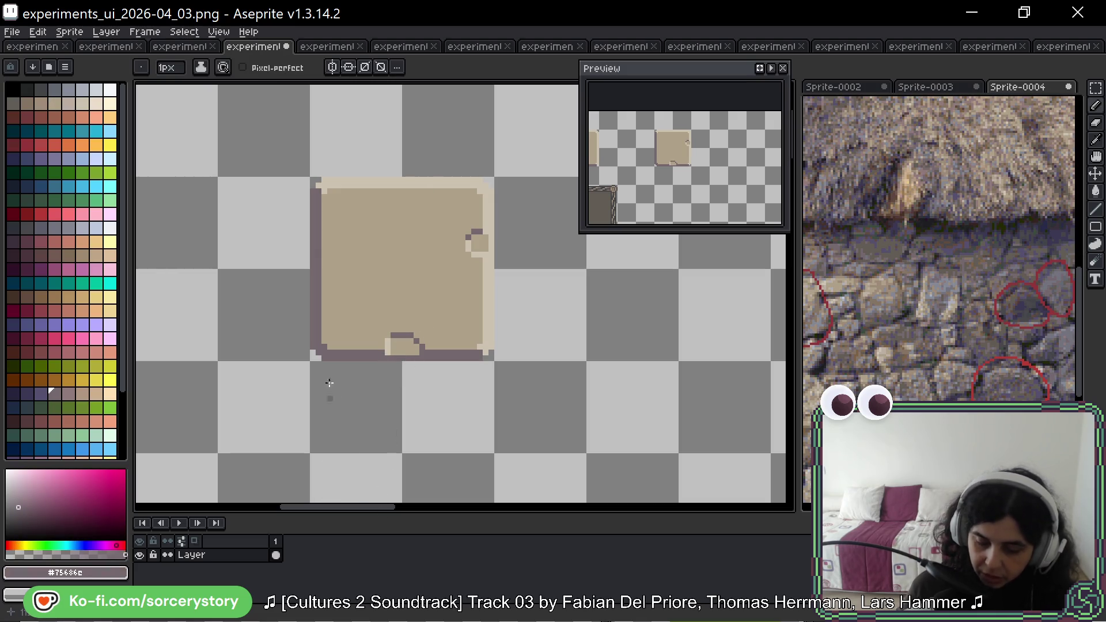
{"action": "mouse_move", "coordinate": [365, 283]}
{"action": "left_mouse_down"}
{"action": "mouse_move", "coordinate": [476, 241]}
{"action": "mouse_move", "coordinate": [438, 219]}
{"action": "mouse_move", "coordinate": [352, 268]}
{"action": "mouse_move", "coordinate": [415, 278]}
{"action": "mouse_move", "coordinate": [426, 300]}
{"action": "left_mouse_up"}
{"action": "key", "text": "ctrl+z"}
{"action": "key", "text": "ctrl+z"}
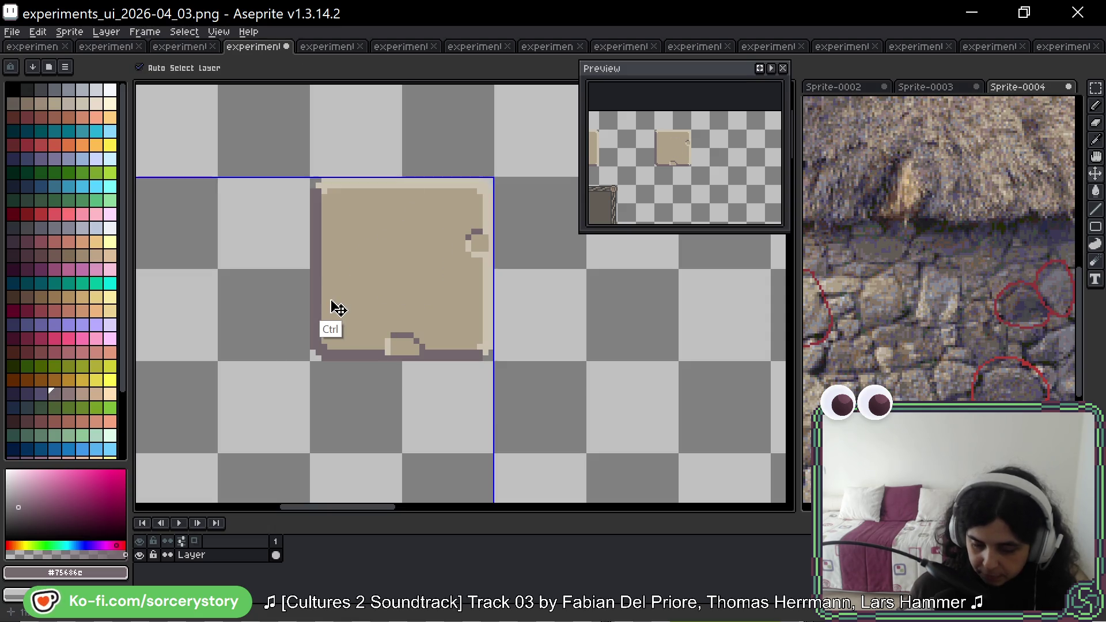
{"action": "mouse_move", "coordinate": [378, 259]}
{"action": "left_mouse_down"}
{"action": "mouse_move", "coordinate": [351, 259]}
{"action": "mouse_move", "coordinate": [429, 239]}
{"action": "mouse_move", "coordinate": [399, 287]}
{"action": "mouse_move", "coordinate": [429, 263]}
{"action": "mouse_move", "coordinate": [381, 303]}
{"action": "mouse_move", "coordinate": [429, 314]}
{"action": "left_mouse_up"}
{"action": "key", "text": "ctrl+z"}
{"action": "mouse_move", "coordinate": [399, 241]}
{"action": "left_mouse_down"}
{"action": "mouse_move", "coordinate": [326, 237]}
{"action": "mouse_move", "coordinate": [395, 257]}
{"action": "left_mouse_up"}
{"action": "left_click", "coordinate": [429, 232]}
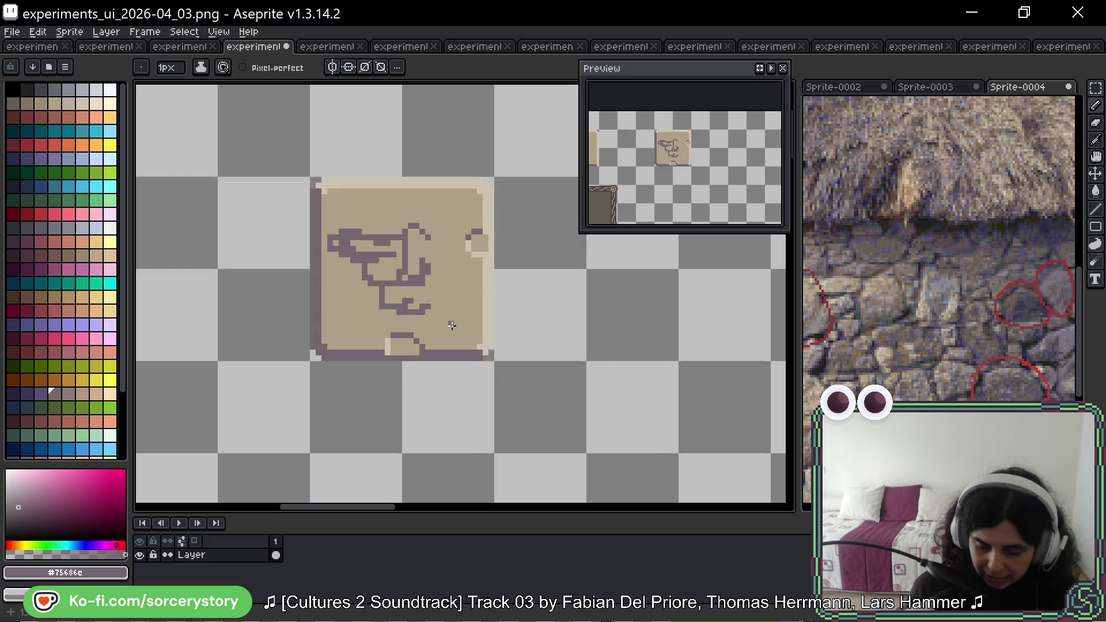
{"action": "key", "text": "ctrl+z"}
{"action": "key", "text": "ctrl+z"}
{"action": "key", "text": "ctrl+z"}
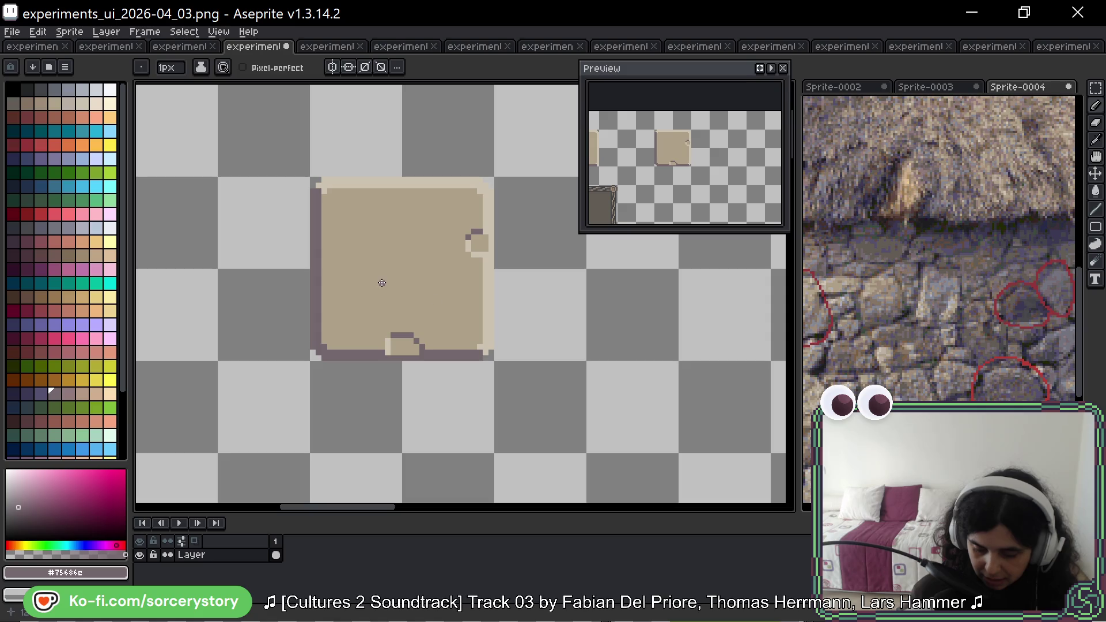
Outline a new dark notch along the parchment box's top edge.
{"action": "scroll", "coordinate": [449, 282], "scroll_direction": "up", "scroll_amount": 1}
{"action": "key", "text": "space"}
{"action": "left_click_drag", "start_coordinate": [425, 246], "coordinate": [424, 270]}
{"action": "left_click", "coordinate": [397, 374], "text": "alt"}
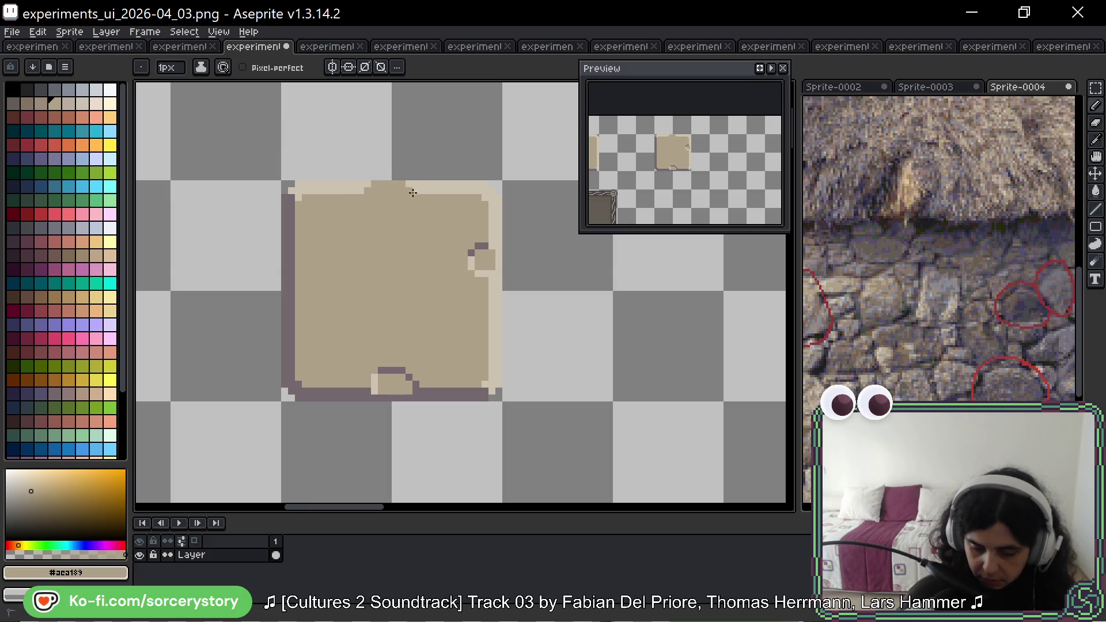
{"action": "left_click", "coordinate": [478, 247], "text": "alt"}
{"action": "key", "text": "ctrl+z"}
{"action": "left_click_drag", "start_coordinate": [361, 197], "coordinate": [413, 197]}
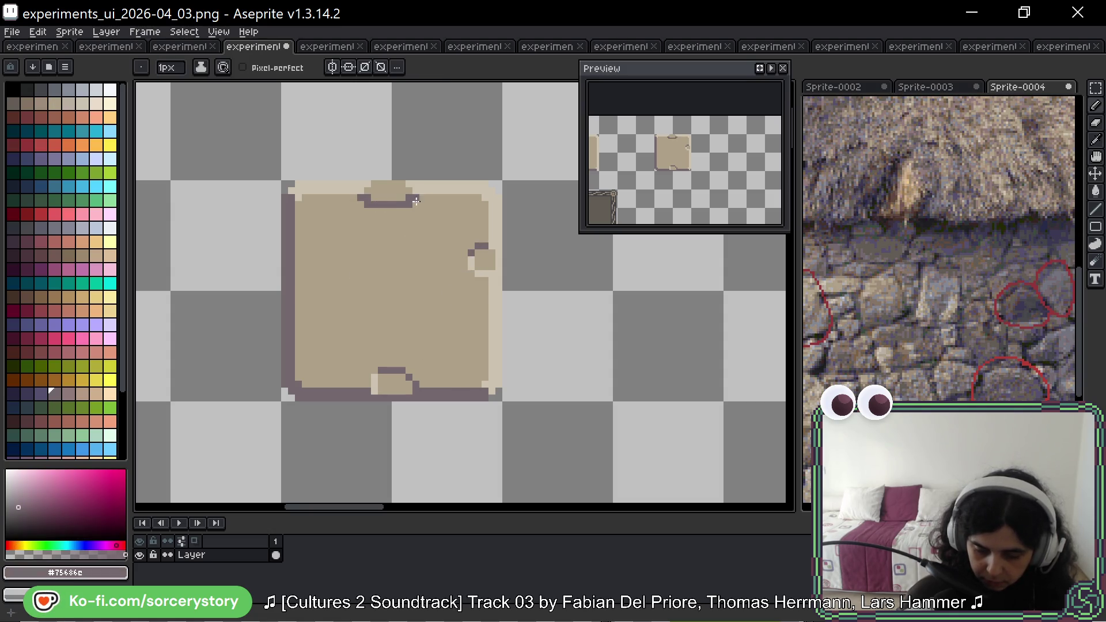
Lighten the top notch's outline rim and add a light row beneath it.
{"action": "left_click", "coordinate": [410, 196], "text": "alt"}
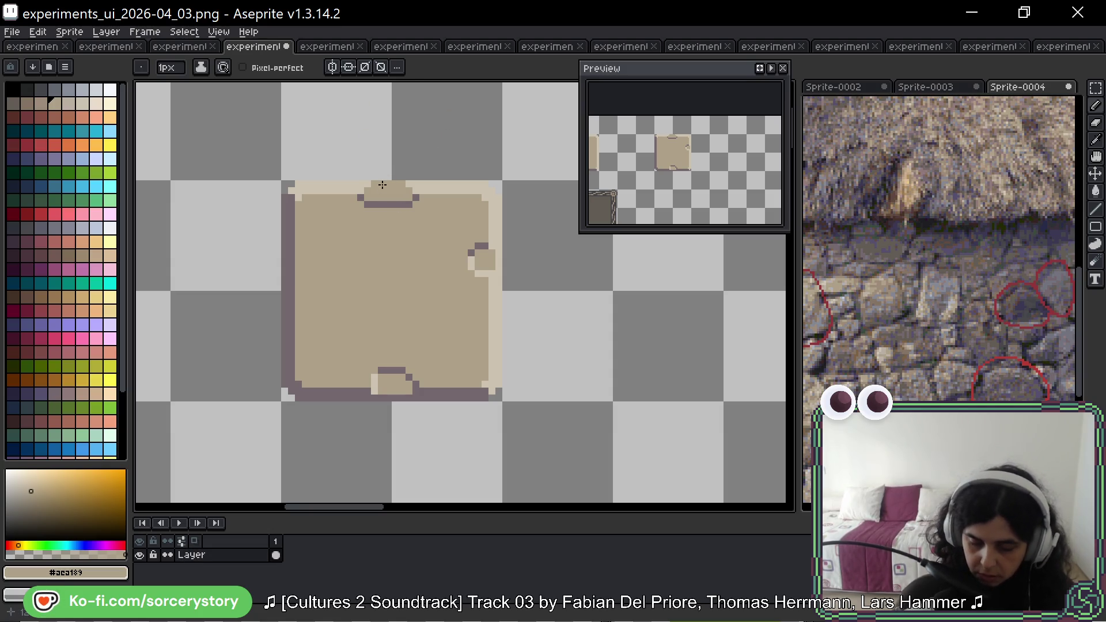
{"action": "key", "text": "ctrl+z"}
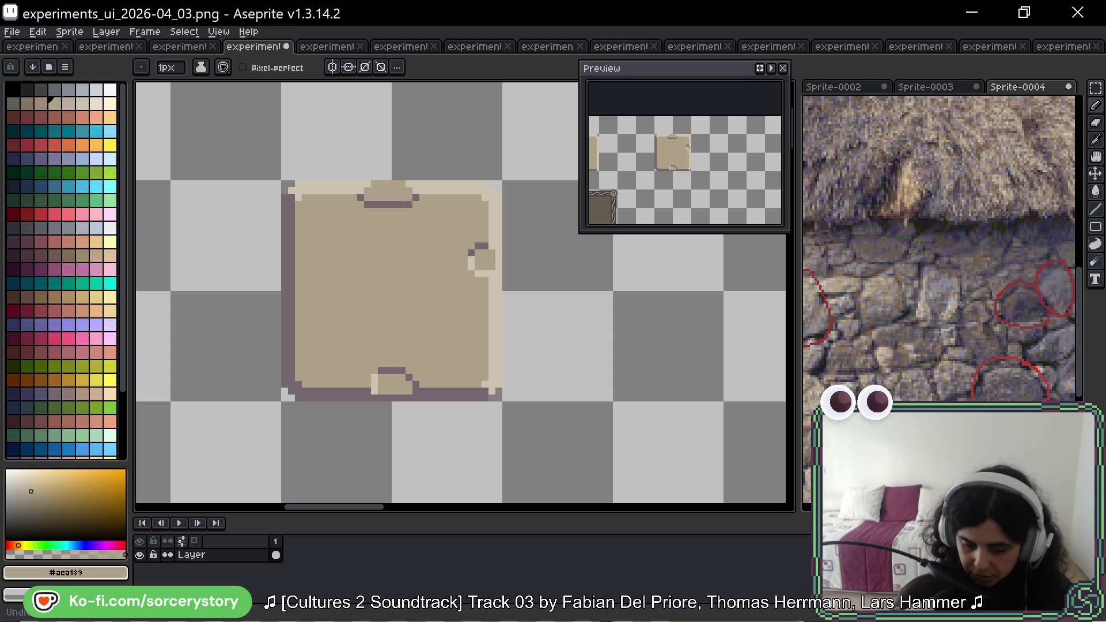
{"action": "left_click", "coordinate": [418, 189], "text": "alt"}
{"action": "left_click", "coordinate": [409, 202]}
{"action": "left_click_drag", "start_coordinate": [410, 202], "coordinate": [394, 205]}
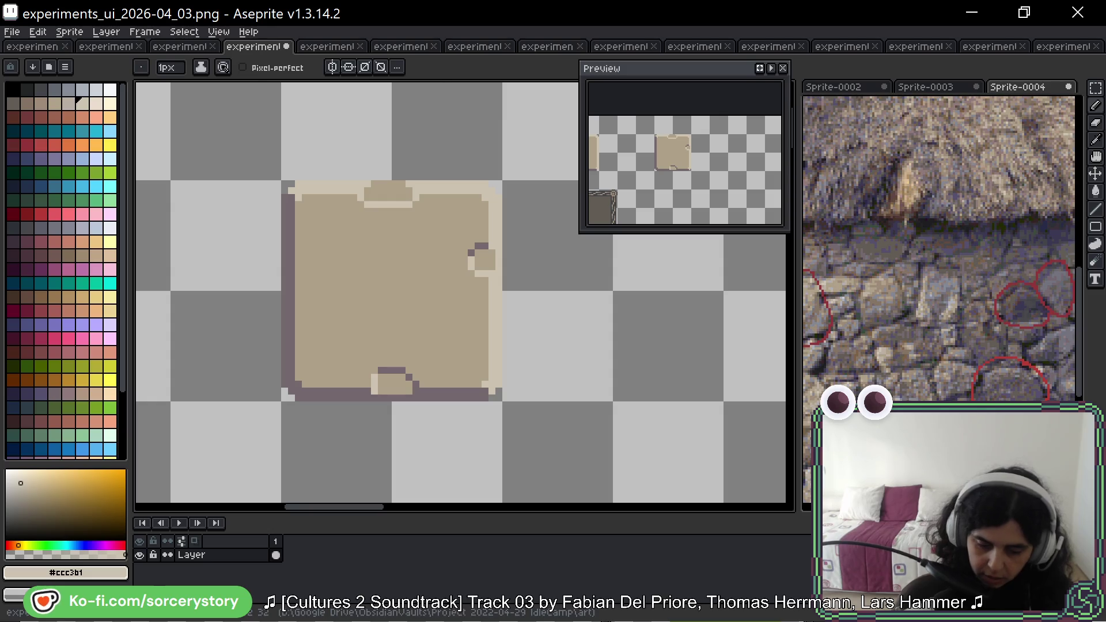
{"action": "mouse_move", "coordinate": [373, 211]}
{"action": "left_mouse_down"}
{"action": "mouse_move", "coordinate": [422, 211]}
{"action": "mouse_move", "coordinate": [371, 205]}
{"action": "left_mouse_up"}
{"action": "left_click", "coordinate": [415, 211], "text": "alt"}
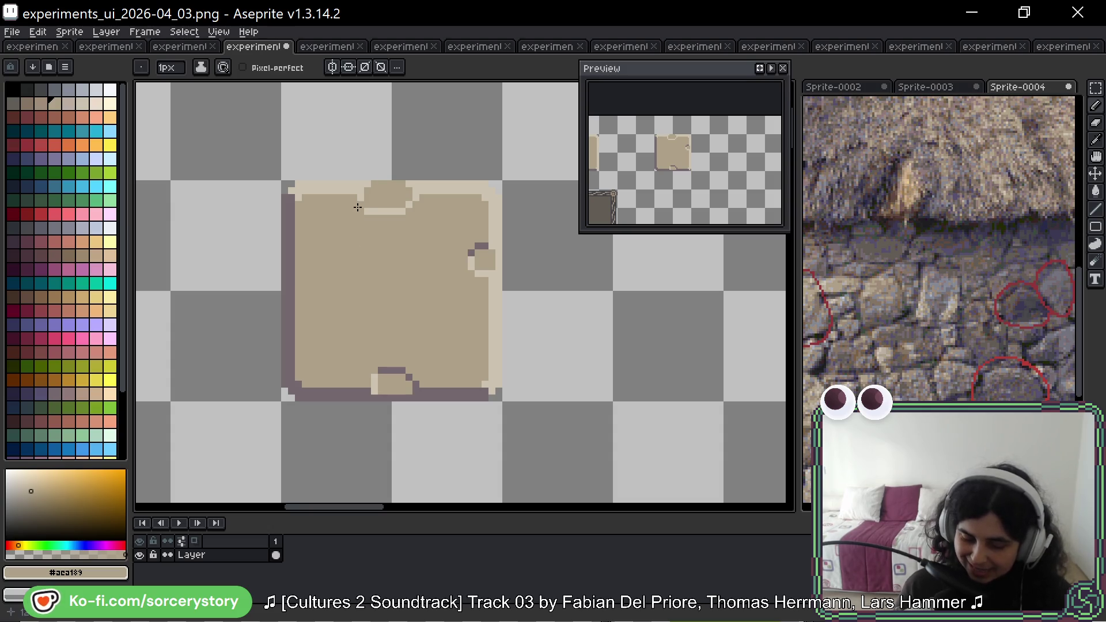
Place a dark accent pixel on the top notch.
{"action": "key", "text": "alt"}
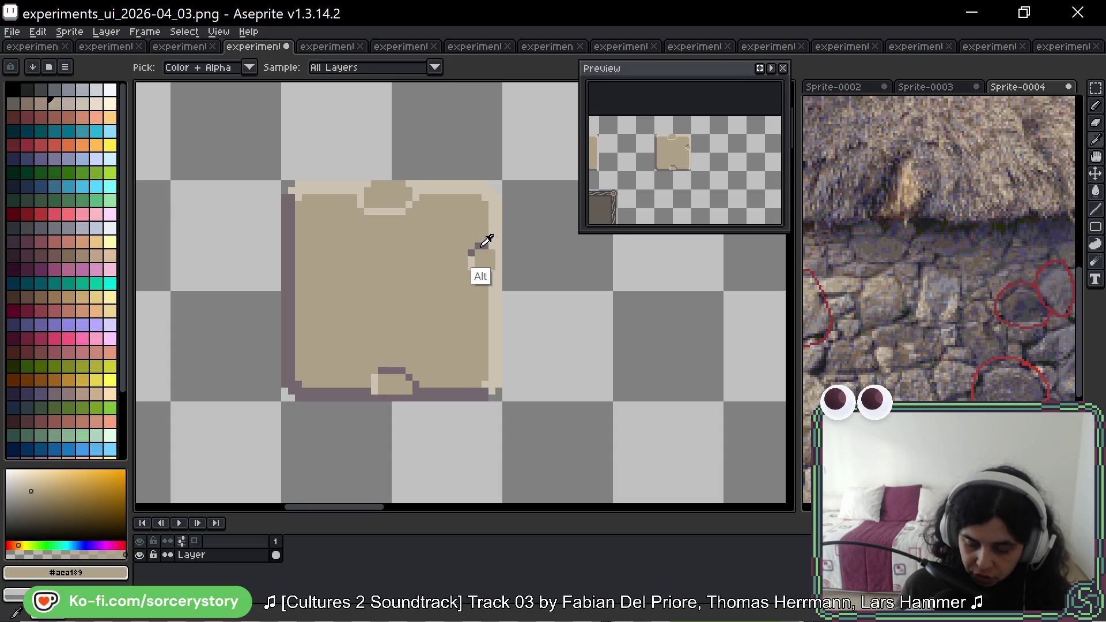
{"action": "left_click", "coordinate": [481, 247], "text": "alt"}
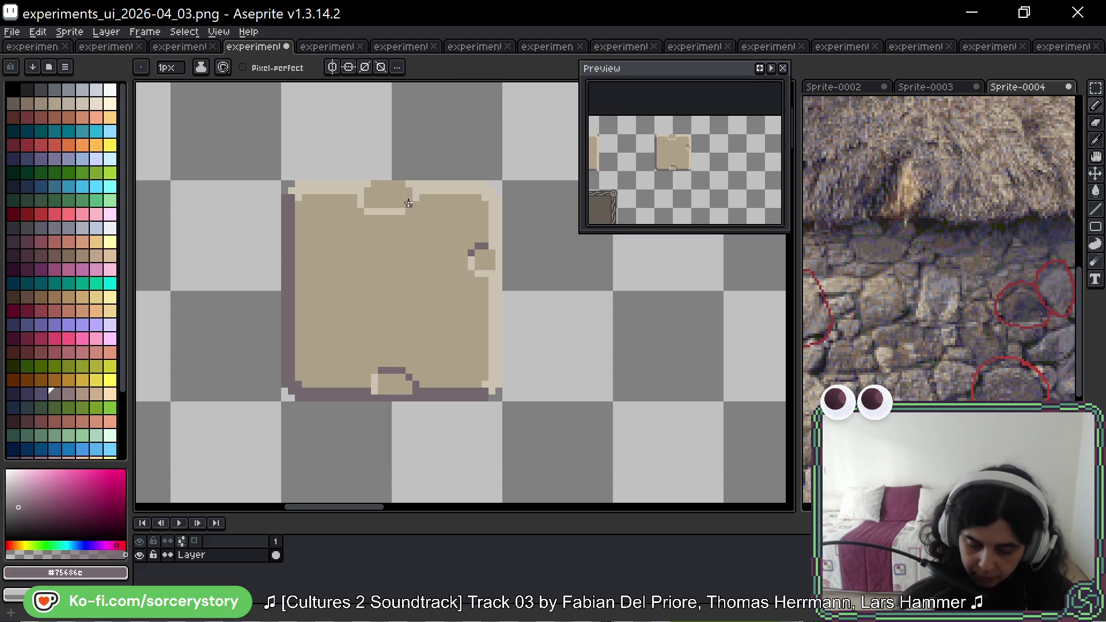
{"action": "left_click", "coordinate": [361, 204]}
{"action": "key", "text": "ctrl+z"}
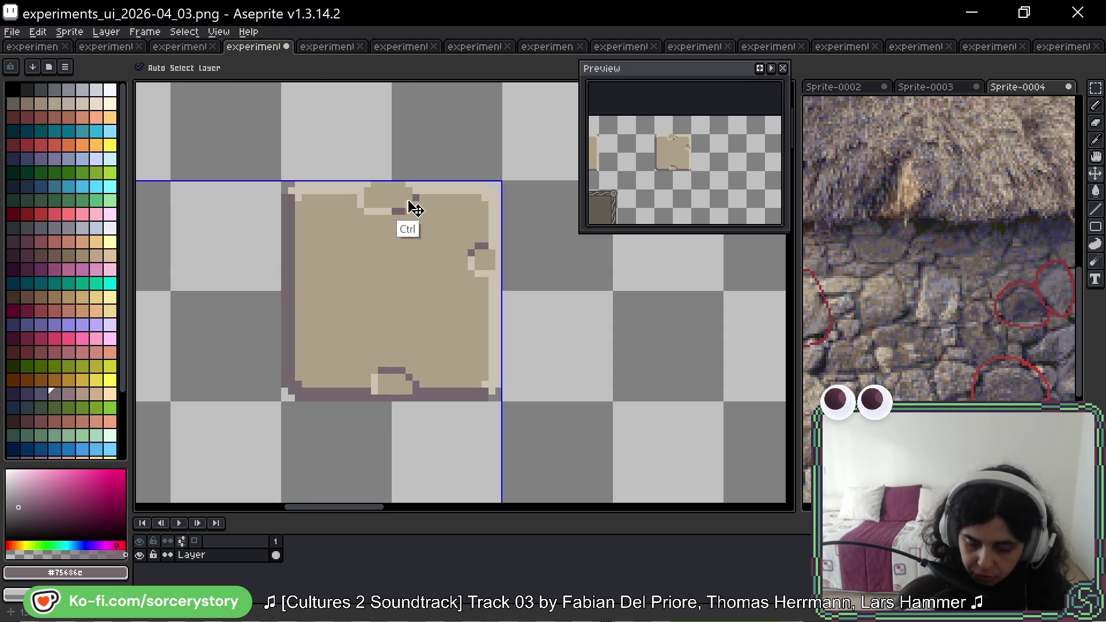
{"action": "left_click", "coordinate": [409, 206]}
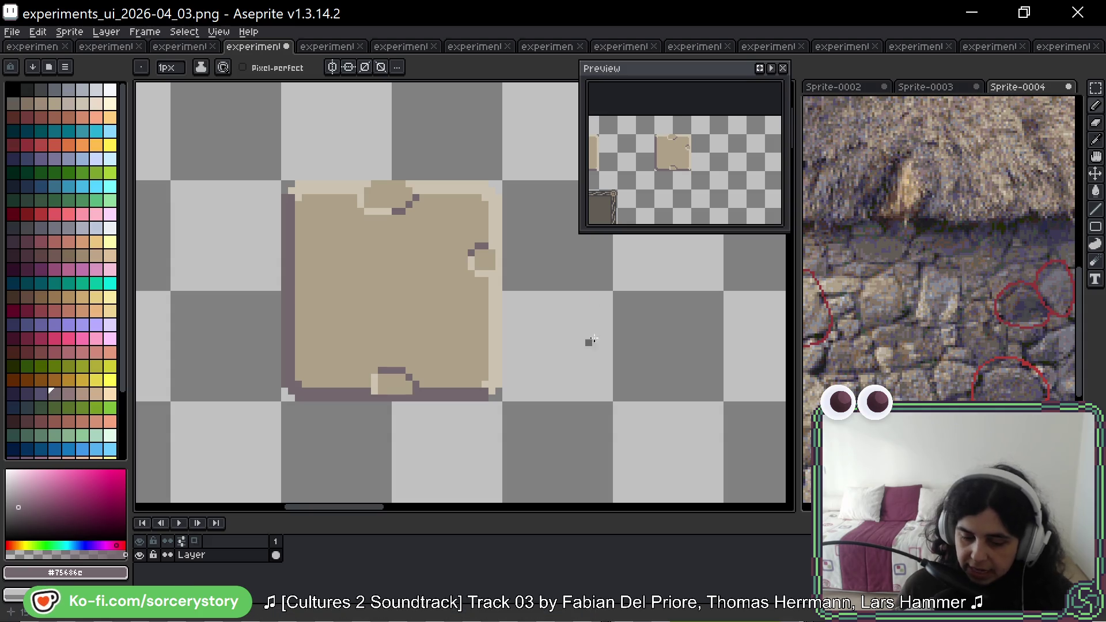
{"action": "left_click_drag", "start_coordinate": [638, 328], "coordinate": [328, 323]}
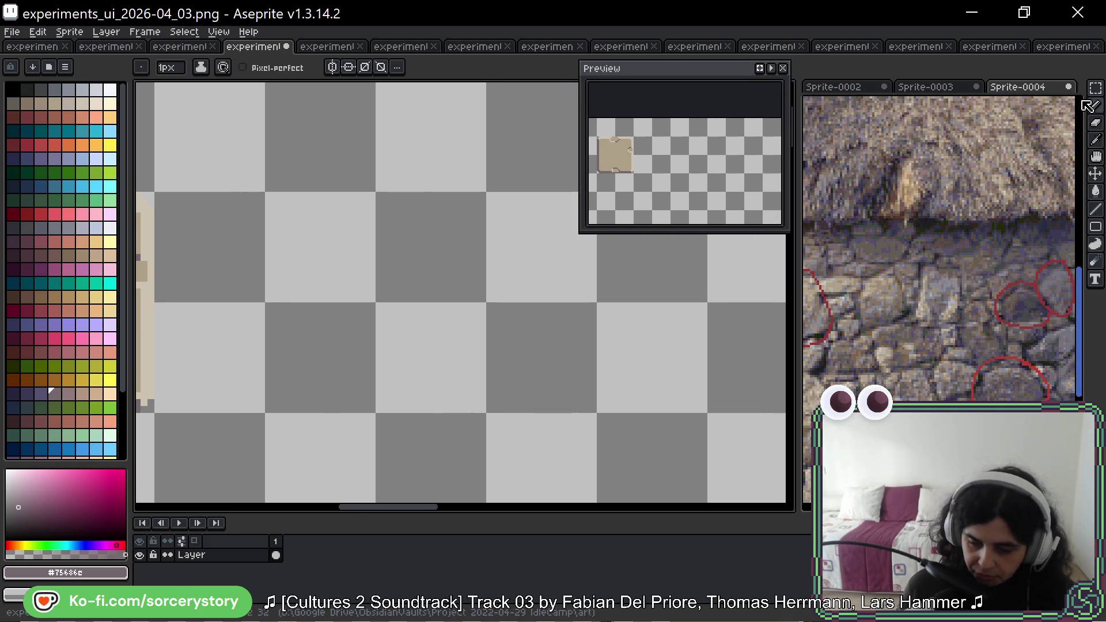
Select an empty rectangle and bucket-fill it with lighter red Idx-74.
{"action": "left_click", "coordinate": [1095, 87]}
{"action": "mouse_move", "coordinate": [383, 215]}
{"action": "left_mouse_down"}
{"action": "mouse_move", "coordinate": [407, 210]}
{"action": "mouse_move", "coordinate": [545, 298]}
{"action": "mouse_move", "coordinate": [446, 328]}
{"action": "left_mouse_up"}
{"action": "key", "text": "w"}
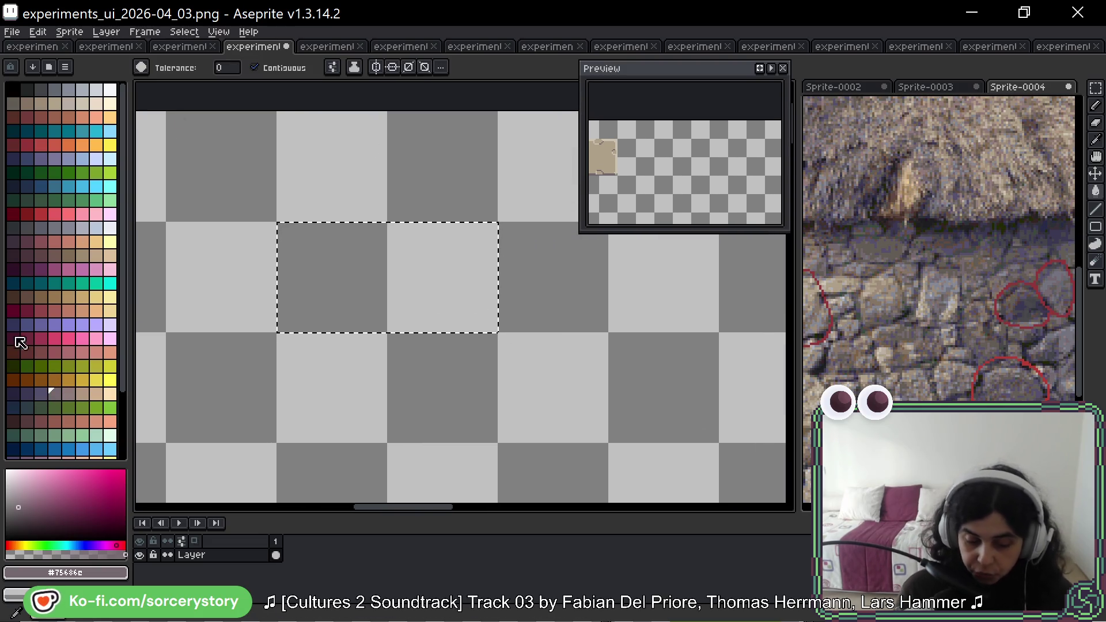
{"action": "left_click", "coordinate": [27, 214]}
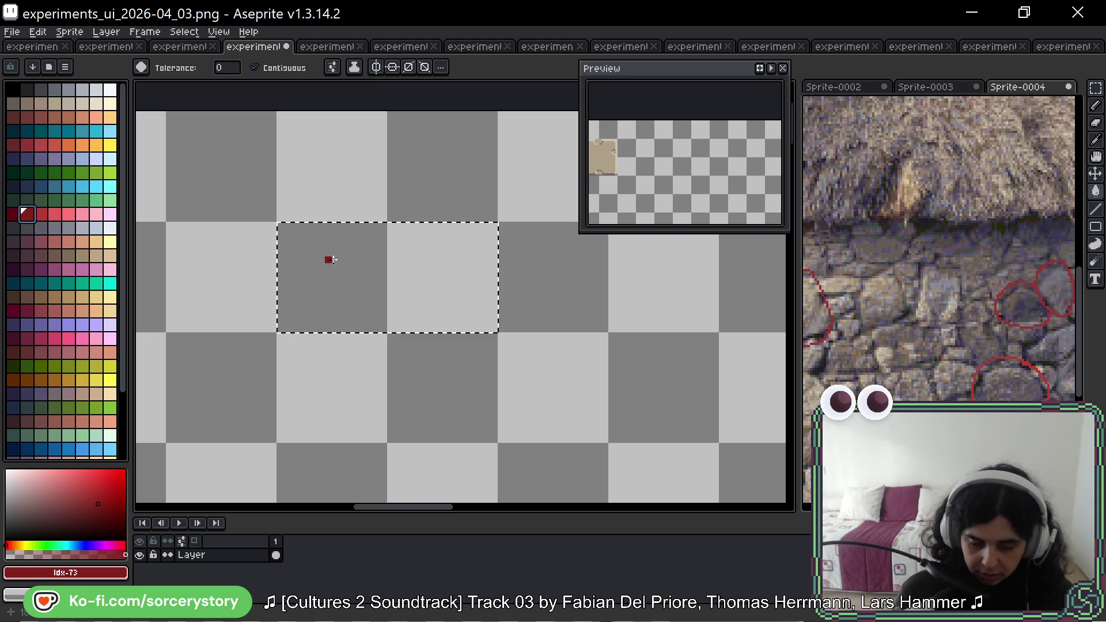
{"action": "left_click", "coordinate": [331, 260]}
{"action": "left_click", "coordinate": [40, 214]}
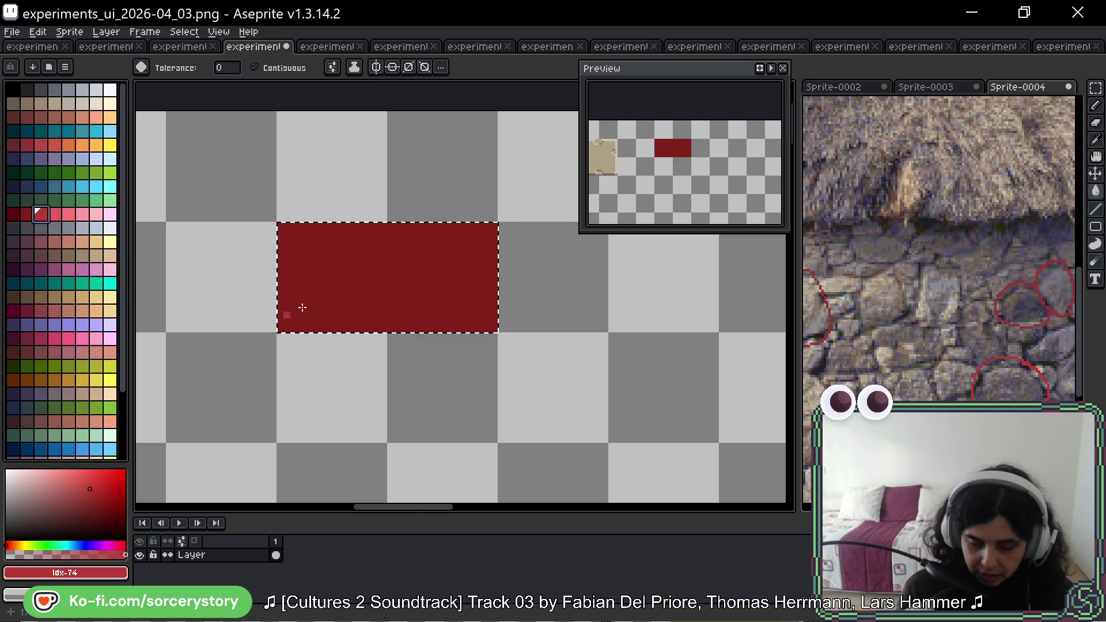
{"action": "left_click", "coordinate": [303, 308]}
Deselect and pencil dark red Idx-73 blobs across the rectangle.
{"action": "key", "text": "b"}
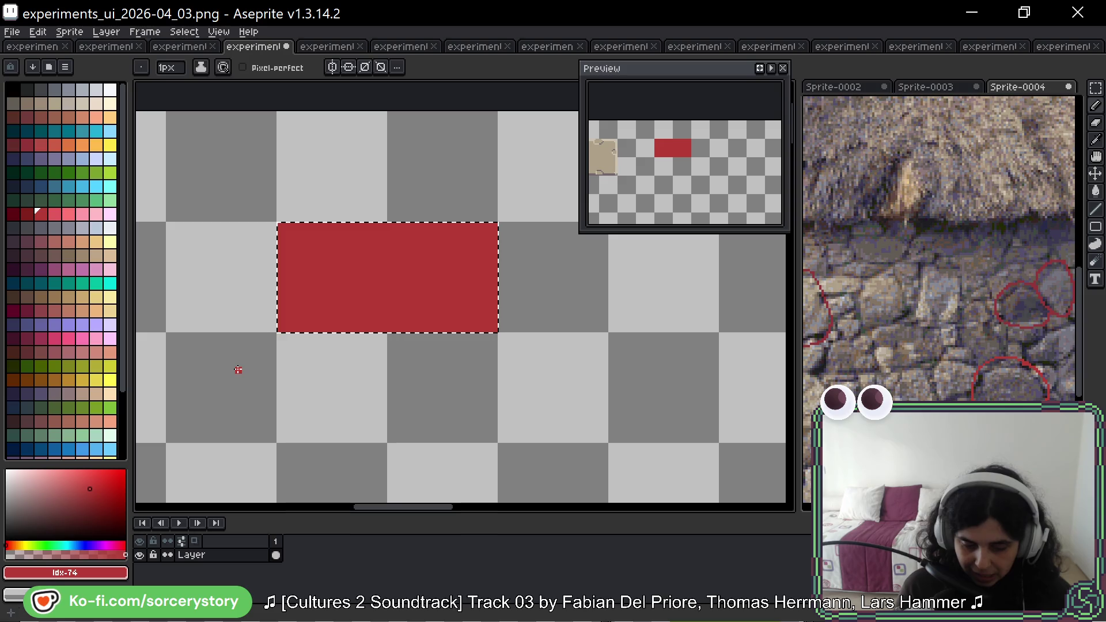
{"action": "key", "text": "ctrl+d"}
{"action": "left_click", "coordinate": [27, 214]}
{"action": "mouse_move", "coordinate": [459, 239]}
{"action": "left_mouse_down"}
{"action": "mouse_move", "coordinate": [452, 254]}
{"action": "mouse_move", "coordinate": [410, 266]}
{"action": "mouse_move", "coordinate": [426, 259]}
{"action": "mouse_move", "coordinate": [446, 284]}
{"action": "mouse_move", "coordinate": [438, 233]}
{"action": "mouse_move", "coordinate": [478, 248]}
{"action": "mouse_move", "coordinate": [458, 271]}
{"action": "mouse_move", "coordinate": [467, 266]}
{"action": "left_mouse_up"}
{"action": "key", "text": "ctrl+z"}
{"action": "key", "text": "ctrl+z"}
{"action": "mouse_move", "coordinate": [378, 291]}
{"action": "left_mouse_down"}
{"action": "mouse_move", "coordinate": [398, 311]}
{"action": "mouse_move", "coordinate": [363, 323]}
{"action": "mouse_move", "coordinate": [386, 317]}
{"action": "left_mouse_up"}
{"action": "mouse_move", "coordinate": [328, 236]}
{"action": "left_mouse_down"}
{"action": "mouse_move", "coordinate": [285, 288]}
{"action": "mouse_move", "coordinate": [300, 242]}
{"action": "mouse_move", "coordinate": [320, 230]}
{"action": "left_mouse_up"}
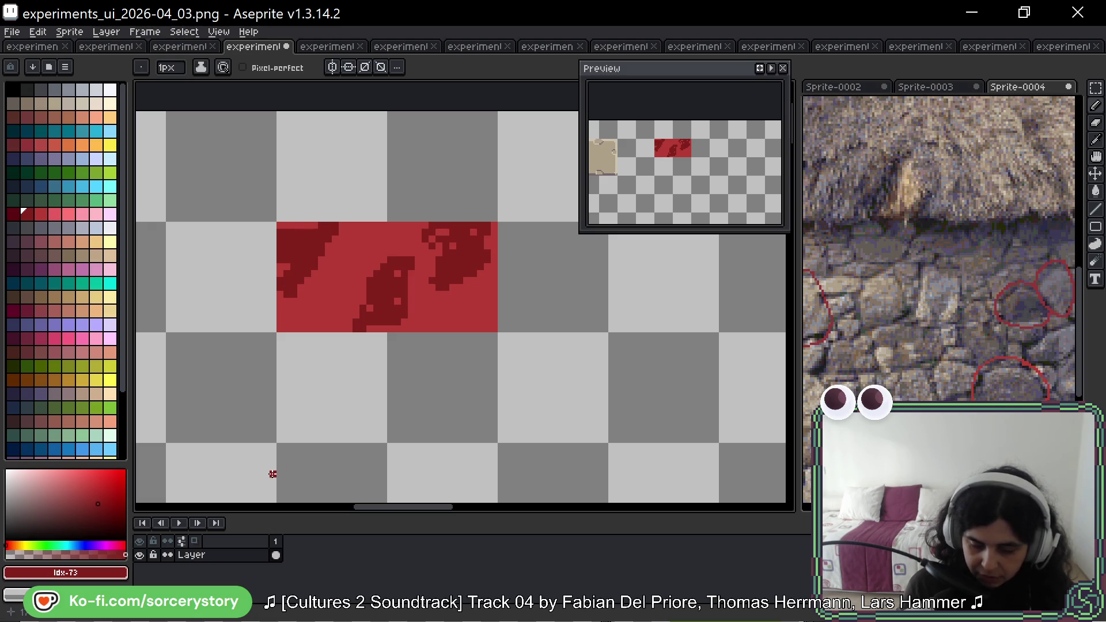
{"action": "mouse_move", "coordinate": [311, 320]}
{"action": "left_mouse_down"}
{"action": "mouse_move", "coordinate": [360, 273]}
{"action": "mouse_move", "coordinate": [346, 319]}
{"action": "mouse_move", "coordinate": [317, 325]}
{"action": "mouse_move", "coordinate": [405, 315]}
{"action": "left_mouse_up"}
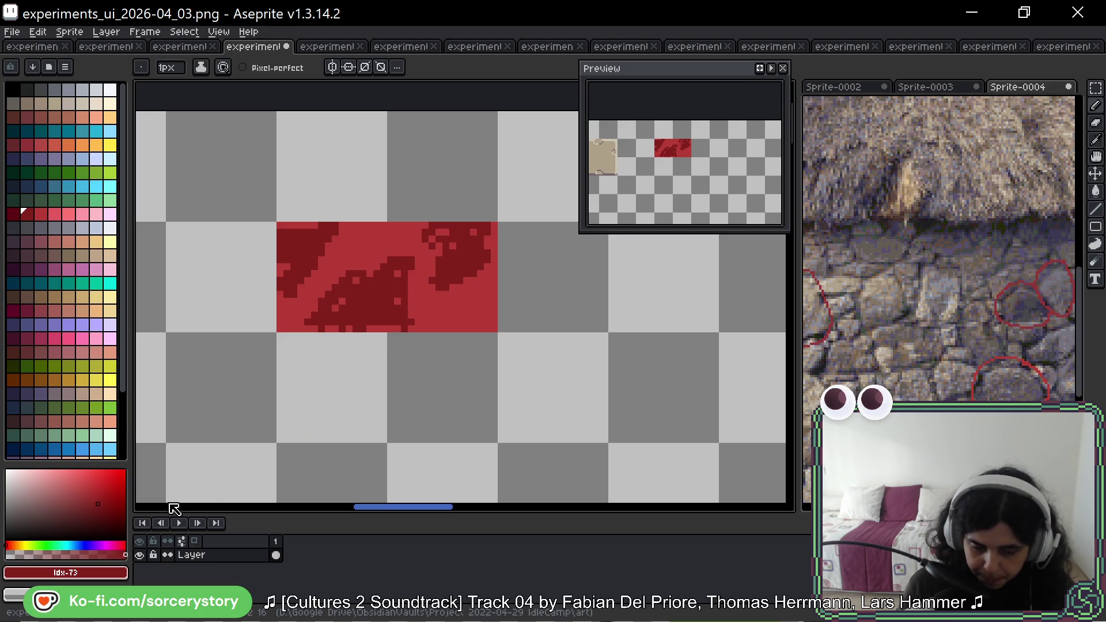
{"action": "left_click", "coordinate": [83, 145]}
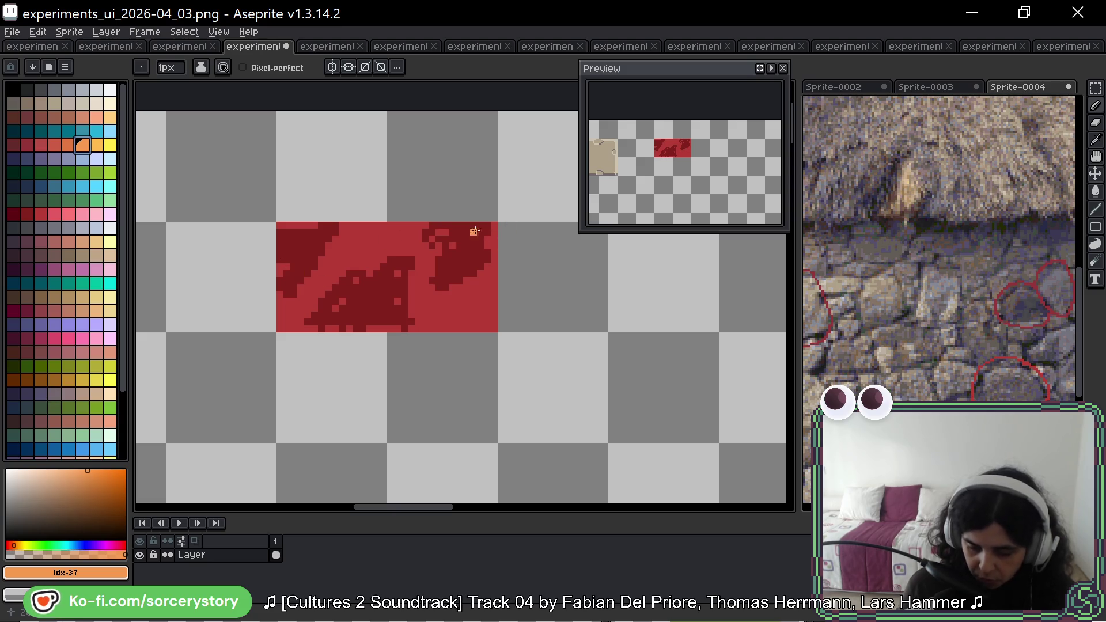
Draw orange Idx-37 highlights at the top corners and along the right and bottom edges.
{"action": "left_click_drag", "start_coordinate": [459, 225], "coordinate": [470, 225]}
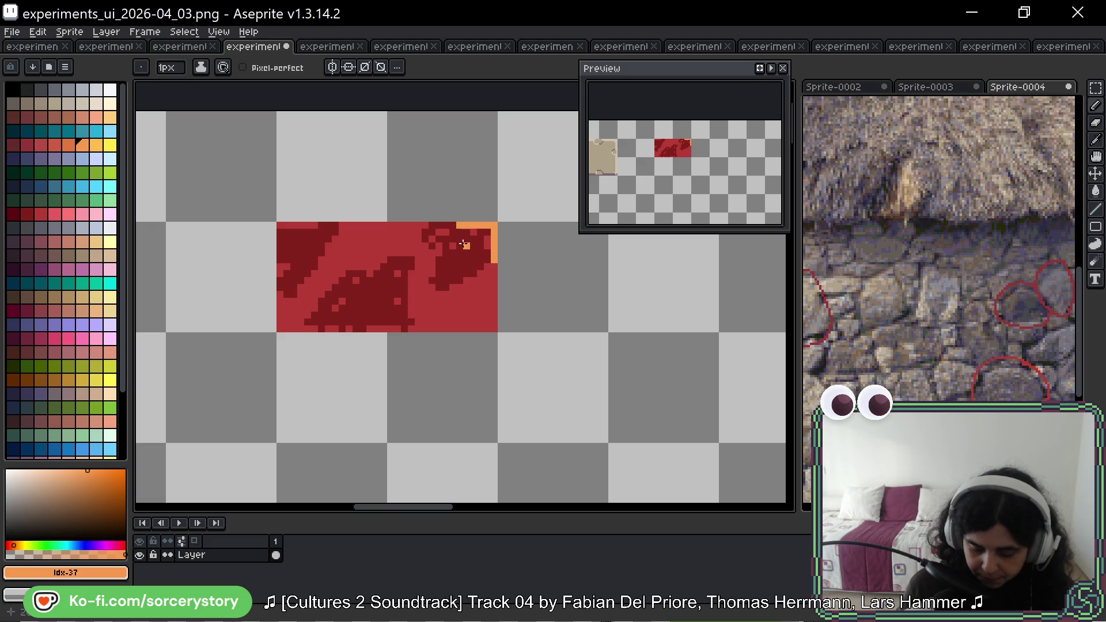
{"action": "mouse_move", "coordinate": [317, 225]}
{"action": "left_mouse_down"}
{"action": "mouse_move", "coordinate": [283, 224]}
{"action": "mouse_move", "coordinate": [280, 249]}
{"action": "left_mouse_up"}
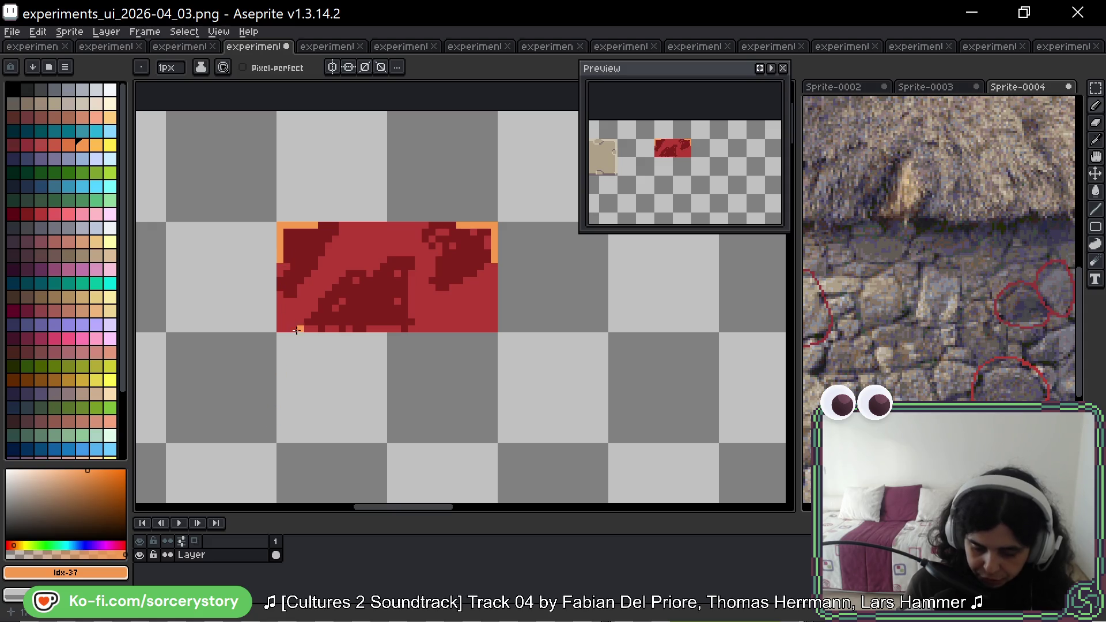
{"action": "mouse_move", "coordinate": [492, 304]}
{"action": "left_mouse_down"}
{"action": "mouse_move", "coordinate": [495, 326]}
{"action": "mouse_move", "coordinate": [461, 328]}
{"action": "mouse_move", "coordinate": [470, 334]}
{"action": "left_mouse_up"}
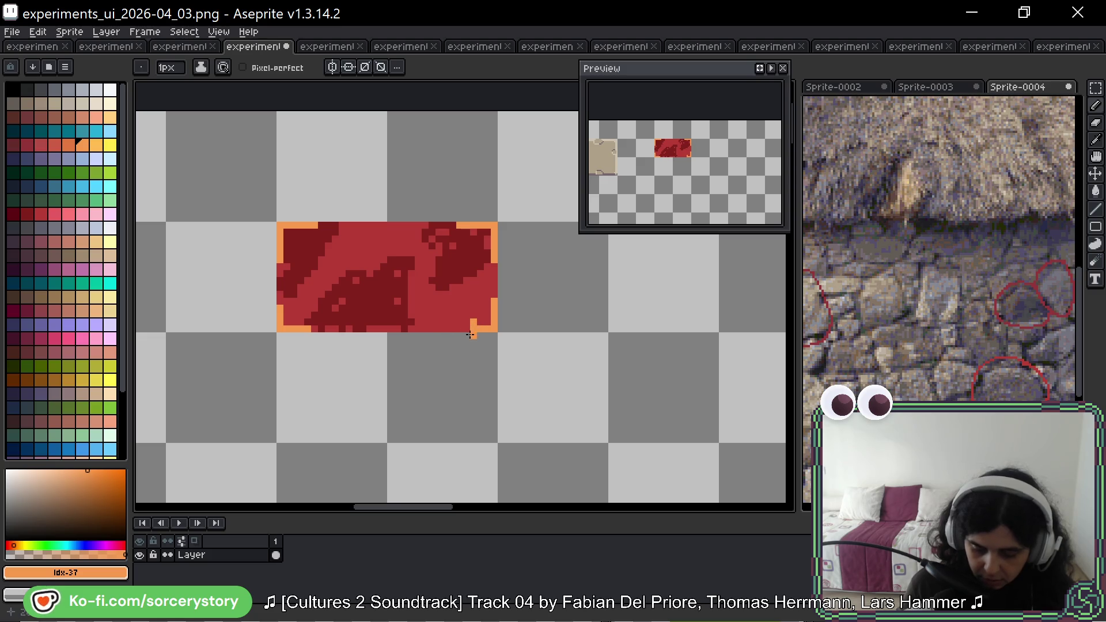
{"action": "left_click", "coordinate": [478, 314], "text": "alt"}
{"action": "left_click", "coordinate": [473, 322]}
{"action": "left_click", "coordinate": [468, 330], "text": "alt"}
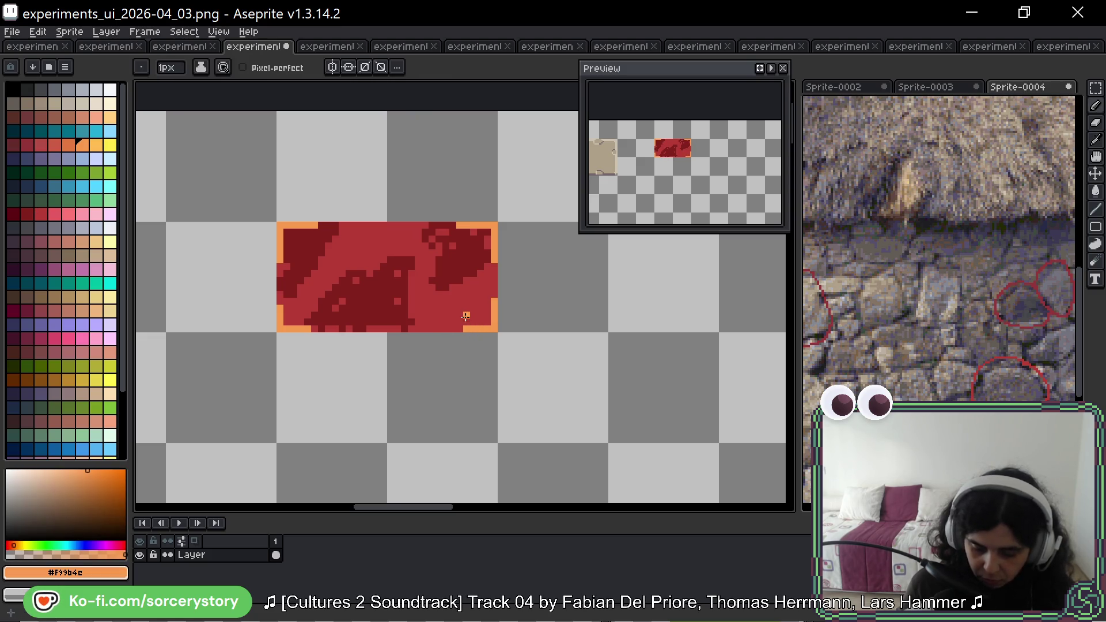
Add orange specks near the right edge and paint a white letter T.
{"action": "left_click", "coordinate": [452, 315]}
{"action": "left_click_drag", "start_coordinate": [480, 295], "coordinate": [472, 295]}
{"action": "key", "text": "ctrl+z"}
{"action": "key", "text": "ctrl+z"}
{"action": "left_click_drag", "start_coordinate": [479, 278], "coordinate": [478, 294]}
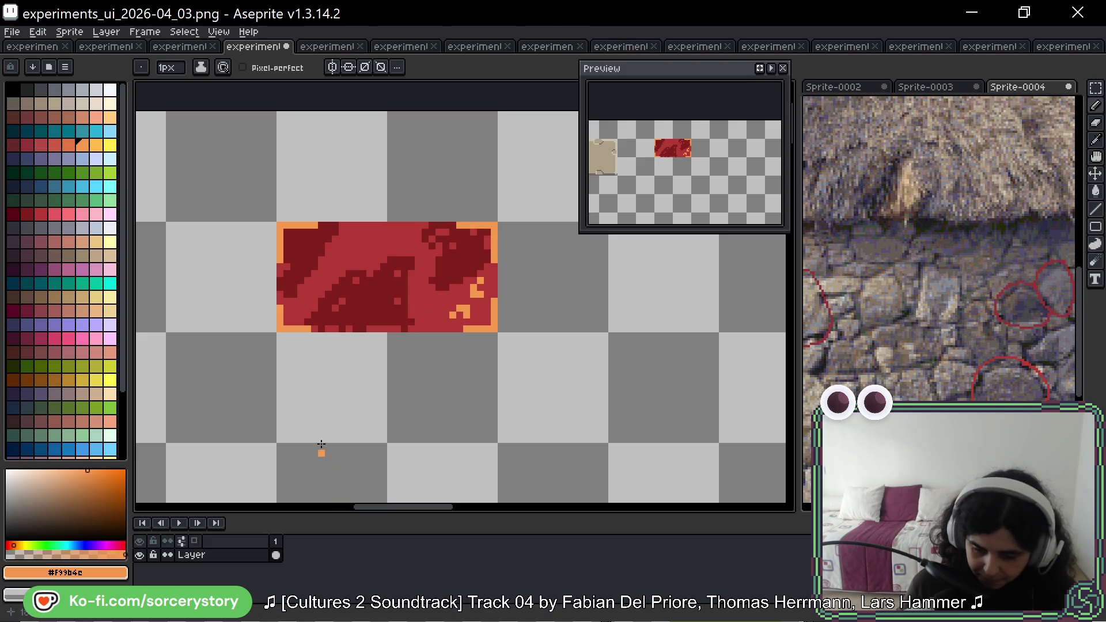
{"action": "left_click", "coordinate": [110, 90]}
{"action": "mouse_move", "coordinate": [339, 270]}
{"action": "left_mouse_down"}
{"action": "mouse_move", "coordinate": [338, 282]}
{"action": "mouse_move", "coordinate": [352, 249]}
{"action": "mouse_move", "coordinate": [363, 293]}
{"action": "mouse_move", "coordinate": [375, 295]}
{"action": "left_mouse_up"}
Paint the remaining trial white letters on the red panel, ending with a t.
{"action": "left_click_drag", "start_coordinate": [432, 238], "coordinate": [432, 297]}
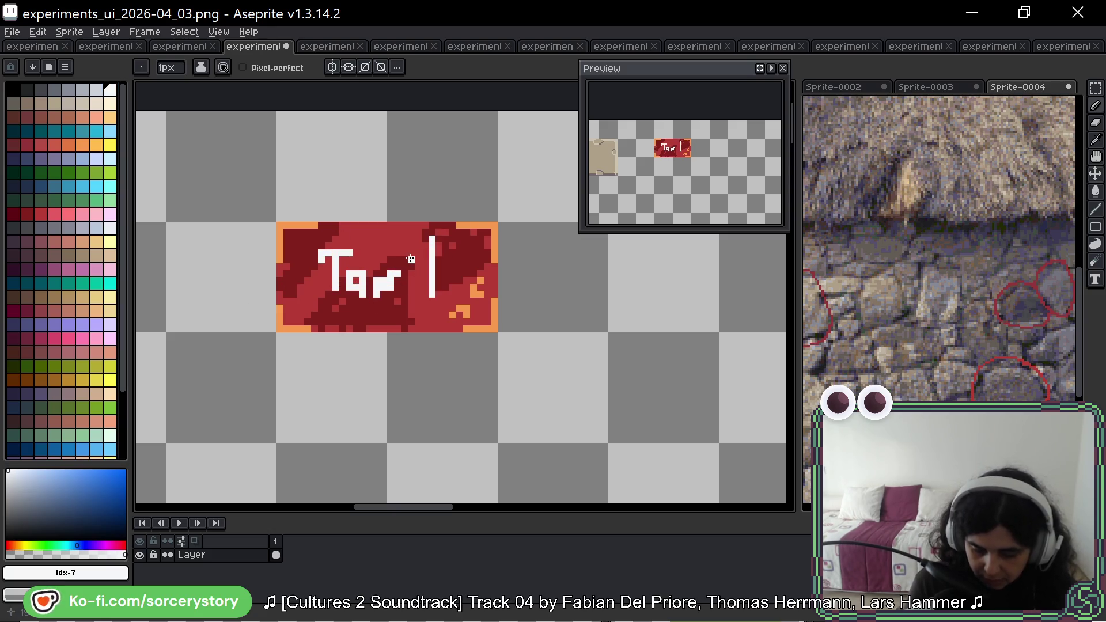
{"action": "left_click_drag", "start_coordinate": [409, 256], "coordinate": [464, 256]}
{"action": "key", "text": "ctrl+z"}
{"action": "key", "text": "ctrl+z"}
{"action": "key", "text": "ctrl+z"}
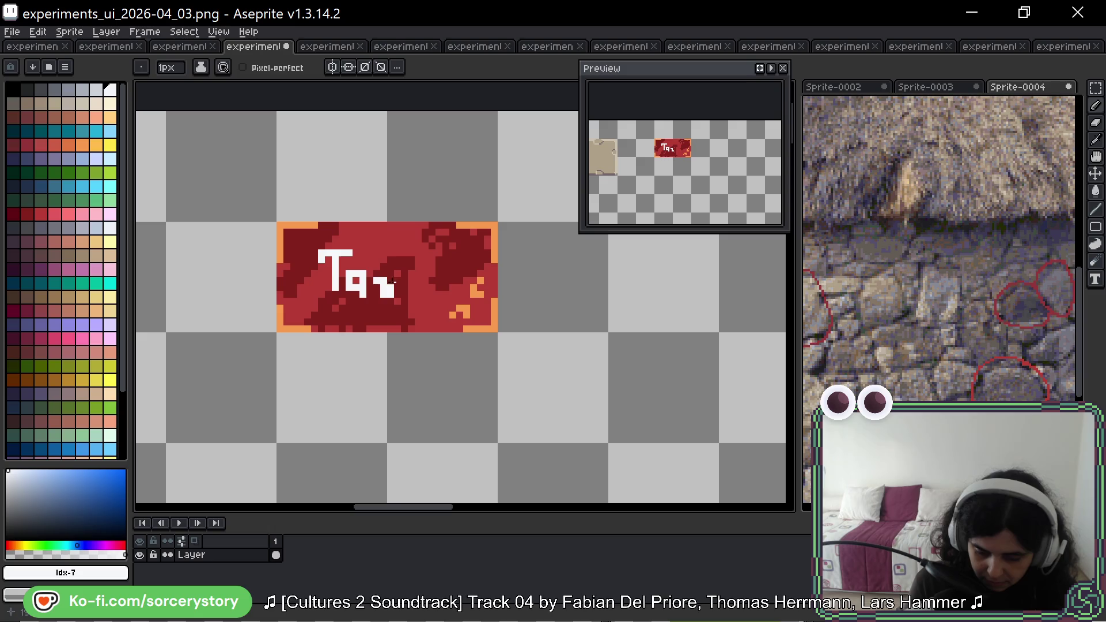
{"action": "key", "text": "ctrl+z"}
{"action": "left_click_drag", "start_coordinate": [385, 286], "coordinate": [377, 295]}
{"action": "left_click", "coordinate": [391, 316], "text": "alt"}
{"action": "left_click", "coordinate": [385, 294]}
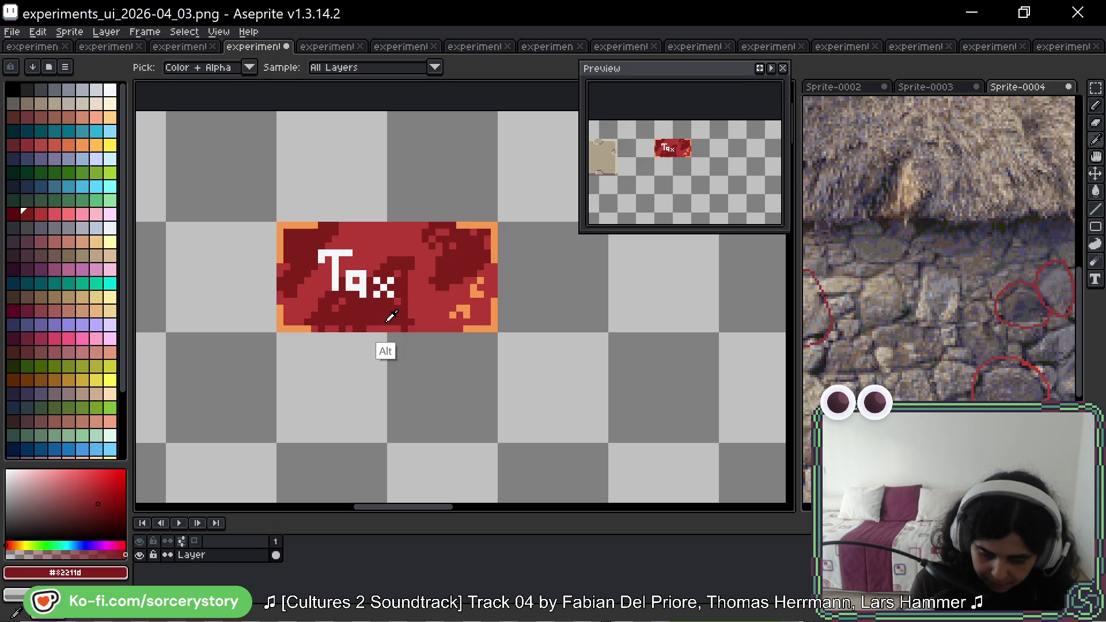
{"action": "left_click", "coordinate": [384, 294], "text": "alt"}
{"action": "mouse_move", "coordinate": [411, 258]}
{"action": "left_mouse_down"}
{"action": "mouse_move", "coordinate": [418, 295]}
{"action": "mouse_move", "coordinate": [447, 267]}
{"action": "left_mouse_up"}
{"action": "left_click", "coordinate": [418, 301]}
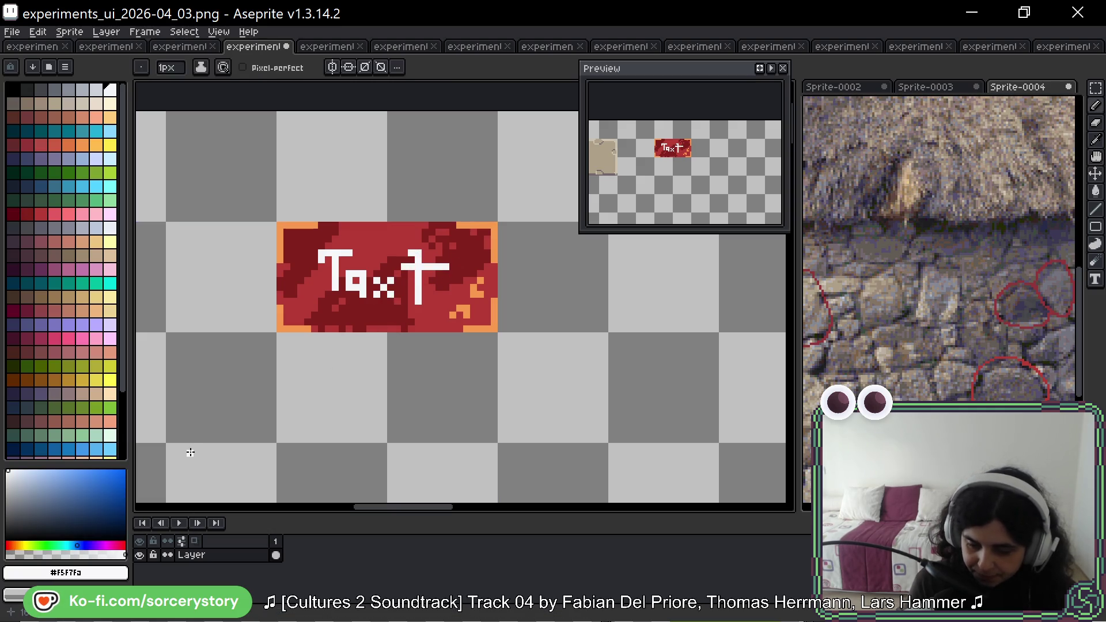
Lasso-select the whole lettered red panel and cut it away.
{"action": "key", "text": "shift+q"}
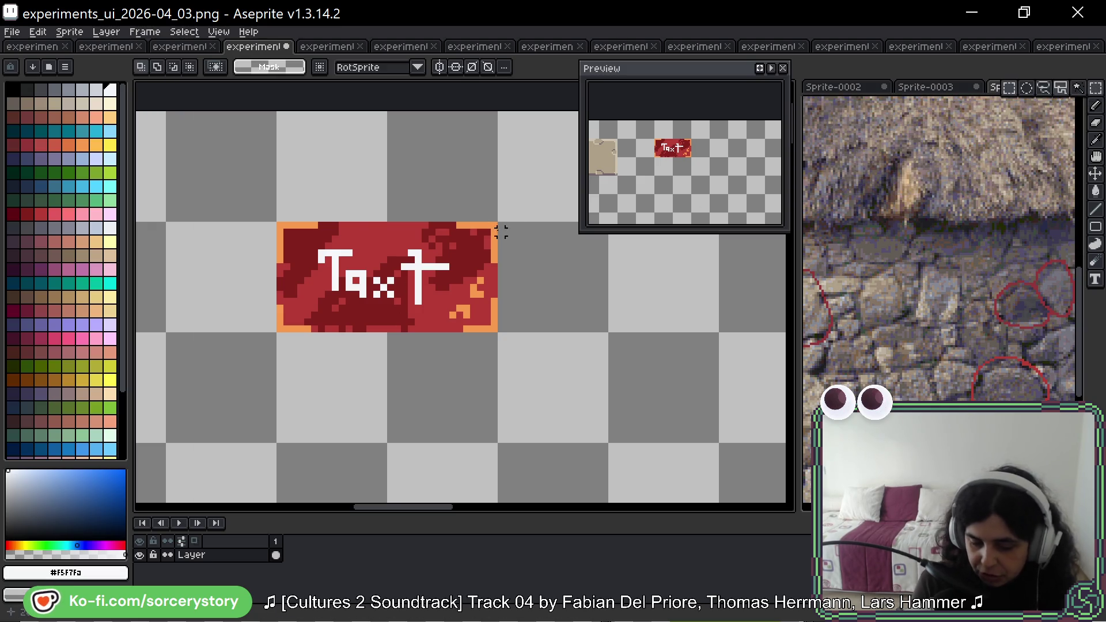
{"action": "left_click_drag", "start_coordinate": [501, 231], "coordinate": [196, 391]}
{"action": "key", "text": "ctrl+x"}
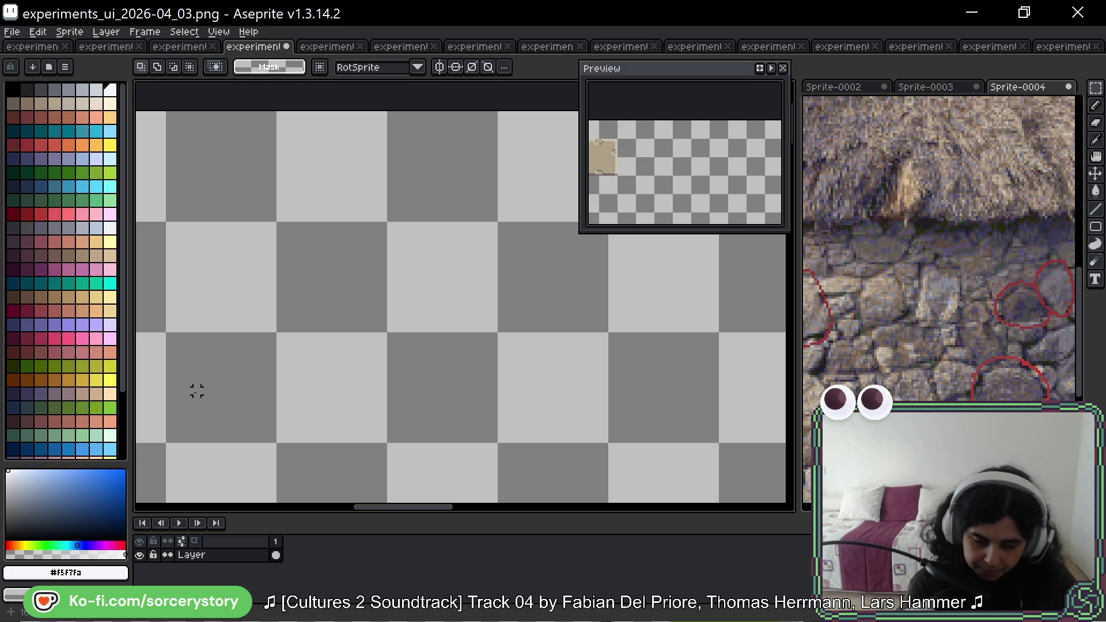
{"action": "key", "text": "space"}
Center the tan panel and place a dark pixel inside it.
{"action": "left_click_drag", "start_coordinate": [362, 334], "coordinate": [652, 272]}
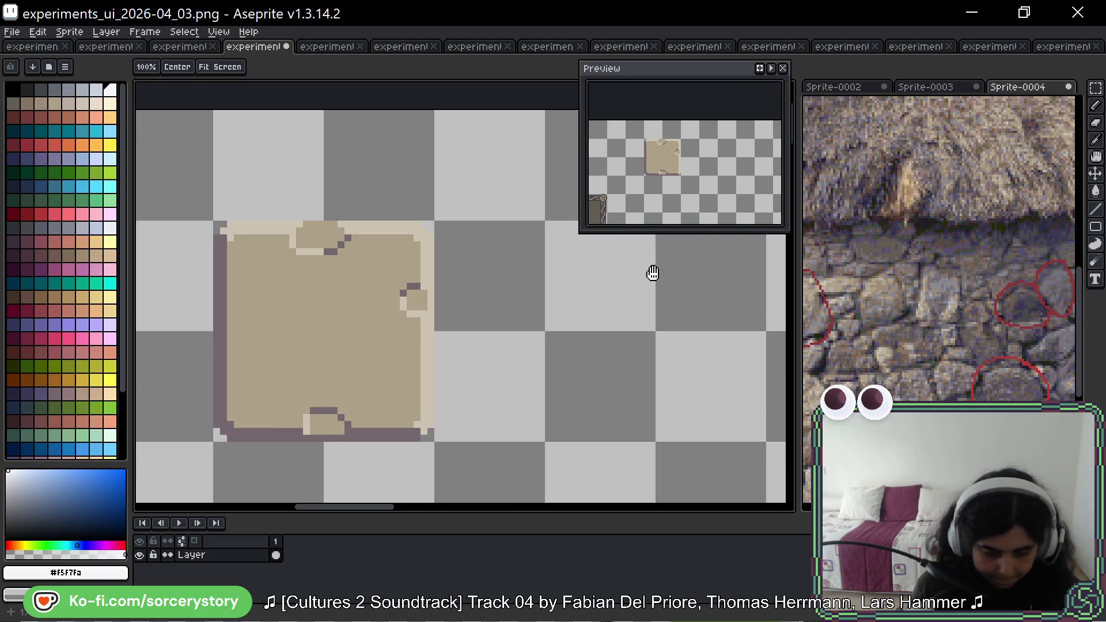
{"action": "key", "text": "space"}
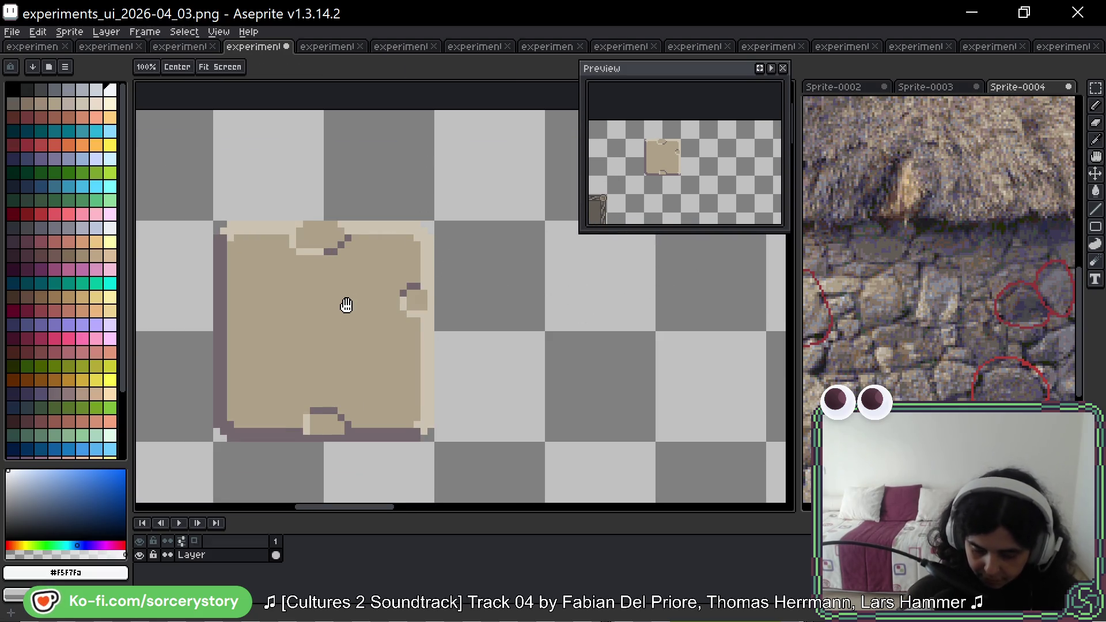
{"action": "left_click_drag", "start_coordinate": [322, 324], "coordinate": [349, 357]}
{"action": "left_click", "coordinate": [327, 262], "text": "alt"}
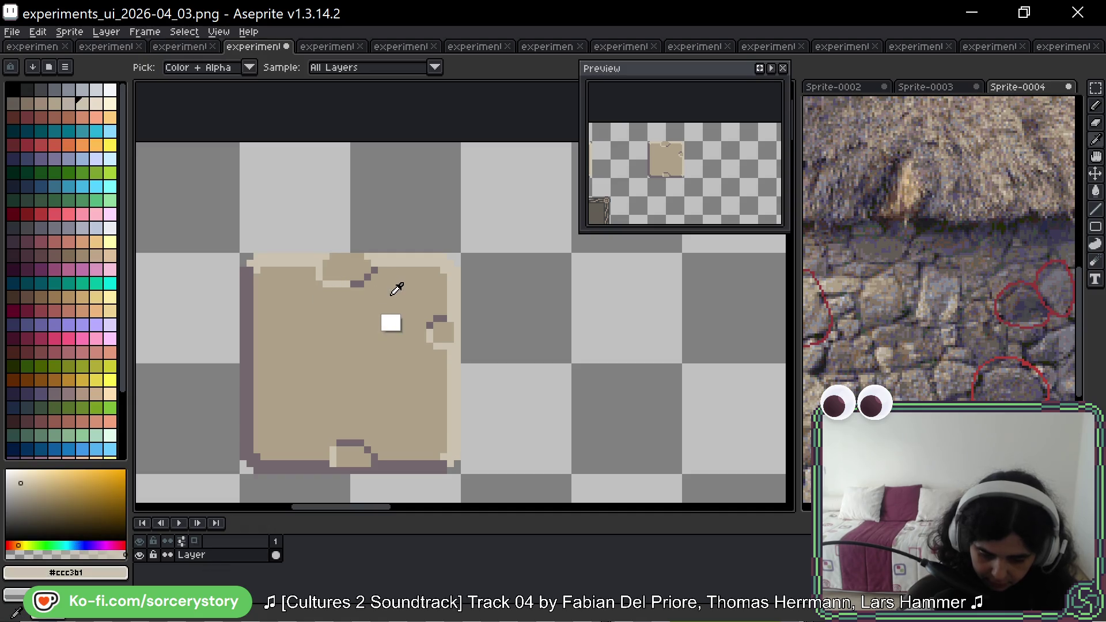
{"action": "left_click", "coordinate": [359, 284], "text": "alt"}
{"action": "key", "text": "space"}
{"action": "left_click_drag", "start_coordinate": [470, 270], "coordinate": [440, 254]}
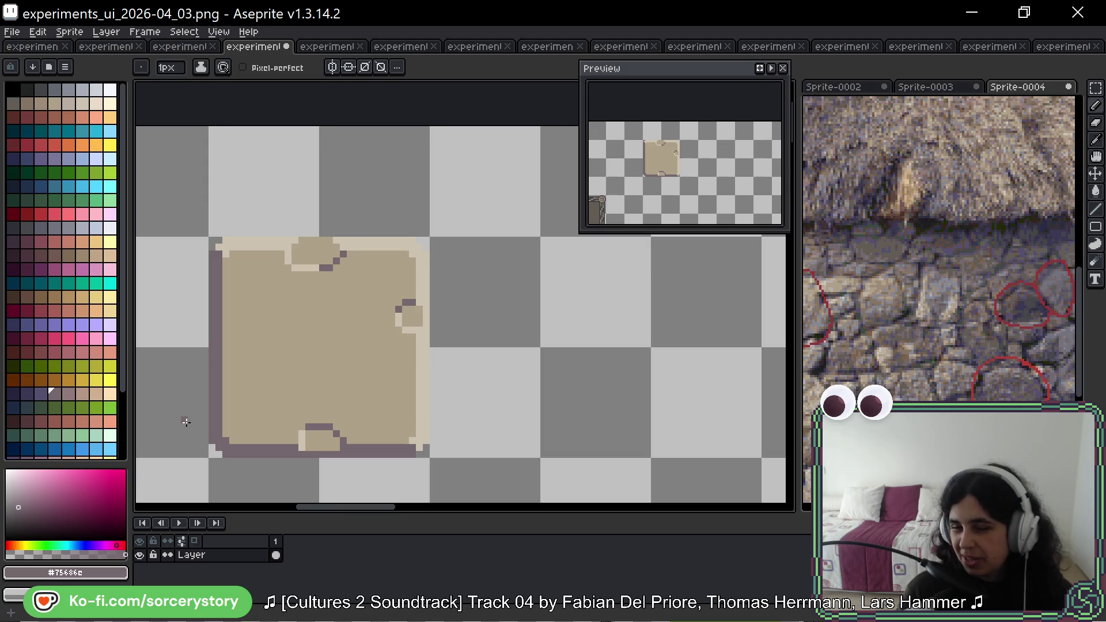
{"action": "left_click", "coordinate": [349, 344]}
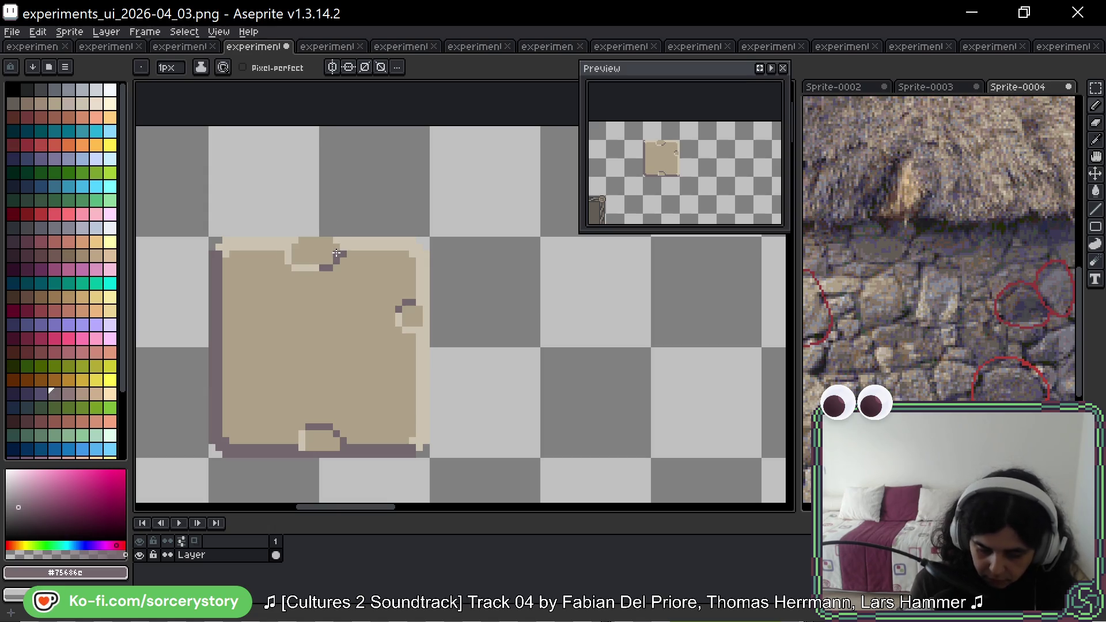
Paint beige highlight pixels near the top notch, trying then undoing a darker edge.
{"action": "left_click", "coordinate": [300, 267], "text": "alt"}
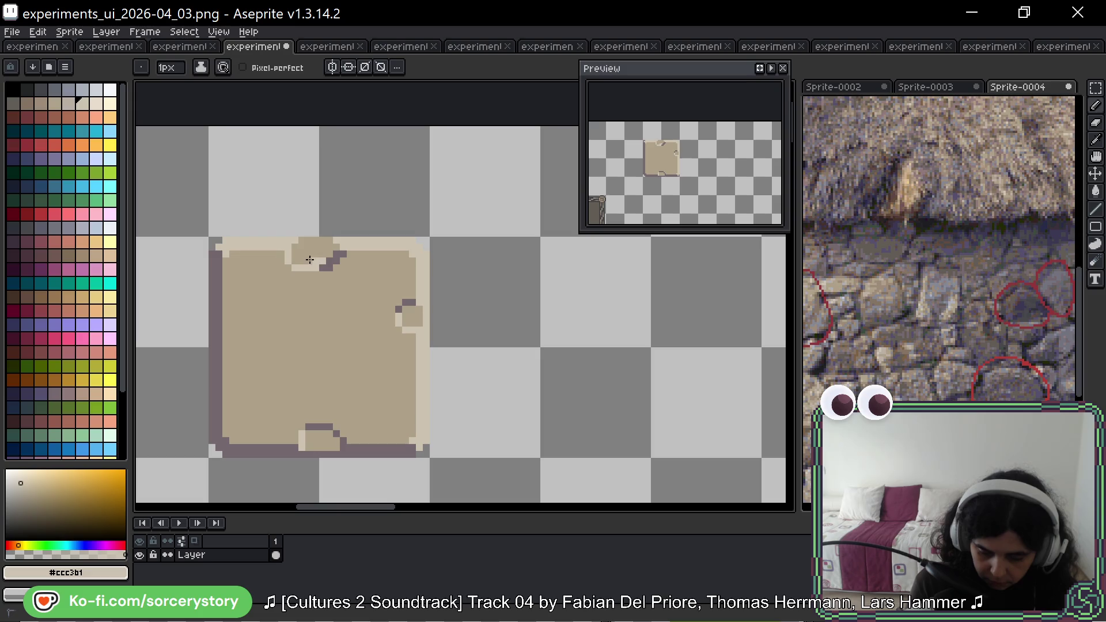
{"action": "left_click_drag", "start_coordinate": [316, 259], "coordinate": [294, 255]}
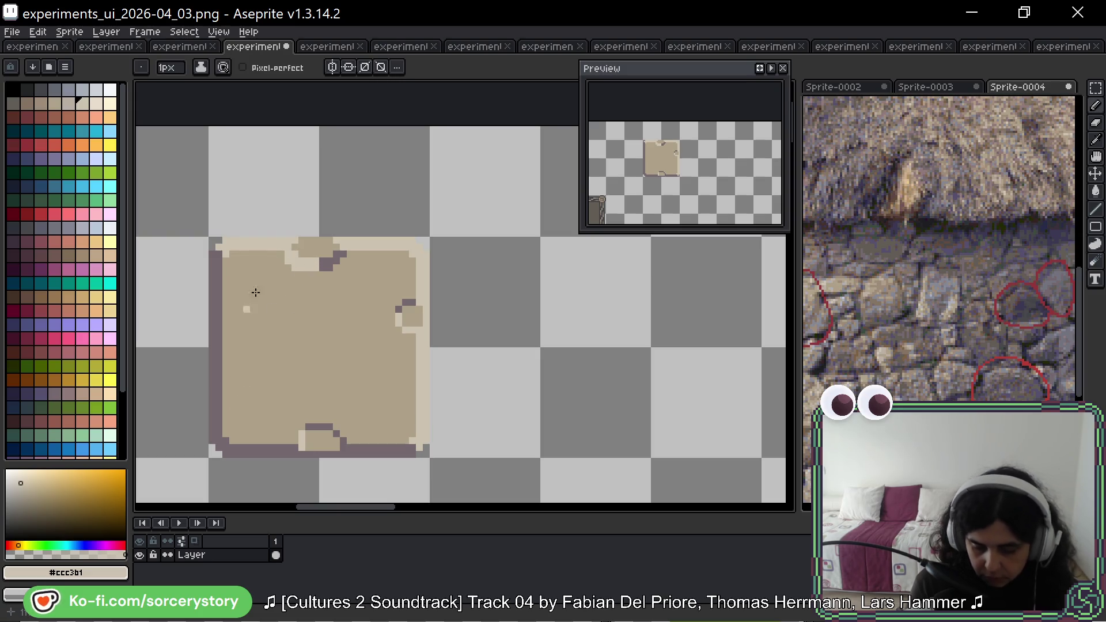
{"action": "left_click", "coordinate": [337, 254], "text": "alt"}
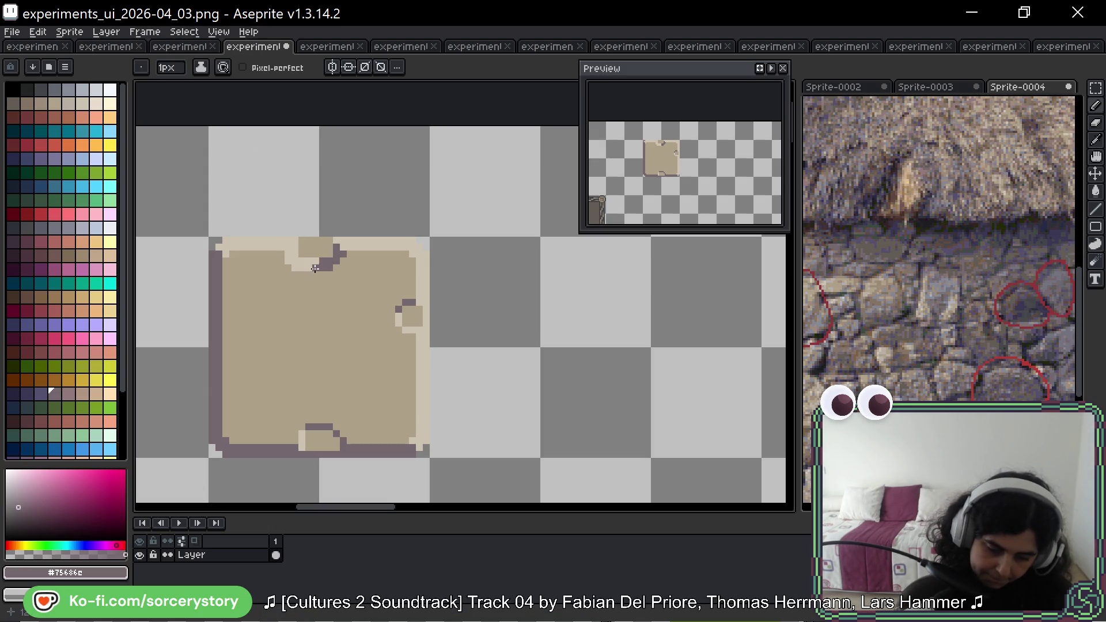
{"action": "left_click_drag", "start_coordinate": [315, 268], "coordinate": [288, 256]}
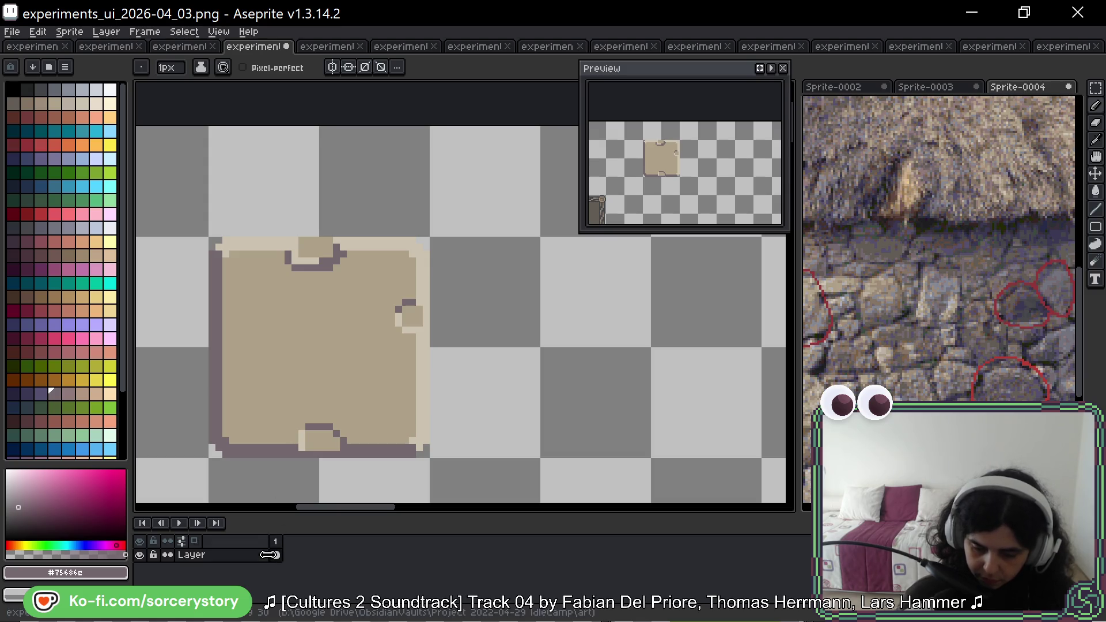
{"action": "key", "text": "ctrl+z"}
{"action": "key", "text": "ctrl+z"}
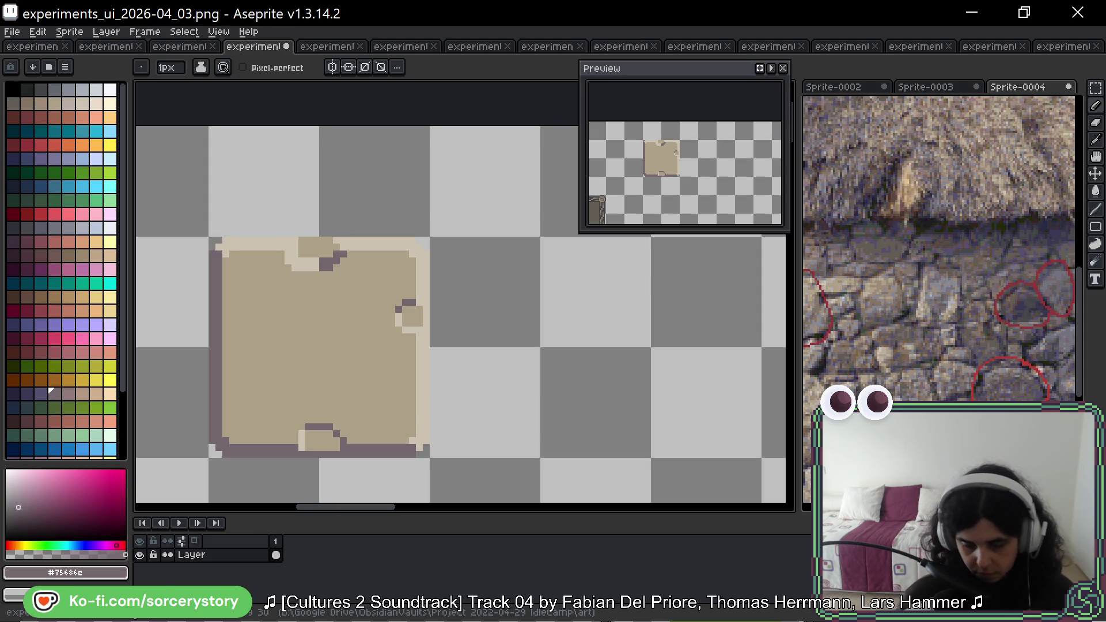
Pan and zoom to frame the tan panel alongside the other panels.
{"action": "mouse_move", "coordinate": [469, 261]}
{"action": "left_mouse_down"}
{"action": "mouse_move", "coordinate": [467, 188]}
{"action": "mouse_move", "coordinate": [446, 155]}
{"action": "mouse_move", "coordinate": [423, 153]}
{"action": "left_mouse_up"}
{"action": "key", "text": "b"}
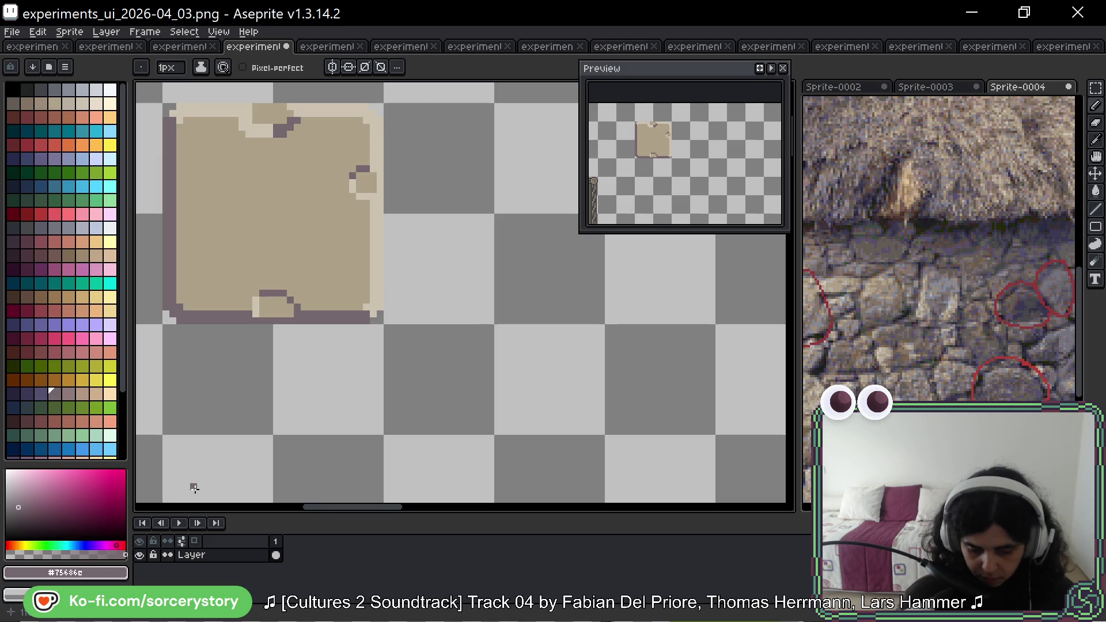
{"action": "key", "text": "h"}
{"action": "scroll", "coordinate": [313, 363], "scroll_direction": "up", "scroll_amount": 2}
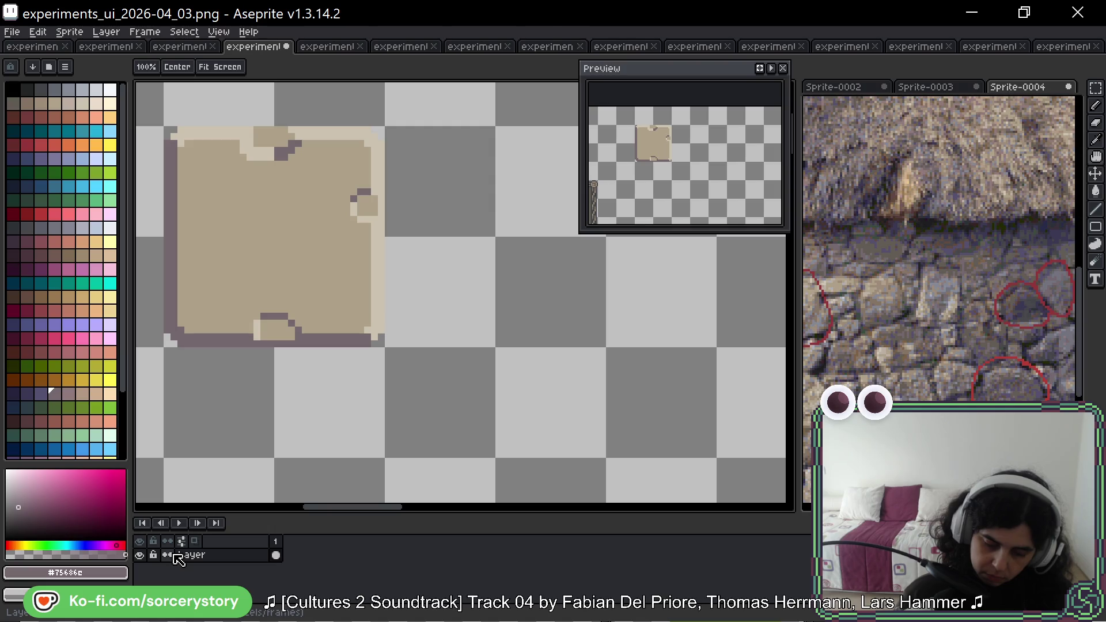
{"action": "left_click_drag", "start_coordinate": [488, 156], "coordinate": [514, 168]}
{"action": "key", "text": "b"}
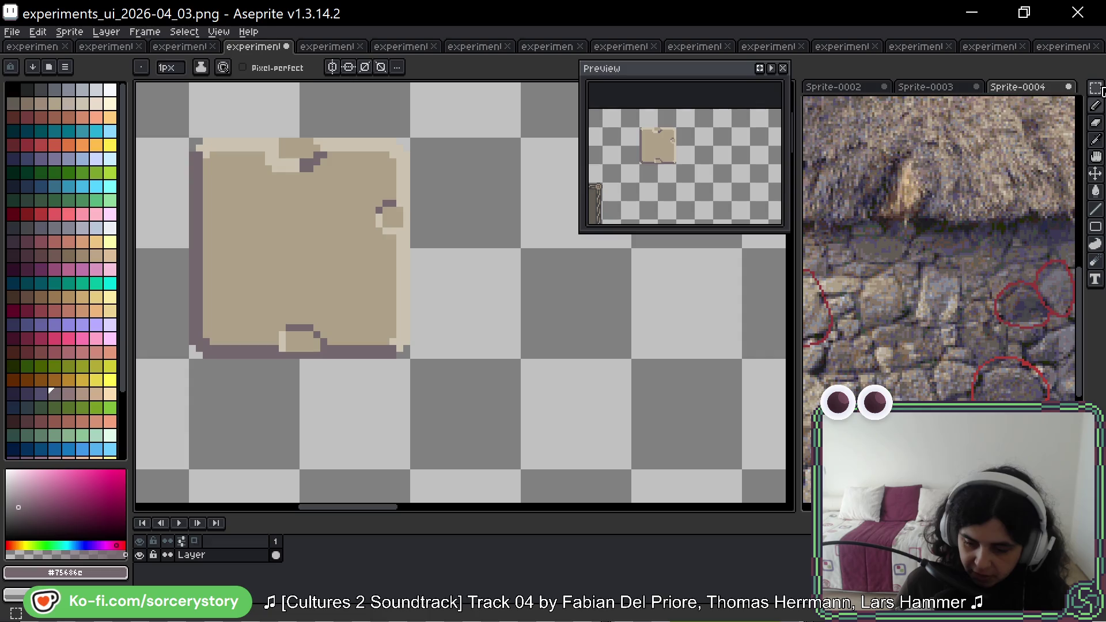
{"action": "key", "text": "m"}
{"action": "left_click_drag", "start_coordinate": [388, 189], "coordinate": [268, 194]}
{"action": "key", "text": "b"}
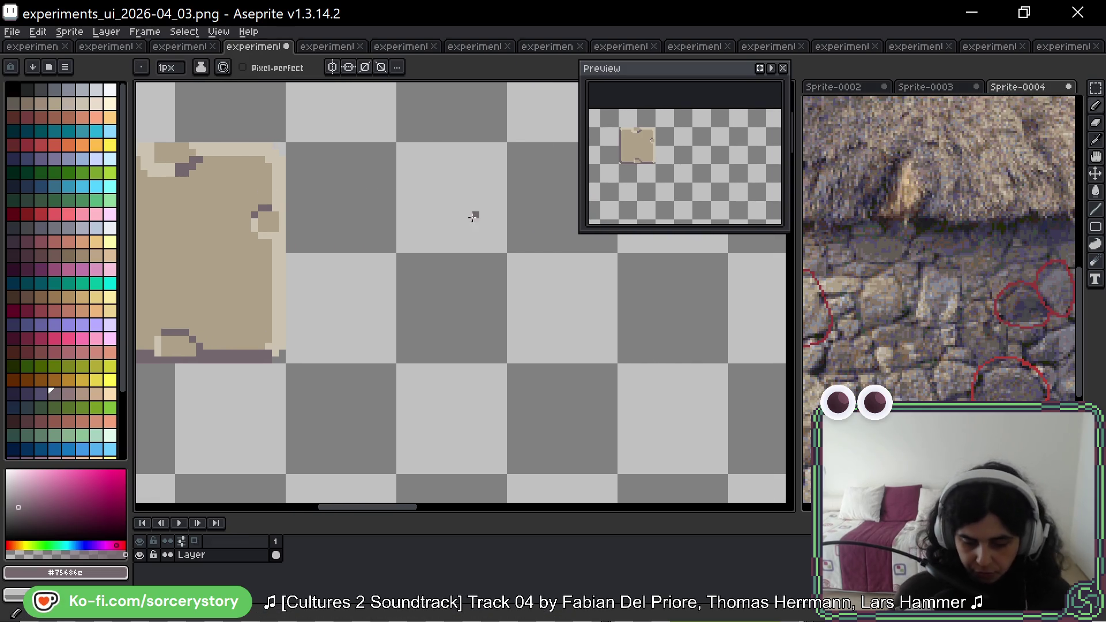
{"action": "key", "text": "h"}
{"action": "mouse_move", "coordinate": [357, 255]}
{"action": "left_mouse_down"}
{"action": "mouse_move", "coordinate": [561, 335]}
{"action": "mouse_move", "coordinate": [732, 328]}
{"action": "mouse_move", "coordinate": [735, 270]}
{"action": "left_mouse_up"}
Marquee-select the whole plain tan panel and drag a copy to the right.
{"action": "key", "text": "m"}
{"action": "scroll", "coordinate": [419, 227], "scroll_direction": "down", "scroll_amount": 1}
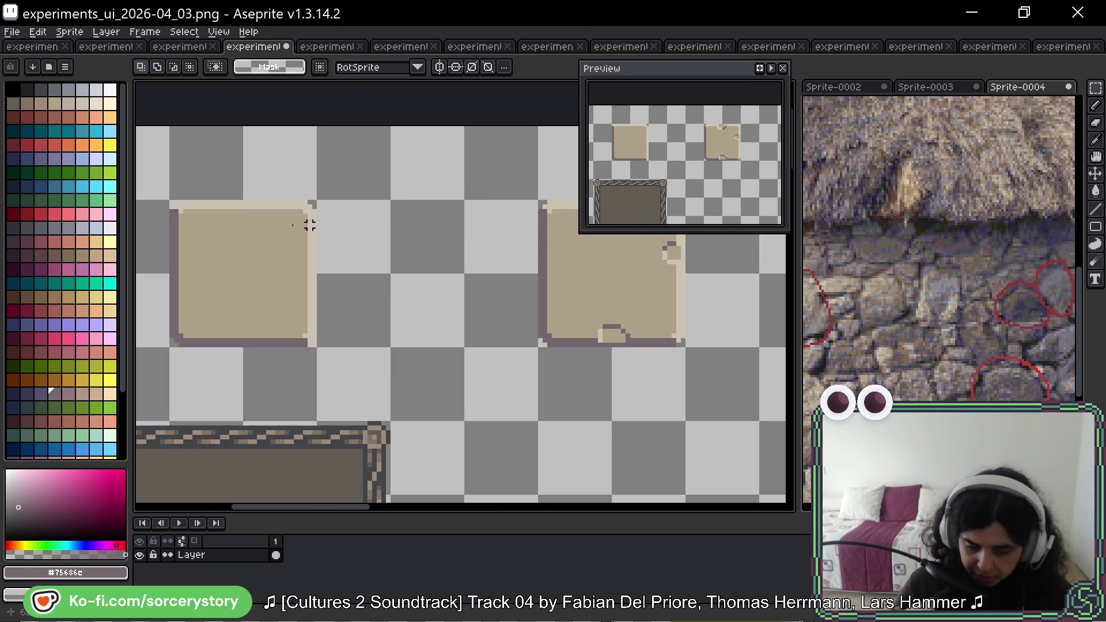
{"action": "left_click_drag", "start_coordinate": [167, 198], "coordinate": [246, 349]}
{"action": "left_click_drag", "start_coordinate": [168, 197], "coordinate": [319, 350]}
{"action": "mouse_move", "coordinate": [230, 298]}
{"action": "left_mouse_down"}
{"action": "mouse_move", "coordinate": [459, 306]}
{"action": "mouse_move", "coordinate": [242, 321]}
{"action": "mouse_move", "coordinate": [560, 288]}
{"action": "mouse_move", "coordinate": [497, 279]}
{"action": "left_mouse_up"}
Erase a staircase notch into the copied panel's right edge.
{"action": "scroll", "coordinate": [528, 280], "scroll_direction": "up", "scroll_amount": 3}
{"action": "key", "text": "b"}
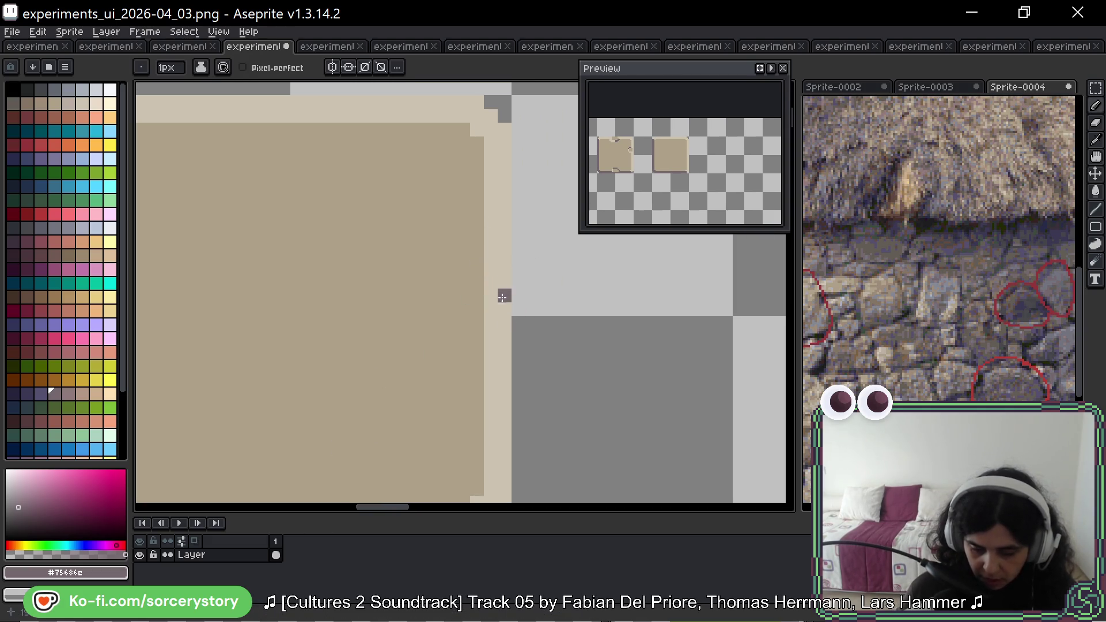
{"action": "mouse_move", "coordinate": [503, 294]}
{"action": "left_mouse_down"}
{"action": "mouse_move", "coordinate": [460, 352]}
{"action": "mouse_move", "coordinate": [506, 341]}
{"action": "left_mouse_up"}
{"action": "left_click", "coordinate": [503, 363]}
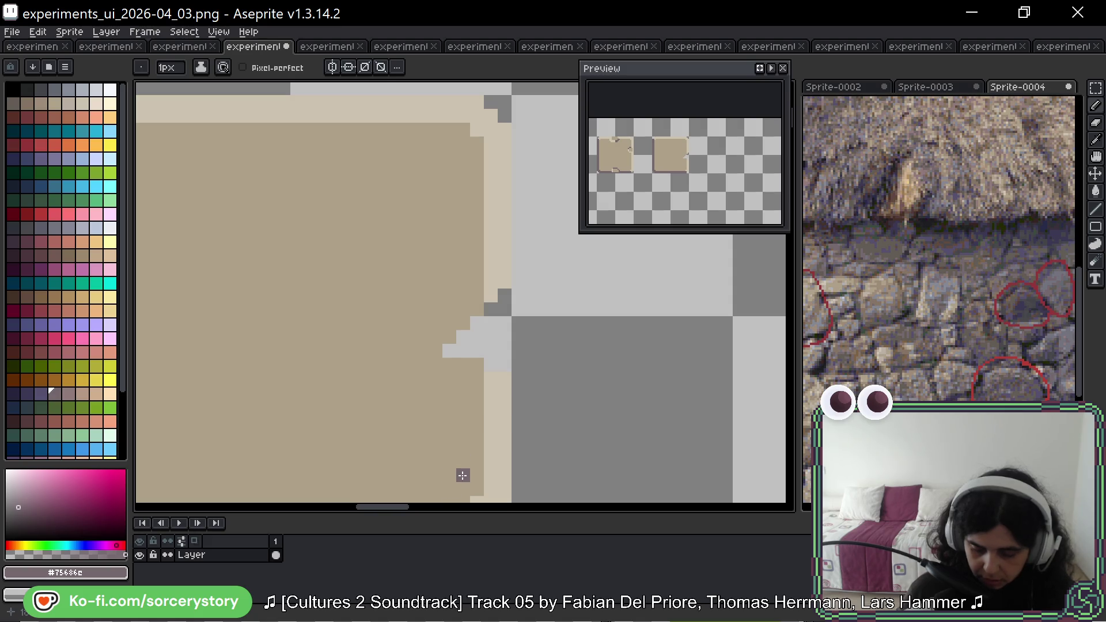
Outline the notch's staircase in dark purple #75686c, correcting one misplaced pixel.
{"action": "key", "text": "alt"}
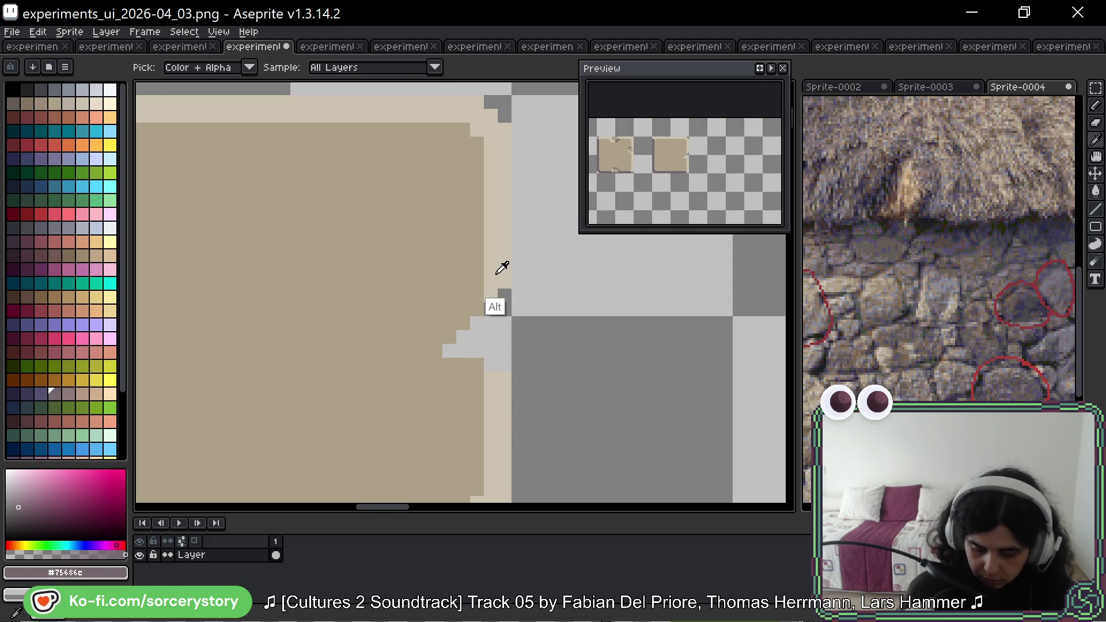
{"action": "left_click", "coordinate": [502, 268], "text": "alt"}
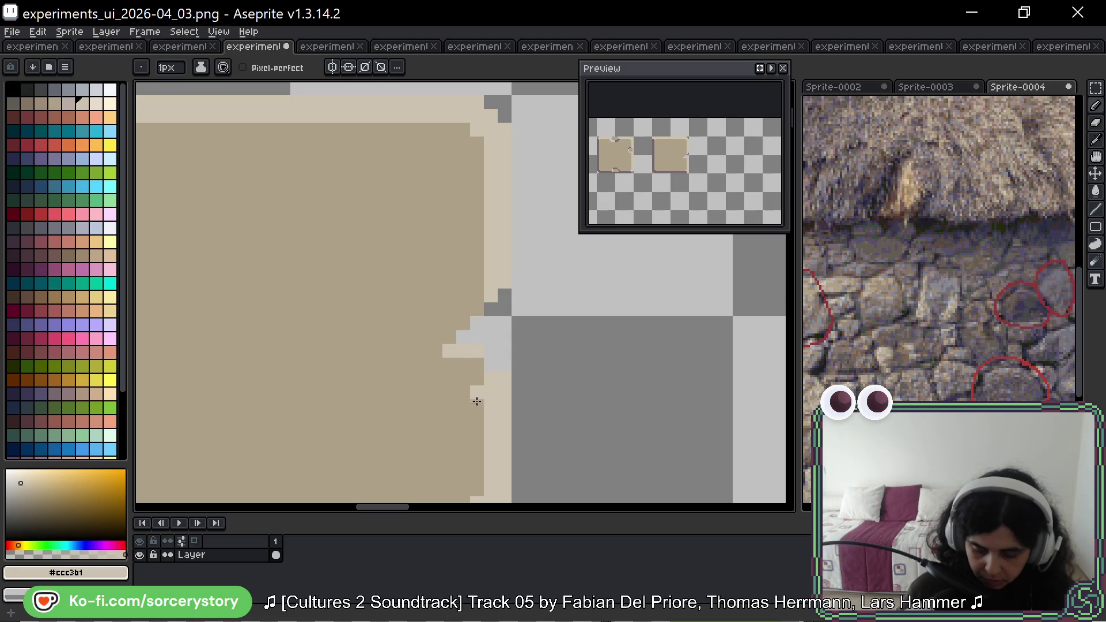
{"action": "key", "text": "space"}
{"action": "mouse_move", "coordinate": [420, 434]}
{"action": "left_mouse_down"}
{"action": "mouse_move", "coordinate": [552, 348]}
{"action": "mouse_move", "coordinate": [514, 373]}
{"action": "left_mouse_up"}
{"action": "left_click", "coordinate": [535, 471], "text": "alt"}
{"action": "mouse_move", "coordinate": [535, 471]}
{"action": "left_mouse_down"}
{"action": "mouse_move", "coordinate": [586, 403]}
{"action": "mouse_move", "coordinate": [518, 346]}
{"action": "mouse_move", "coordinate": [495, 341]}
{"action": "mouse_move", "coordinate": [481, 359]}
{"action": "left_mouse_up"}
{"action": "left_click", "coordinate": [509, 340]}
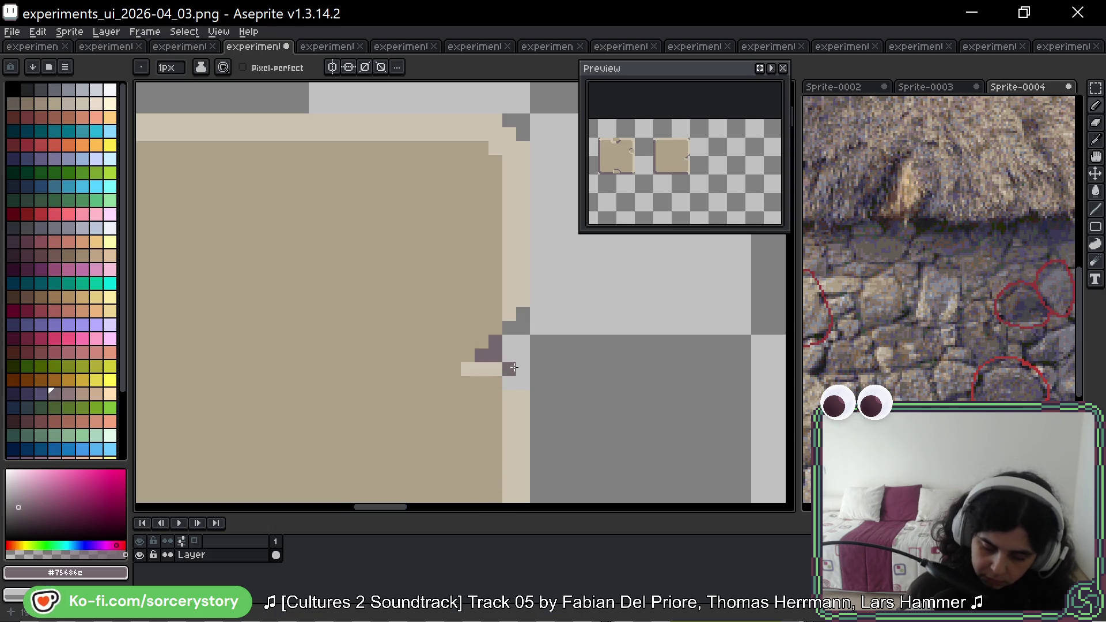
{"action": "left_click_drag", "start_coordinate": [509, 372], "coordinate": [524, 383]}
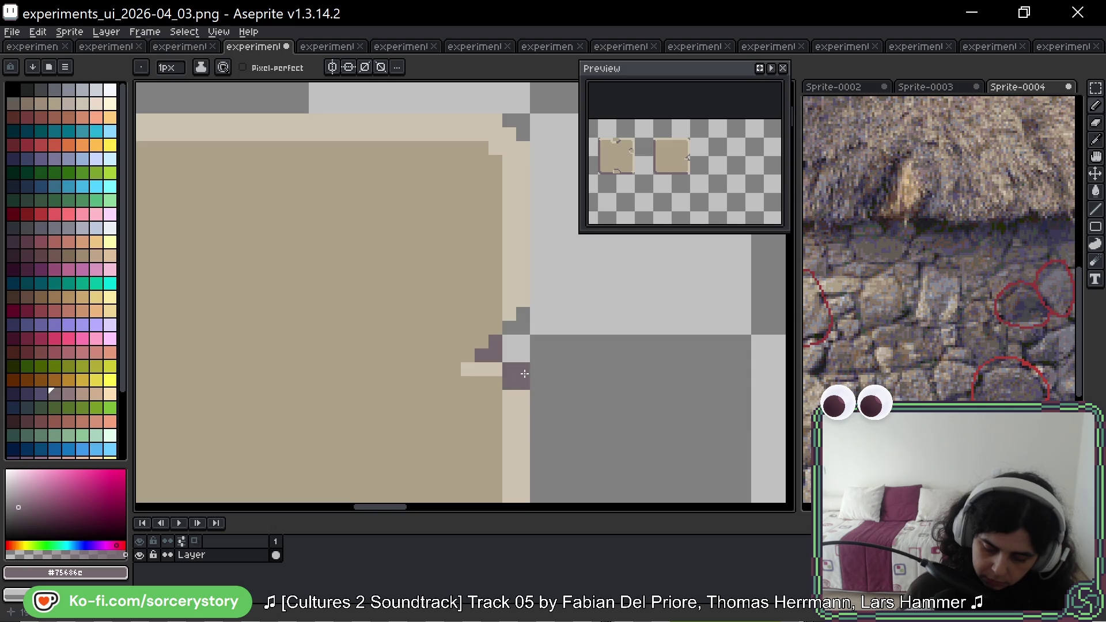
{"action": "key", "text": "ctrl+z"}
{"action": "left_click", "coordinate": [505, 345]}
{"action": "left_click_drag", "start_coordinate": [512, 331], "coordinate": [523, 314]}
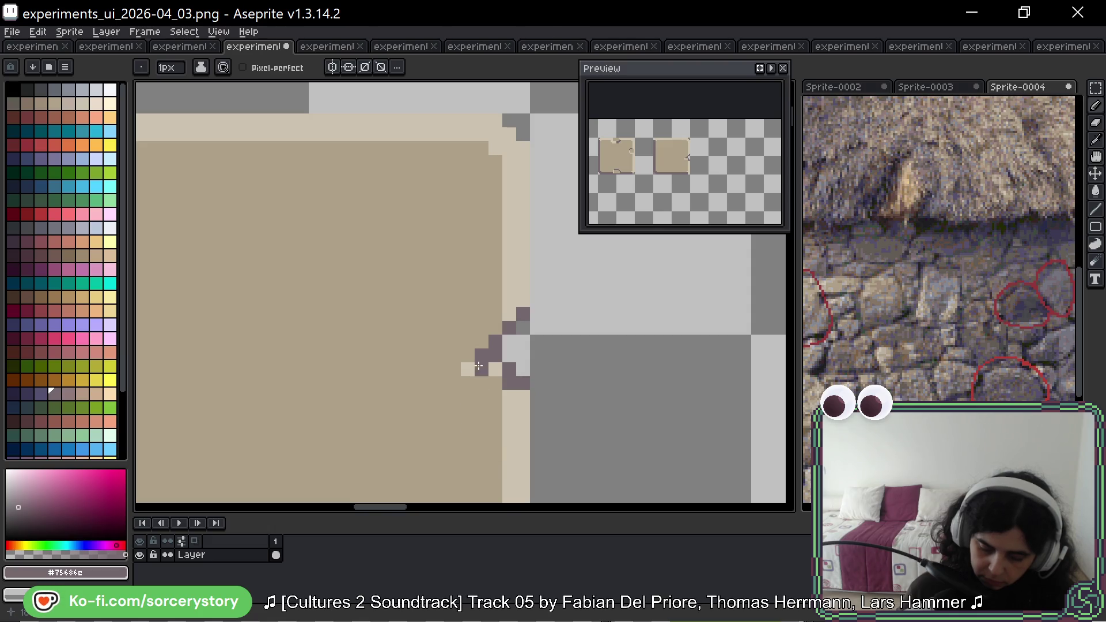
Touch up the staircase with purple outline pixels and #ccc3b1 light beige highlights.
{"action": "left_click", "coordinate": [482, 370], "text": "alt"}
{"action": "left_click", "coordinate": [482, 355]}
{"action": "left_click", "coordinate": [494, 343], "text": "alt"}
{"action": "left_click", "coordinate": [482, 355]}
{"action": "left_click", "coordinate": [468, 369]}
{"action": "left_click", "coordinate": [480, 372]}
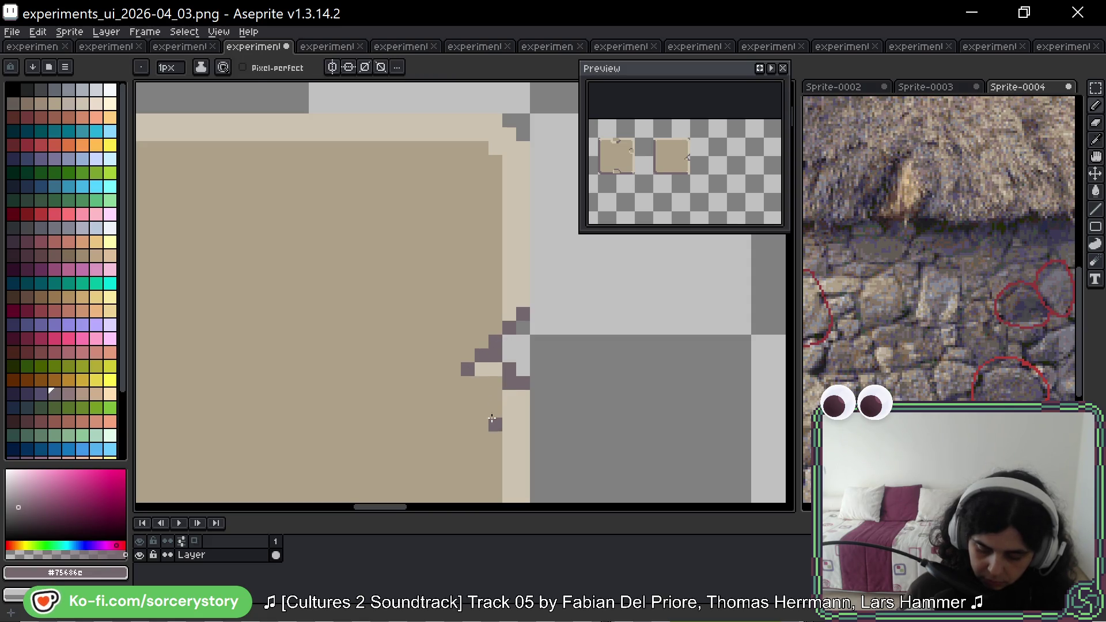
{"action": "left_click", "coordinate": [496, 369], "text": "alt"}
{"action": "left_click", "coordinate": [481, 369]}
{"action": "left_click", "coordinate": [509, 383]}
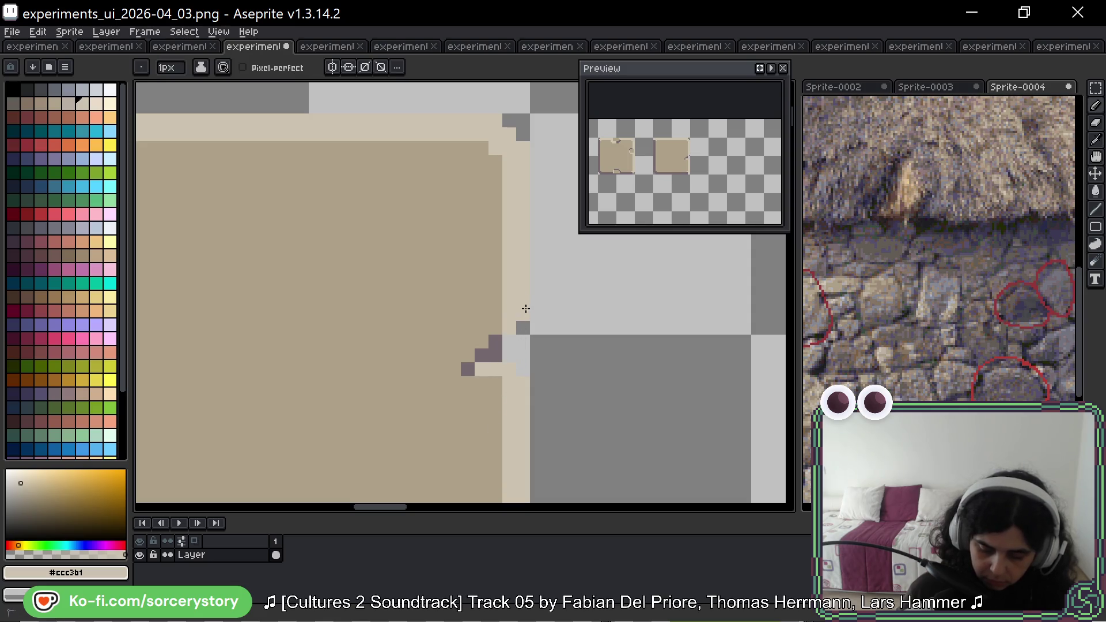
{"action": "left_click", "coordinate": [486, 475]}
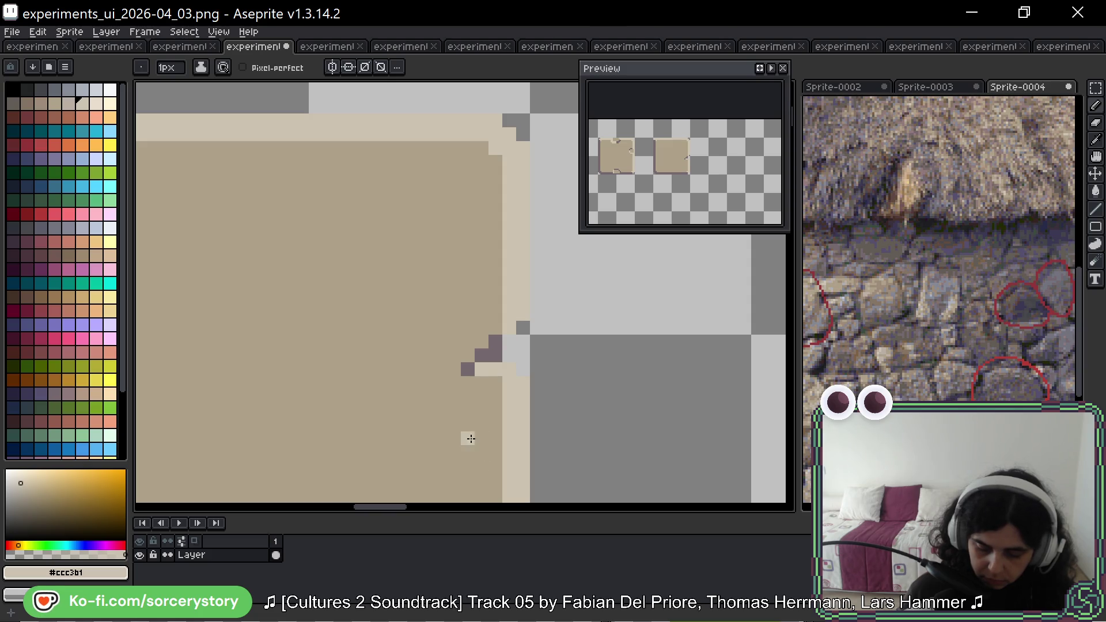
{"action": "scroll", "coordinate": [597, 363], "scroll_direction": "down", "scroll_amount": 3}
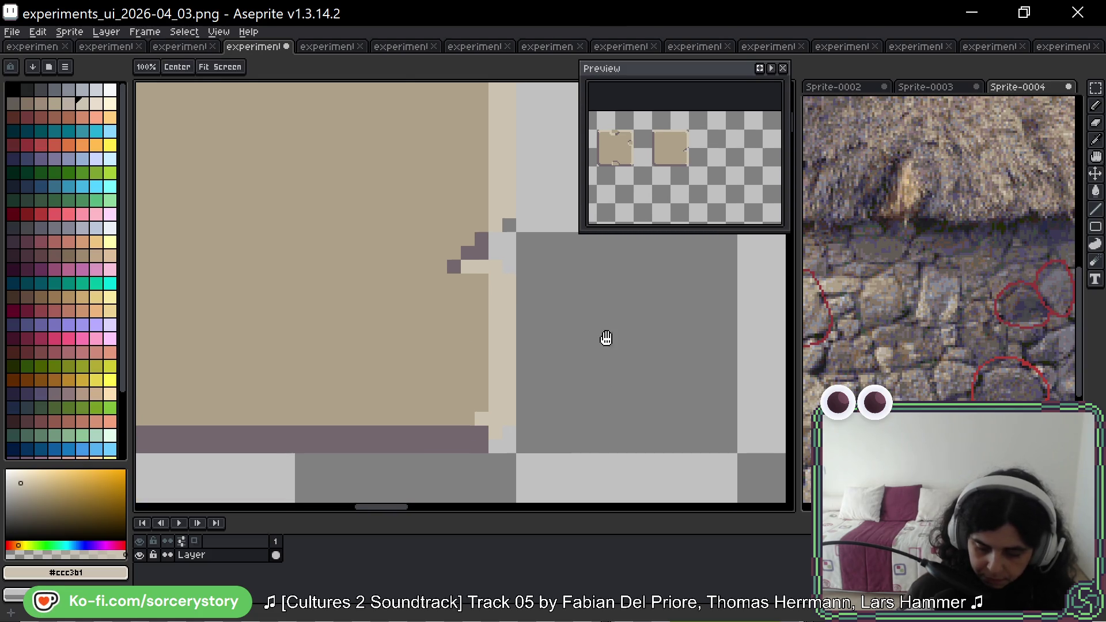
{"action": "scroll", "coordinate": [617, 341], "scroll_direction": "down", "scroll_amount": 4}
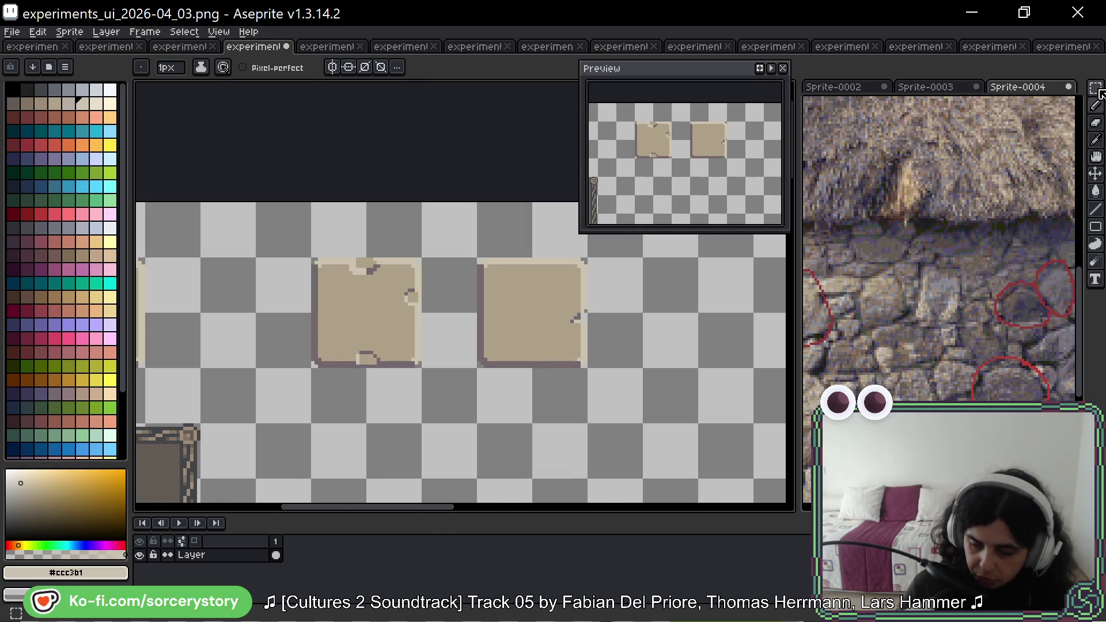
{"action": "scroll", "coordinate": [452, 302], "scroll_direction": "down", "scroll_amount": 3}
Select the dark square and move the notched tan panel onto it.
{"action": "mouse_move", "coordinate": [294, 369]}
{"action": "left_mouse_down"}
{"action": "mouse_move", "coordinate": [282, 420]}
{"action": "mouse_move", "coordinate": [228, 425]}
{"action": "left_mouse_up"}
{"action": "left_click", "coordinate": [291, 370]}
{"action": "mouse_move", "coordinate": [291, 370]}
{"action": "left_mouse_down"}
{"action": "mouse_move", "coordinate": [249, 438]}
{"action": "mouse_move", "coordinate": [753, 329]}
{"action": "mouse_move", "coordinate": [457, 277]}
{"action": "mouse_move", "coordinate": [461, 318]}
{"action": "mouse_move", "coordinate": [440, 318]}
{"action": "mouse_move", "coordinate": [457, 359]}
{"action": "mouse_move", "coordinate": [538, 346]}
{"action": "mouse_move", "coordinate": [543, 288]}
{"action": "mouse_move", "coordinate": [444, 266]}
{"action": "left_mouse_up"}
{"action": "left_click", "coordinate": [284, 148]}
{"action": "mouse_move", "coordinate": [284, 148]}
{"action": "left_mouse_down"}
{"action": "mouse_move", "coordinate": [312, 190]}
{"action": "mouse_move", "coordinate": [470, 294]}
{"action": "left_mouse_up"}
{"action": "key", "text": "Return"}
Shift the backed panel up-left and sample the #75686c outline colour.
{"action": "key", "text": "ctrl+d"}
{"action": "mouse_move", "coordinate": [382, 233]}
{"action": "left_mouse_down"}
{"action": "mouse_move", "coordinate": [553, 383]}
{"action": "mouse_move", "coordinate": [472, 310]}
{"action": "mouse_move", "coordinate": [420, 287]}
{"action": "left_mouse_up"}
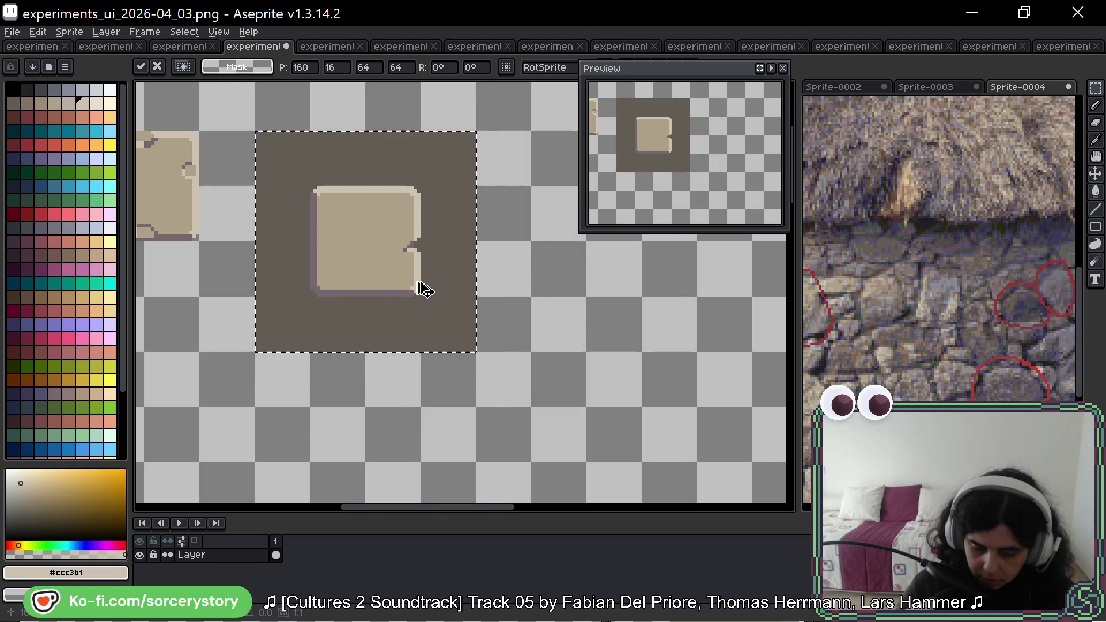
{"action": "key", "text": "Return"}
{"action": "scroll", "coordinate": [425, 232], "scroll_direction": "up", "scroll_amount": 3}
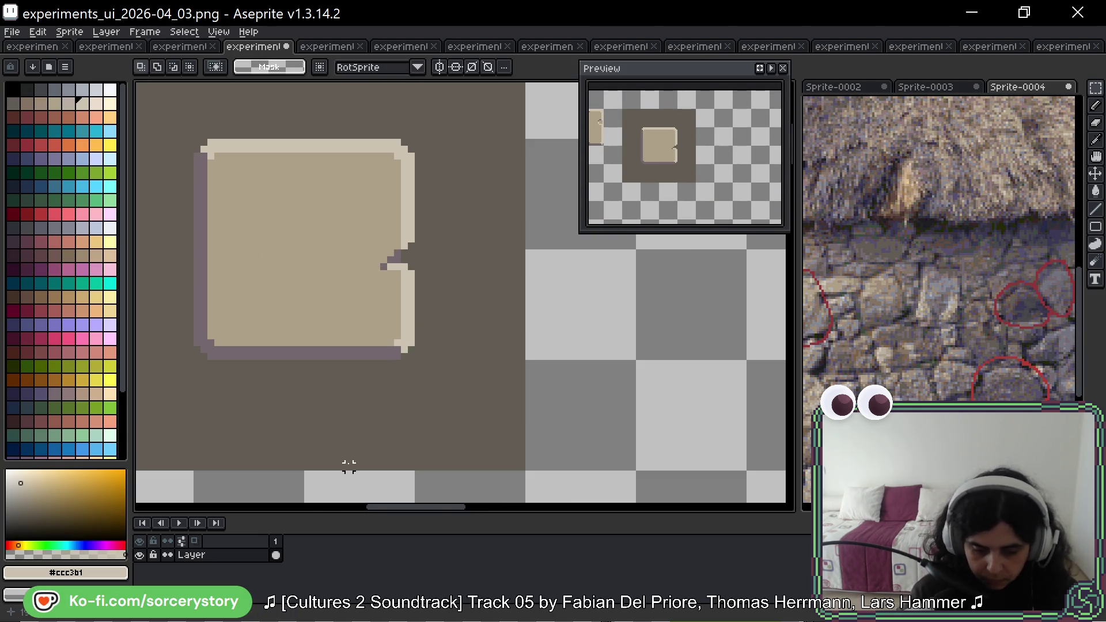
{"action": "key", "text": "b"}
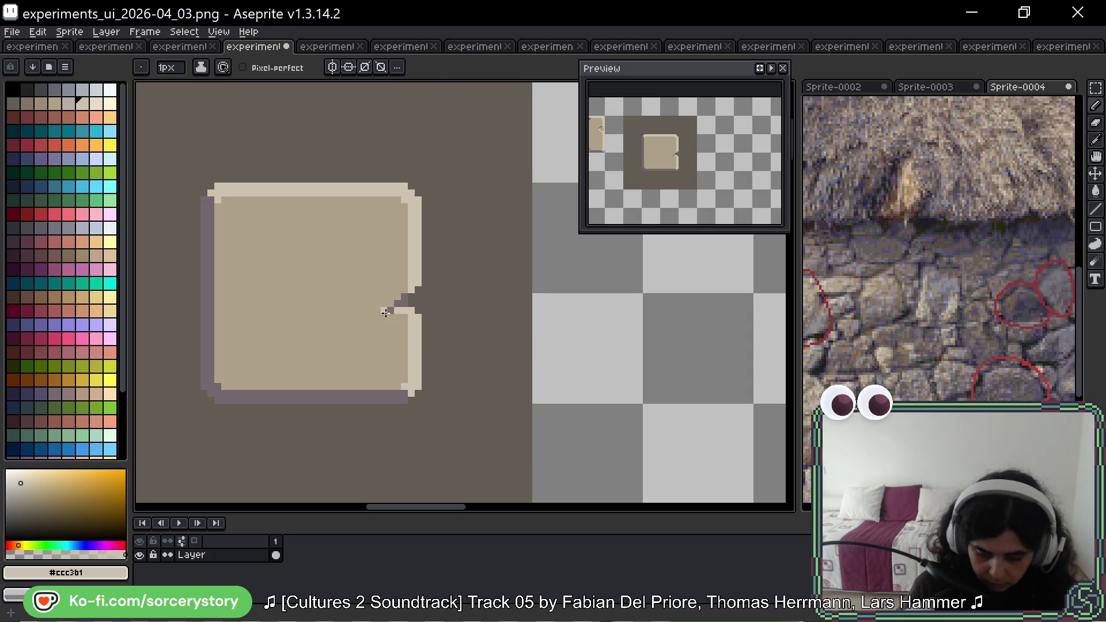
{"action": "left_click", "coordinate": [385, 313], "text": "alt"}
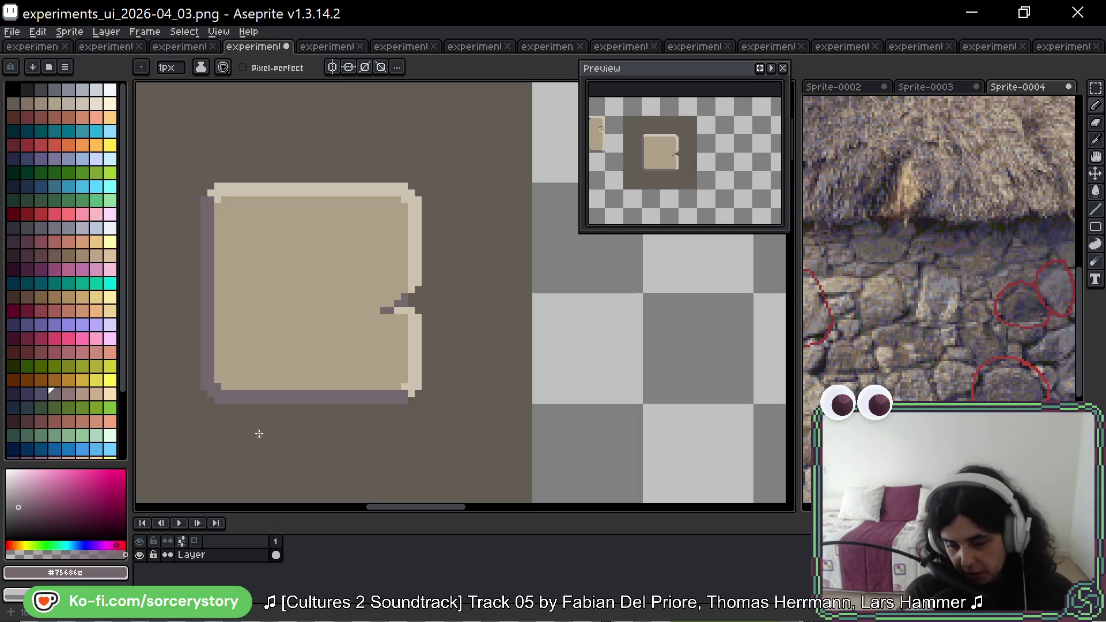
{"action": "mouse_move", "coordinate": [547, 332]}
{"action": "left_mouse_down"}
{"action": "mouse_move", "coordinate": [570, 348]}
{"action": "mouse_move", "coordinate": [607, 350]}
{"action": "left_mouse_up"}
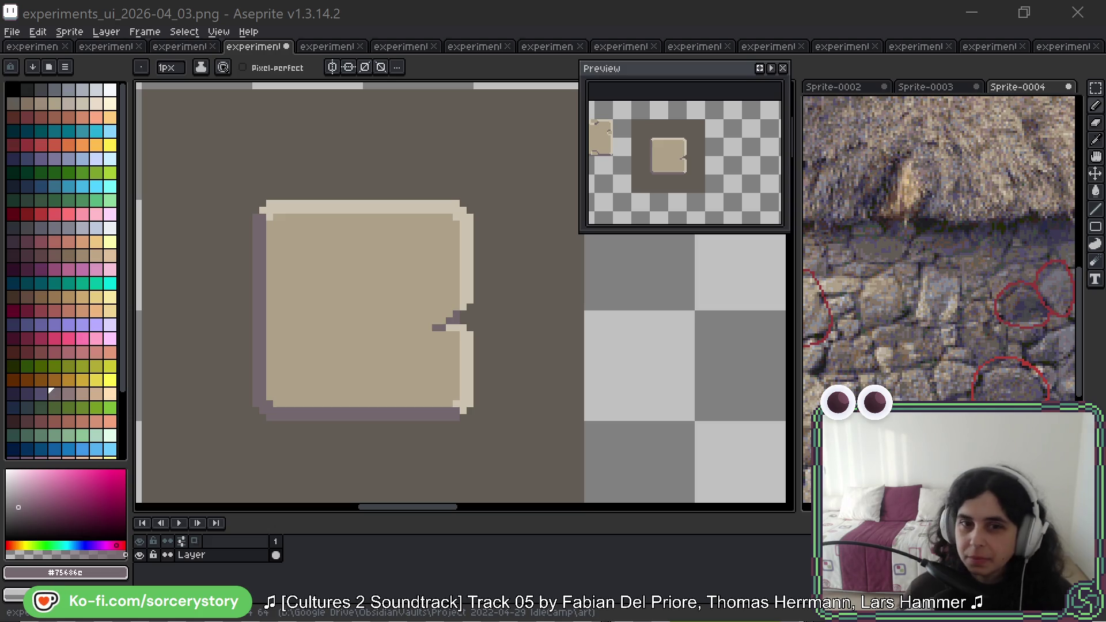
{"action": "key", "text": "alt+Tab"}
{"action": "mouse_move", "coordinate": [501, 11]}
{"action": "left_mouse_down"}
{"action": "mouse_move", "coordinate": [506, 160]}
{"action": "mouse_move", "coordinate": [499, 88]}
{"action": "mouse_move", "coordinate": [475, 61]}
{"action": "left_mouse_up"}
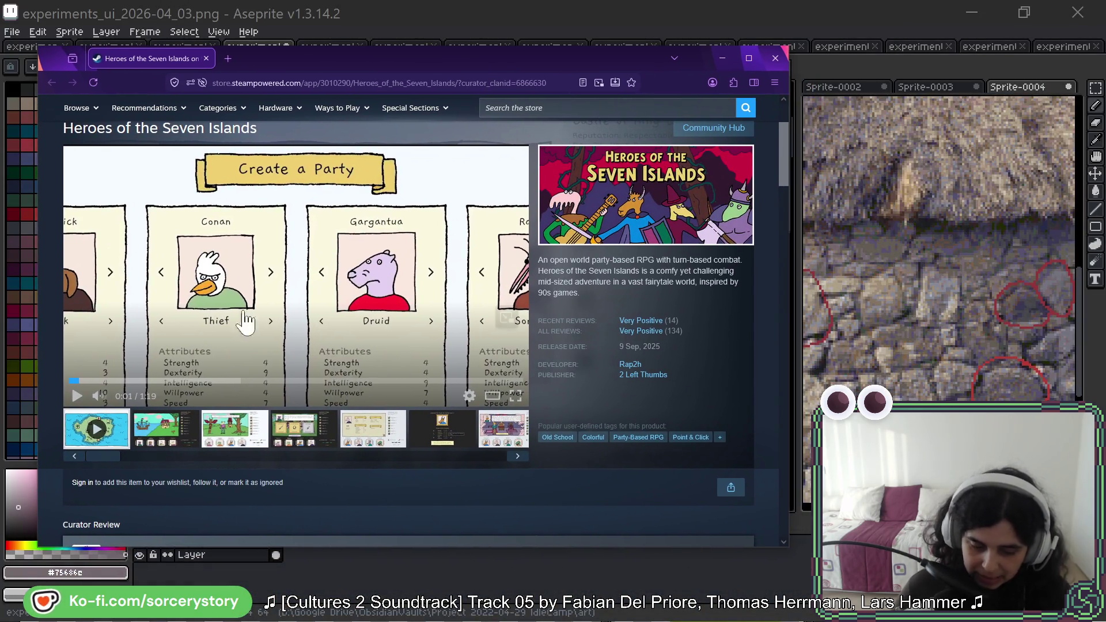
Turn on the trailer's sound and scroll down the store page.
{"action": "left_click", "coordinate": [99, 398]}
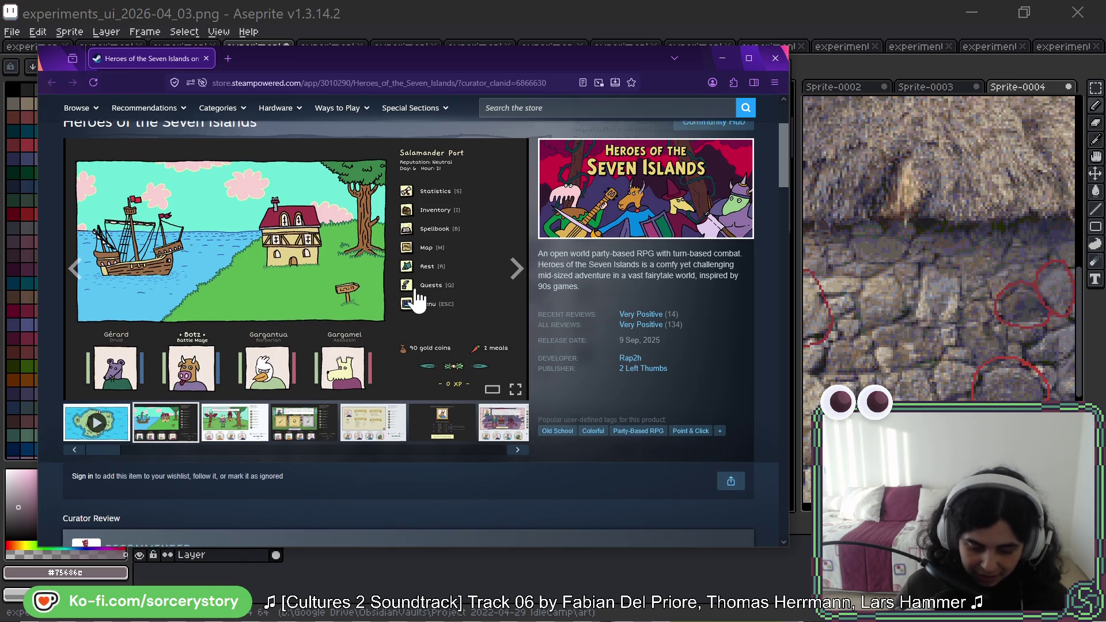
{"action": "scroll", "coordinate": [418, 299], "scroll_direction": "down", "scroll_amount": 6}
{"action": "scroll", "coordinate": [394, 294], "scroll_direction": "down", "scroll_amount": 3}
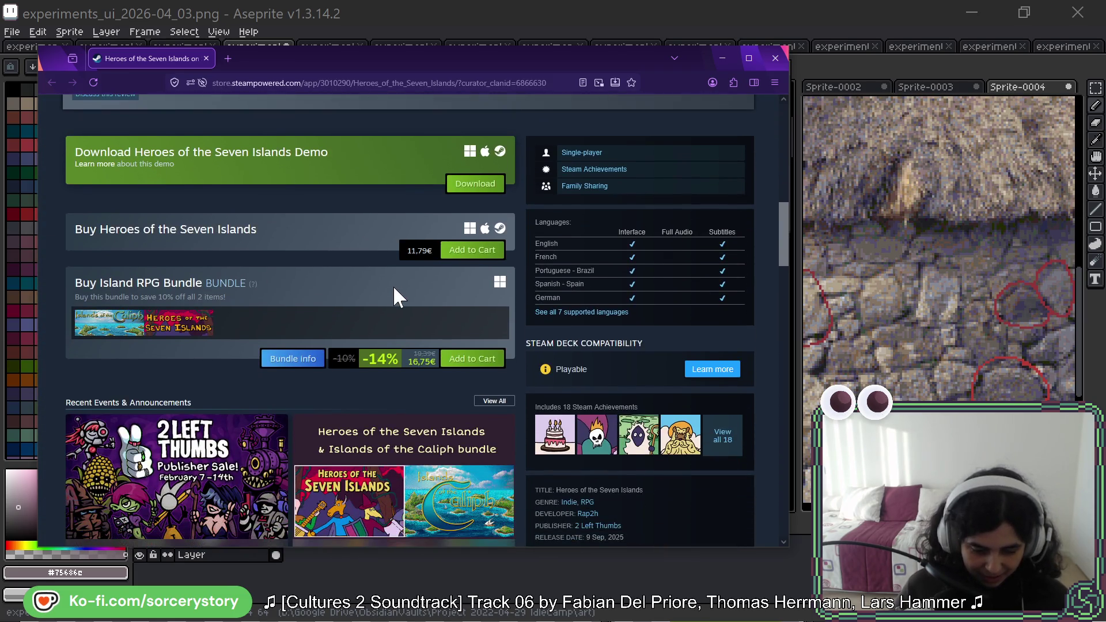
{"action": "scroll", "coordinate": [393, 285], "scroll_direction": "down", "scroll_amount": 1}
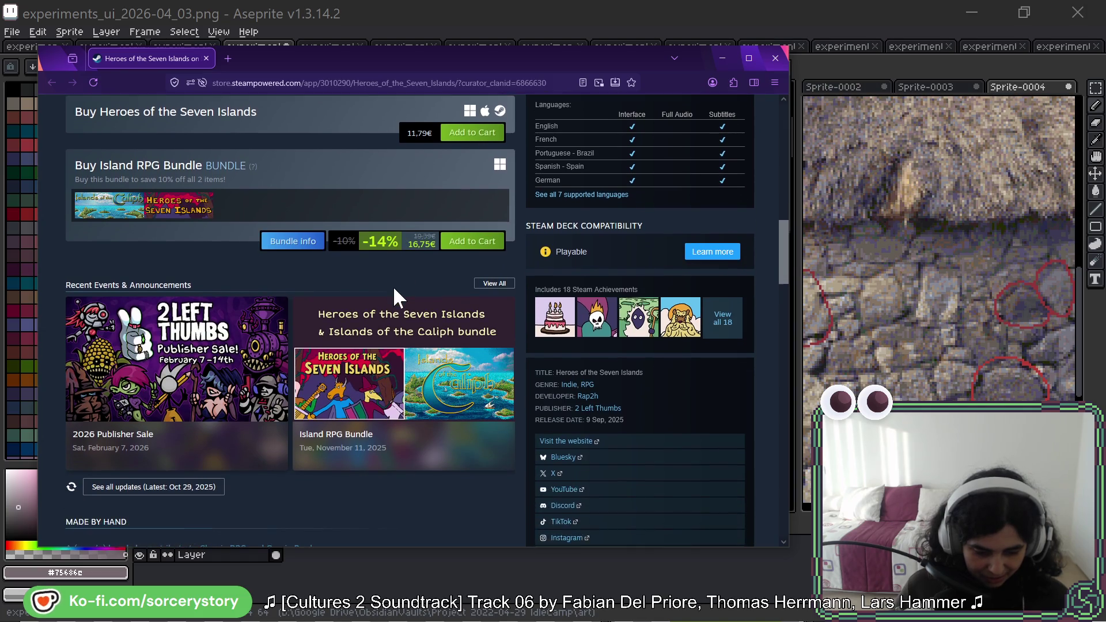
{"action": "scroll", "coordinate": [397, 285], "scroll_direction": "down", "scroll_amount": 4}
{"action": "scroll", "coordinate": [409, 285], "scroll_direction": "down", "scroll_amount": 2}
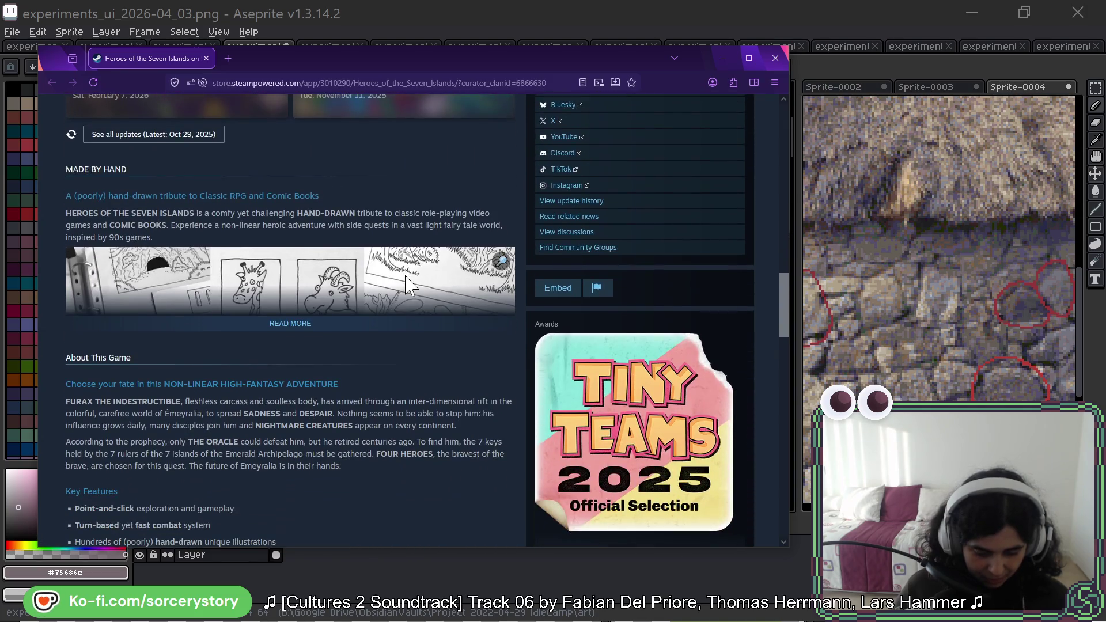
Expand Made By Hand and read the key features, including 7 biomes.
{"action": "left_click", "coordinate": [296, 326]}
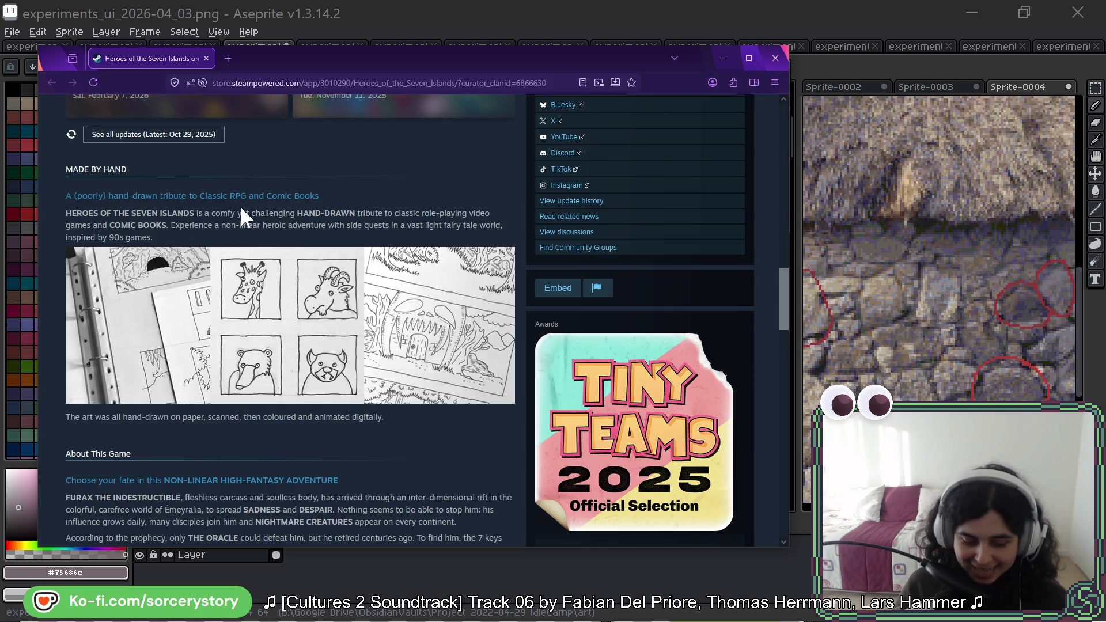
{"action": "scroll", "coordinate": [241, 209], "scroll_direction": "down", "scroll_amount": 2}
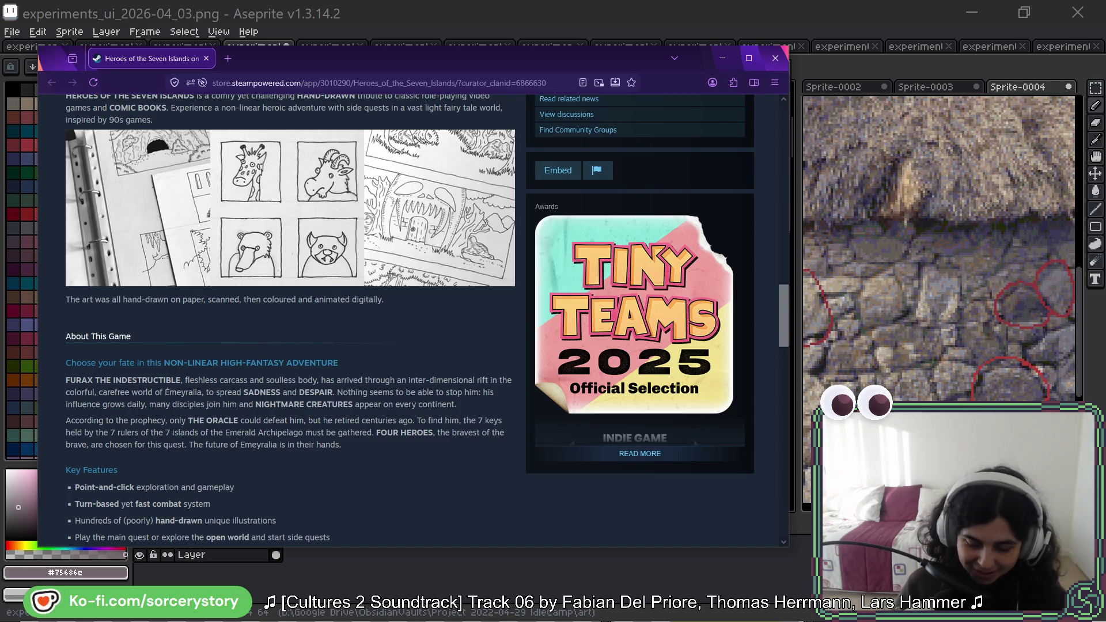
{"action": "scroll", "coordinate": [372, 296], "scroll_direction": "down", "scroll_amount": 2}
{"action": "scroll", "coordinate": [370, 295], "scroll_direction": "down", "scroll_amount": 2}
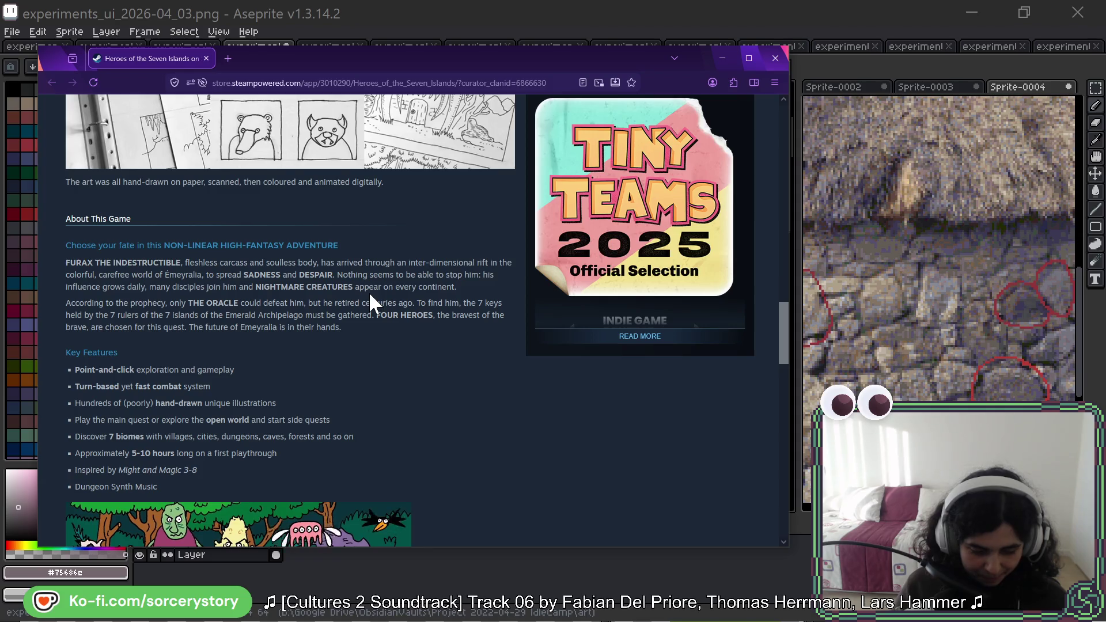
Expand the full About This Game text describing the Might and Magic 3-8-inspired adventure.
{"action": "scroll", "coordinate": [370, 295], "scroll_direction": "down", "scroll_amount": 2}
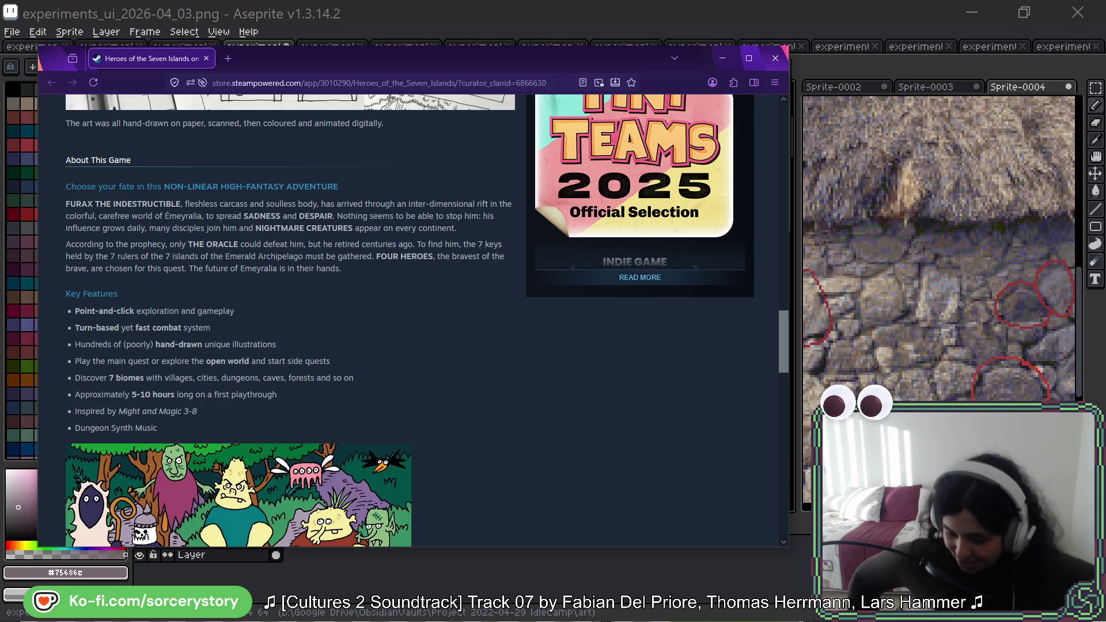
{"action": "scroll", "coordinate": [233, 250], "scroll_direction": "down", "scroll_amount": 3}
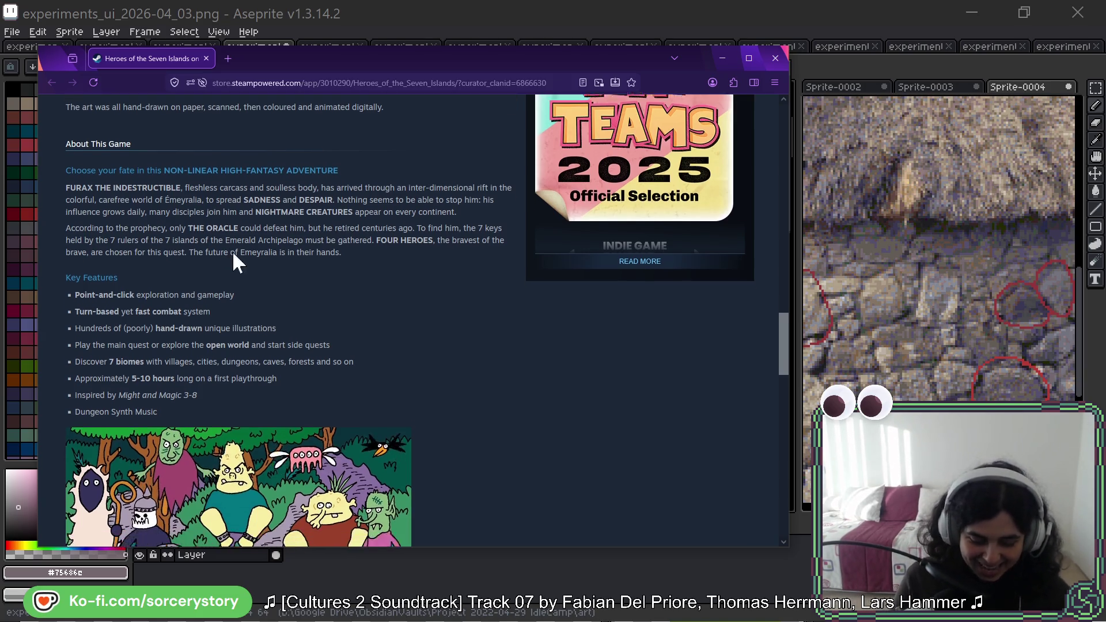
{"action": "left_click", "coordinate": [288, 458]}
{"action": "scroll", "coordinate": [375, 359], "scroll_direction": "down", "scroll_amount": 2}
{"action": "scroll", "coordinate": [376, 359], "scroll_direction": "up", "scroll_amount": 3}
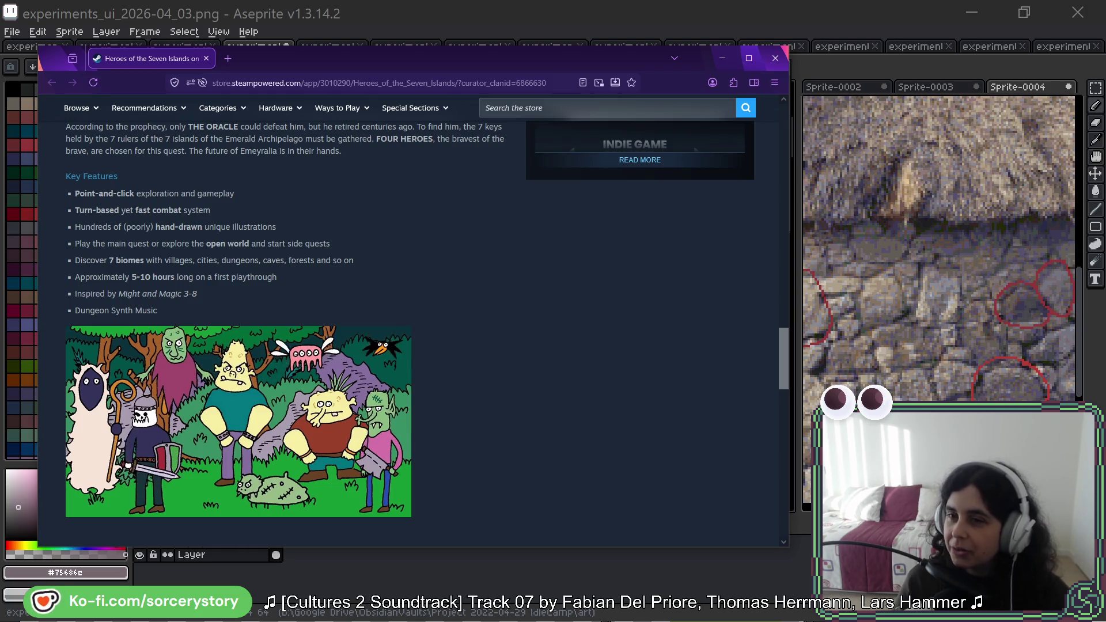
{"action": "scroll", "coordinate": [225, 309], "scroll_direction": "up", "scroll_amount": 15}
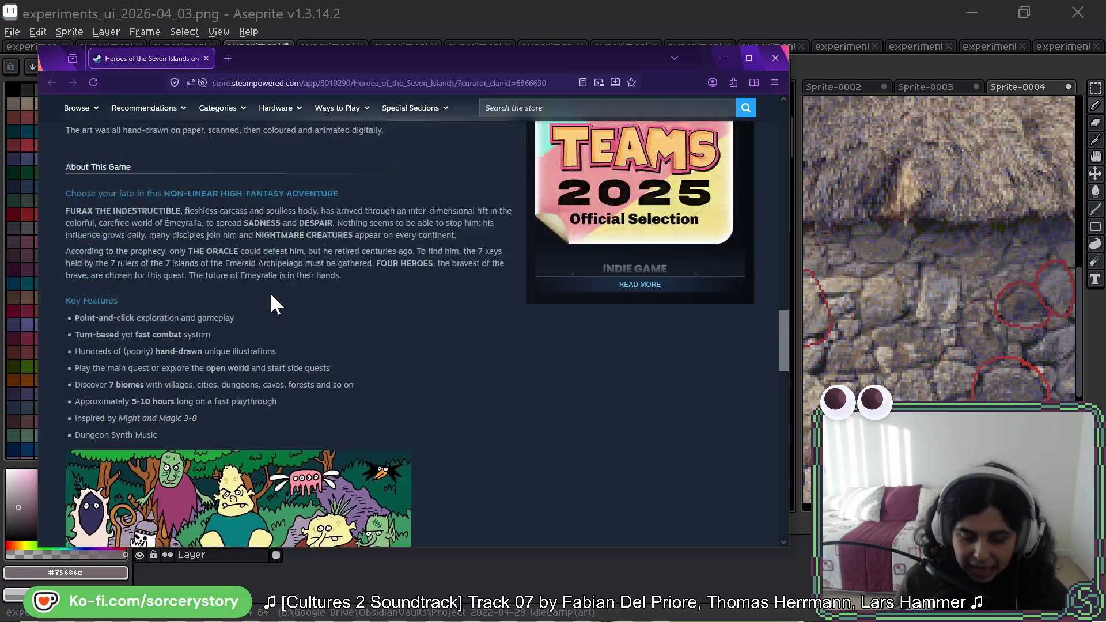
Highlight the Dungeon Synth Music feature line, then scroll back to the page header.
{"action": "scroll", "coordinate": [328, 340], "scroll_direction": "up", "scroll_amount": 8}
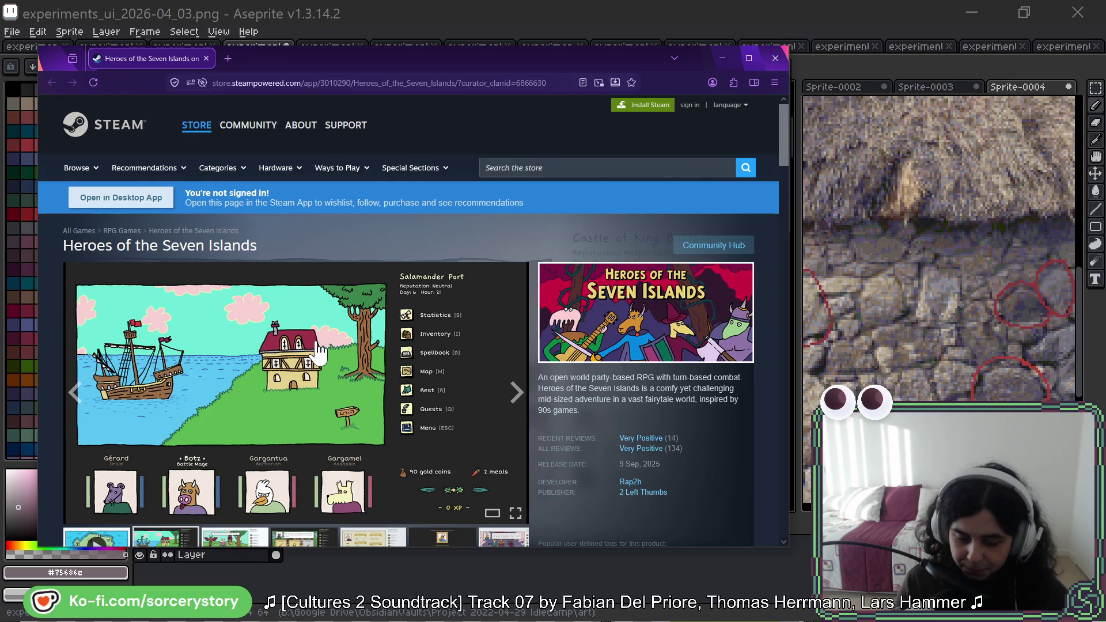
{"action": "scroll", "coordinate": [320, 351], "scroll_direction": "down", "scroll_amount": 10}
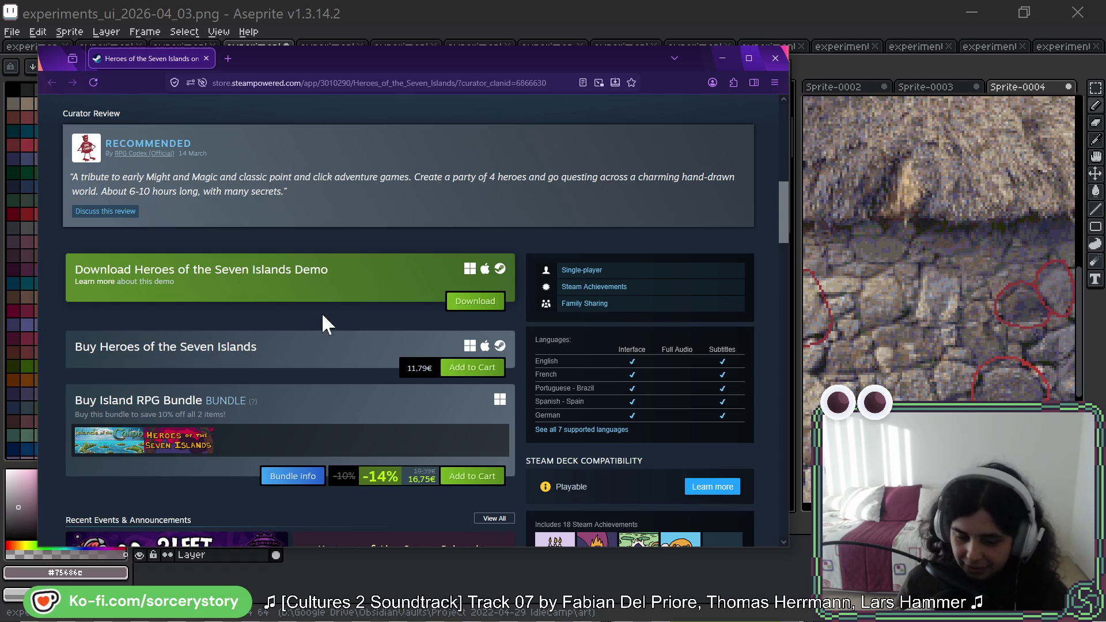
{"action": "scroll", "coordinate": [322, 312], "scroll_direction": "down", "scroll_amount": 6}
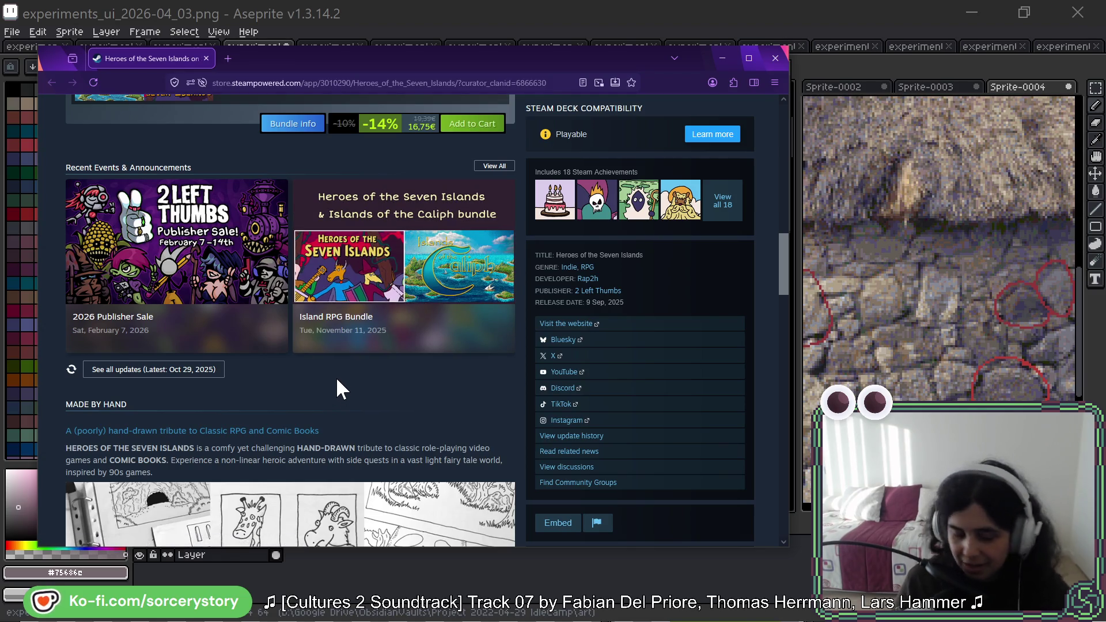
{"action": "scroll", "coordinate": [337, 379], "scroll_direction": "down", "scroll_amount": 12}
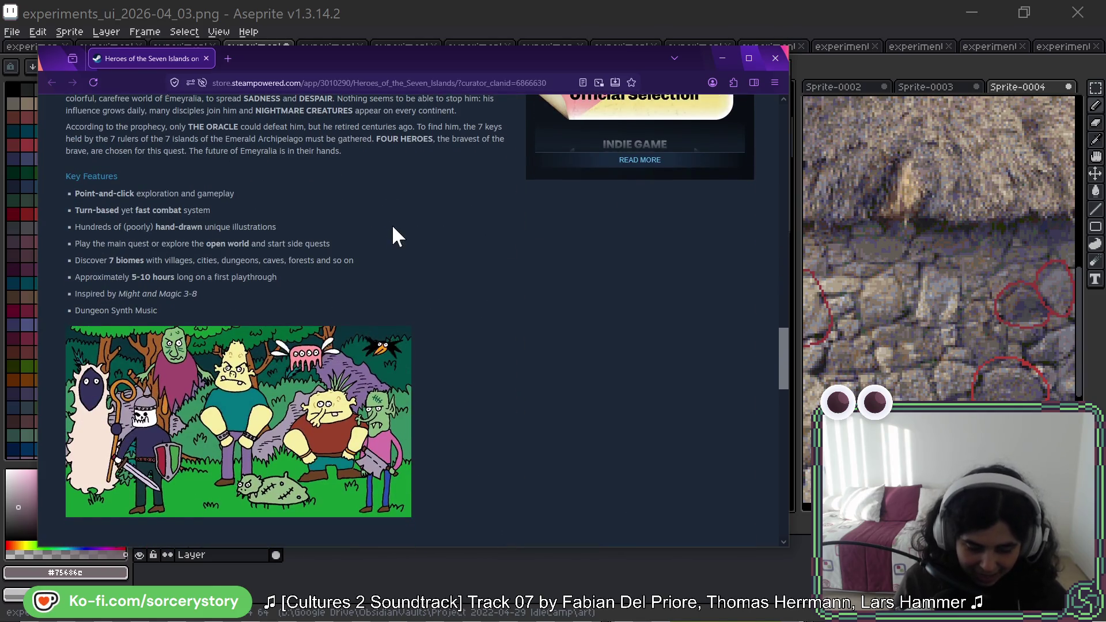
{"action": "left_click_drag", "start_coordinate": [75, 311], "coordinate": [157, 311]}
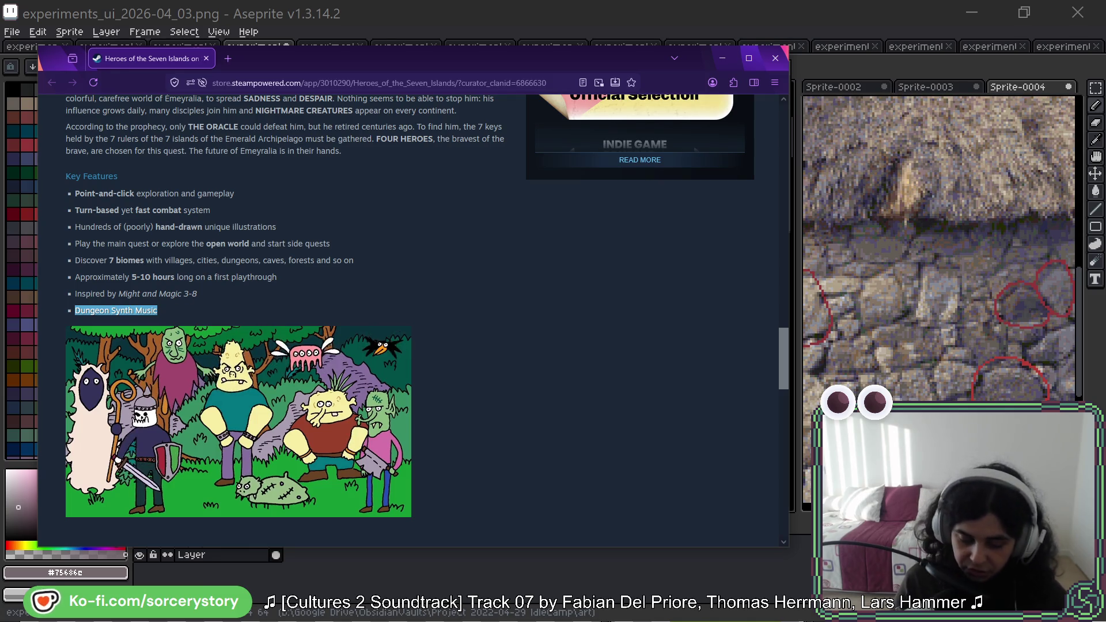
{"action": "scroll", "coordinate": [251, 275], "scroll_direction": "up", "scroll_amount": 4}
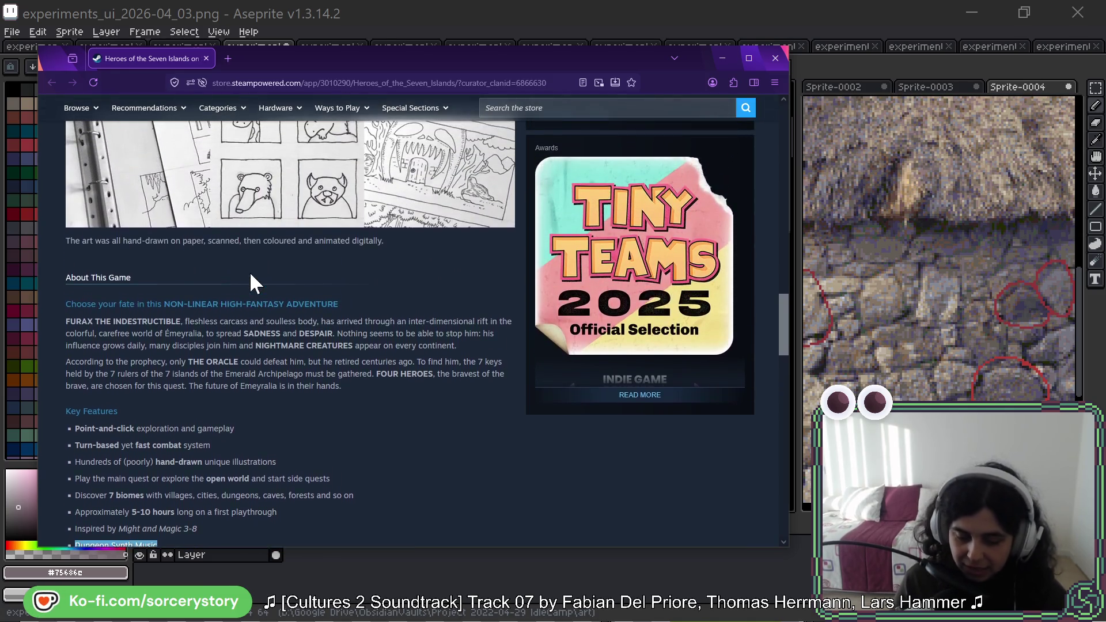
{"action": "scroll", "coordinate": [250, 272], "scroll_direction": "up", "scroll_amount": 12}
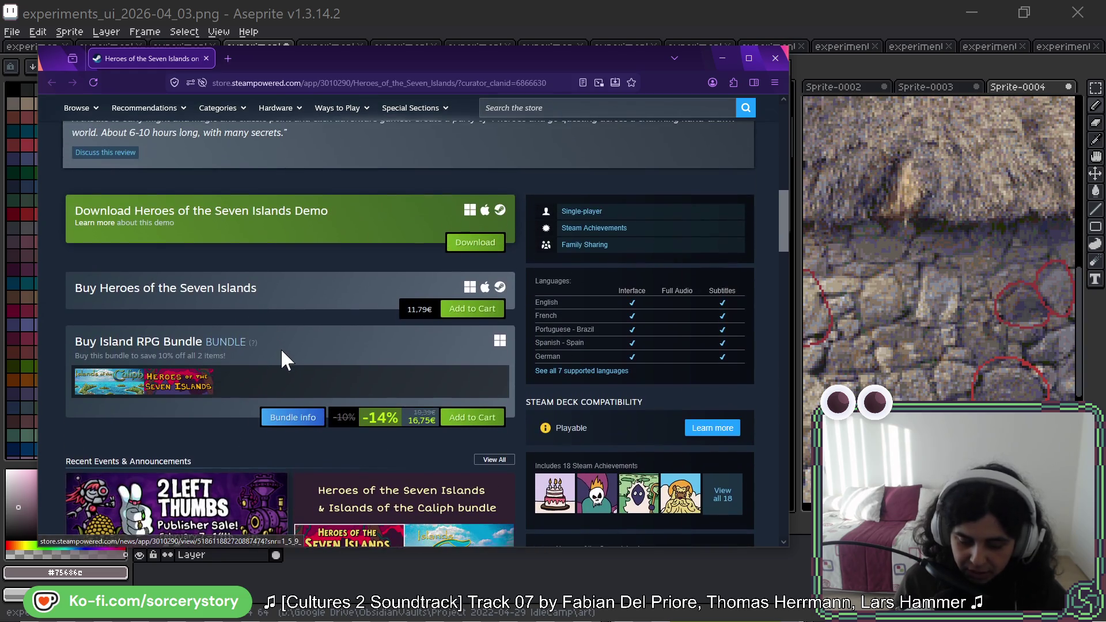
{"action": "scroll", "coordinate": [285, 341], "scroll_direction": "up", "scroll_amount": 6}
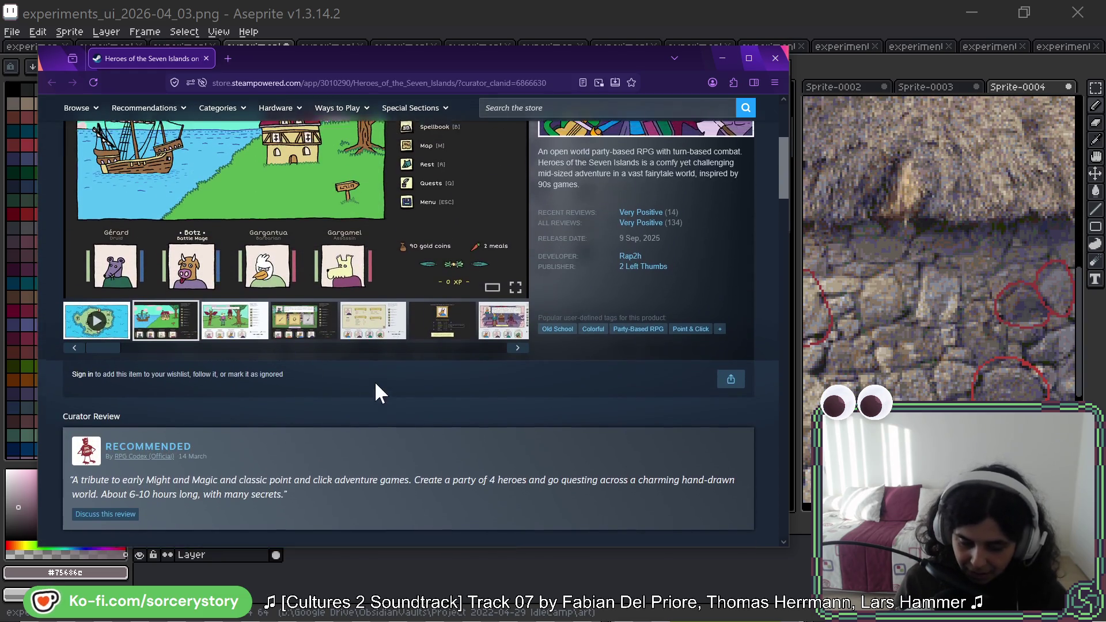
{"action": "scroll", "coordinate": [376, 384], "scroll_direction": "up", "scroll_amount": 4}
{"action": "scroll", "coordinate": [377, 392], "scroll_direction": "down", "scroll_amount": 1}
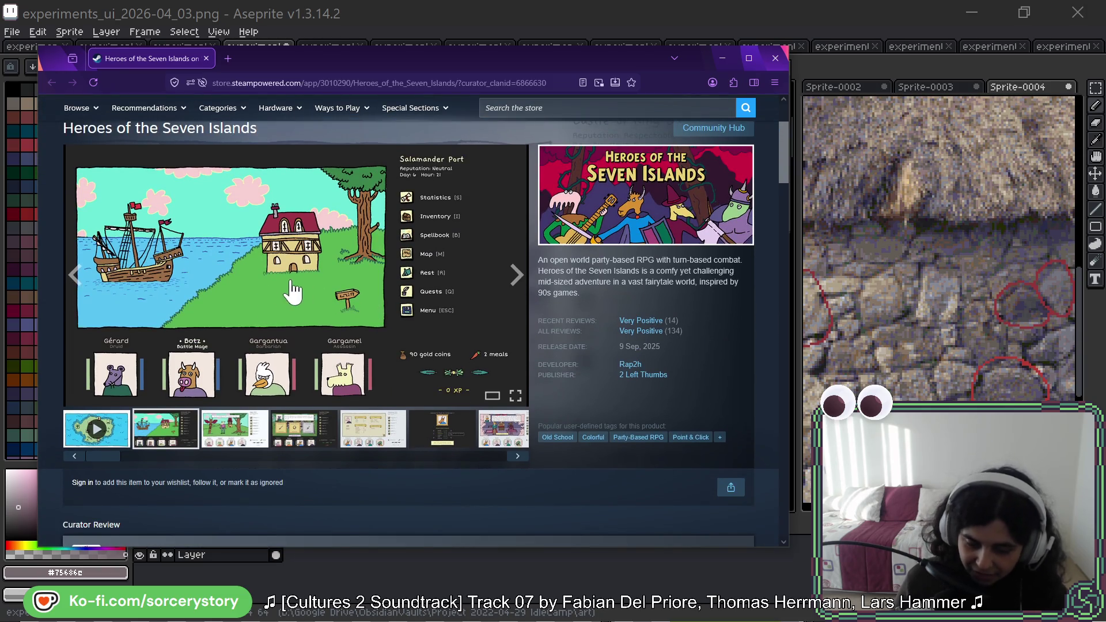
{"action": "scroll", "coordinate": [292, 291], "scroll_direction": "up", "scroll_amount": 1}
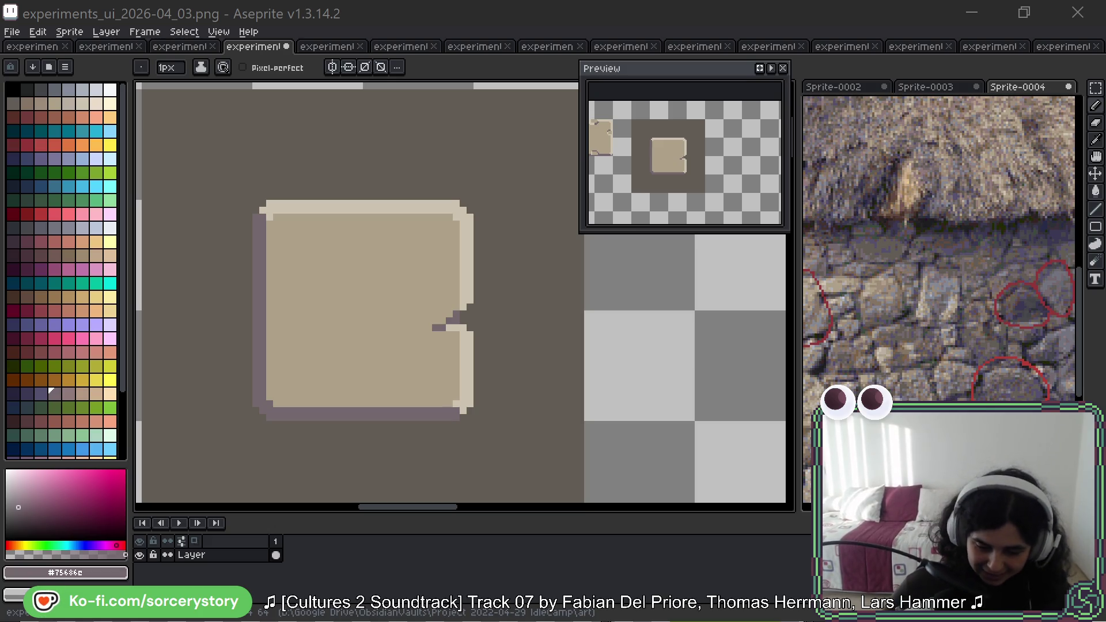
Back in Aseprite, reframe the panel and draw a dark L-shaped stroke on its left edge.
{"action": "left_click", "coordinate": [502, 270]}
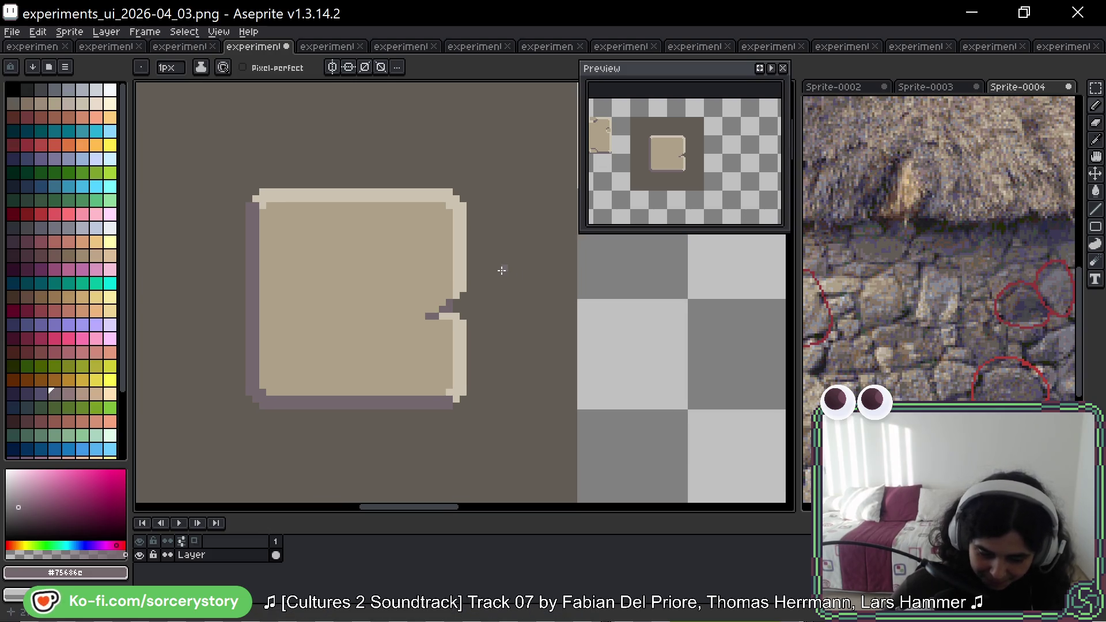
{"action": "mouse_move", "coordinate": [511, 240]}
{"action": "left_mouse_down"}
{"action": "mouse_move", "coordinate": [518, 292]}
{"action": "mouse_move", "coordinate": [514, 272]}
{"action": "left_mouse_up"}
{"action": "left_click_drag", "start_coordinate": [518, 311], "coordinate": [503, 270]}
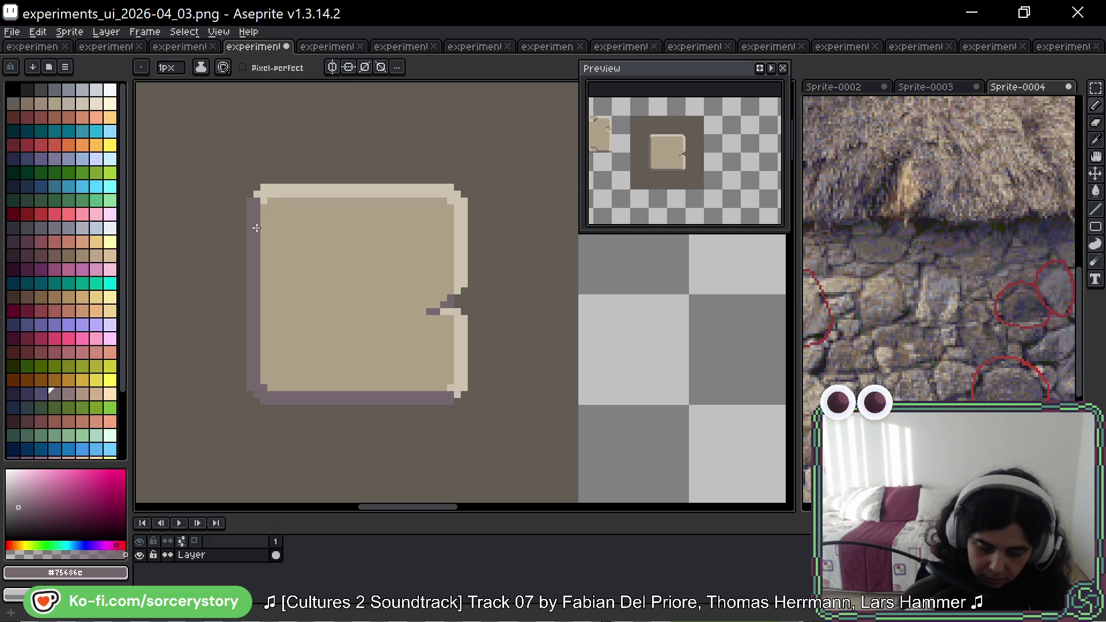
{"action": "left_click_drag", "start_coordinate": [264, 243], "coordinate": [270, 250]}
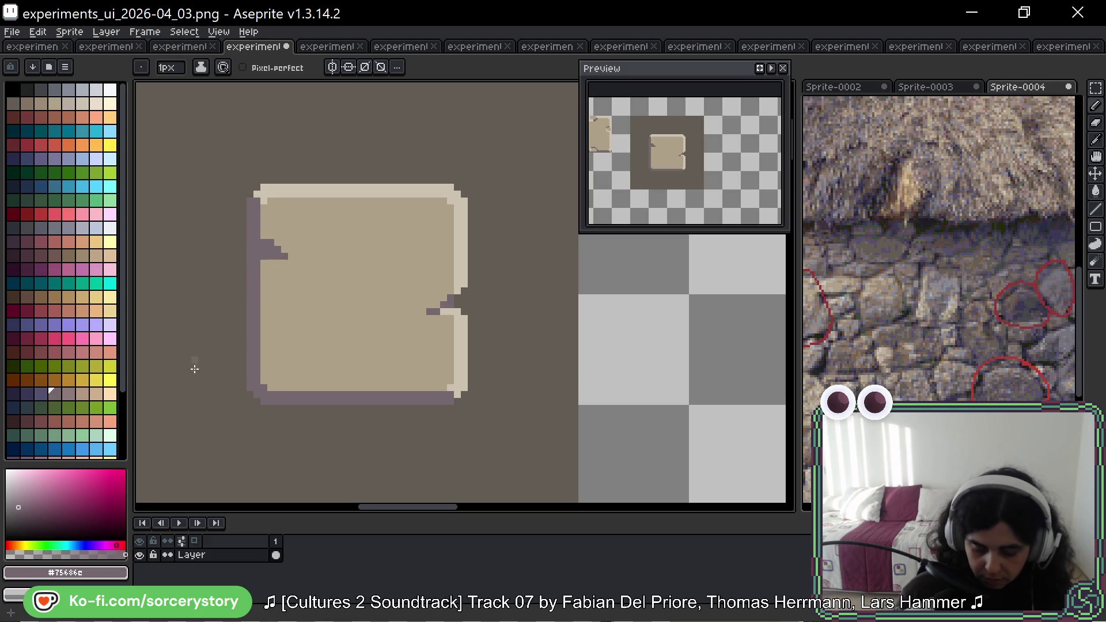
Sample the brown background colour and carve a notch into the panel's left outline.
{"action": "left_click", "coordinate": [243, 273]}
{"action": "key", "text": "alt"}
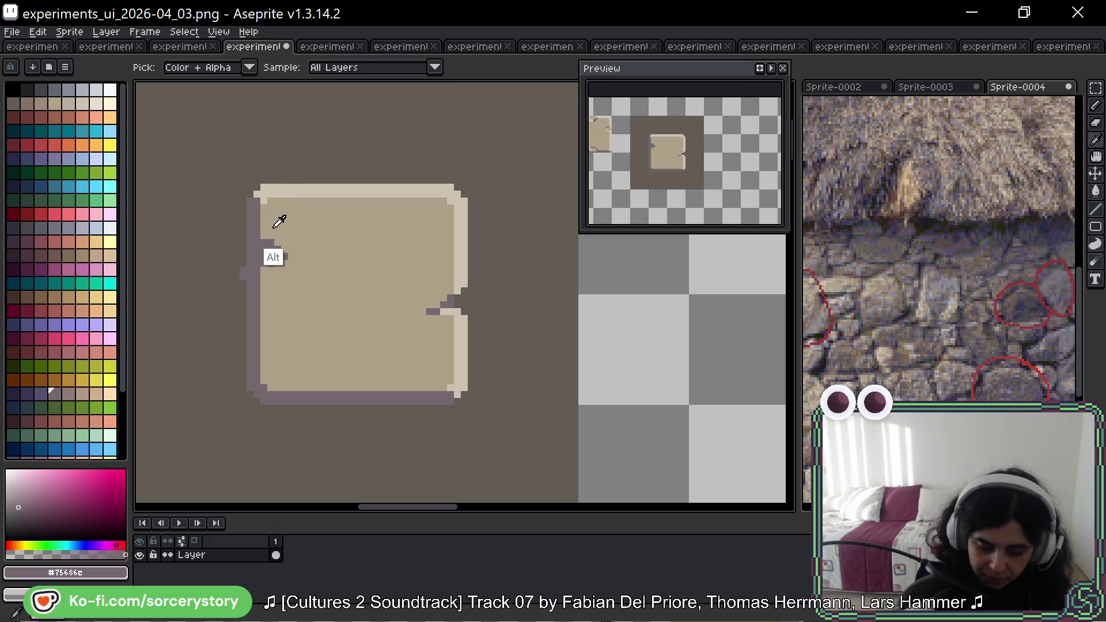
{"action": "left_click", "coordinate": [279, 222], "text": "alt"}
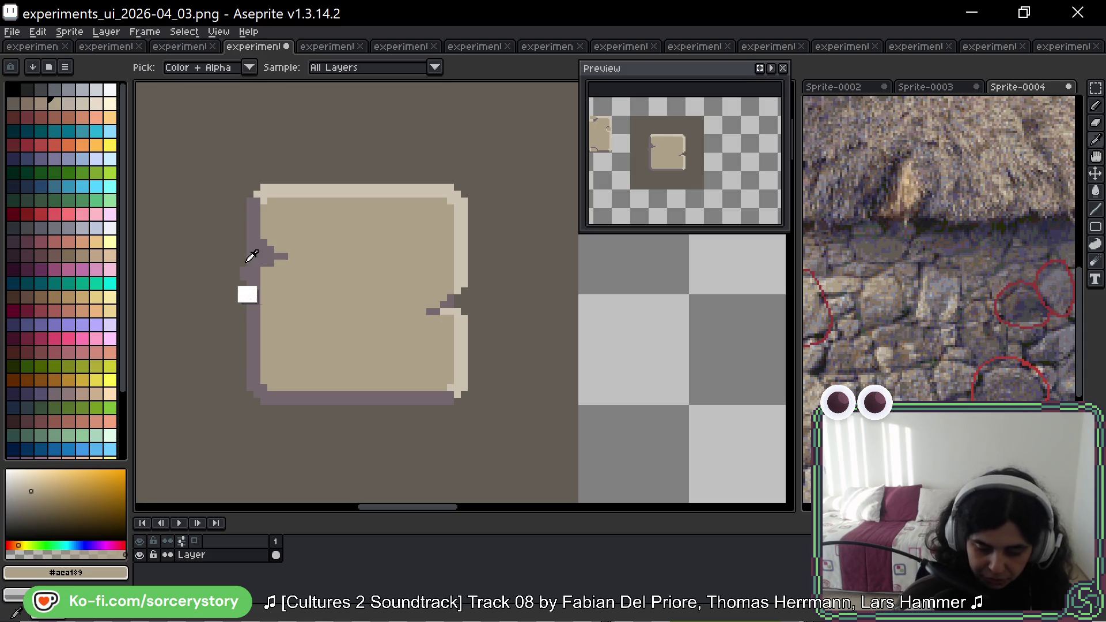
{"action": "left_click", "coordinate": [246, 422], "text": "alt"}
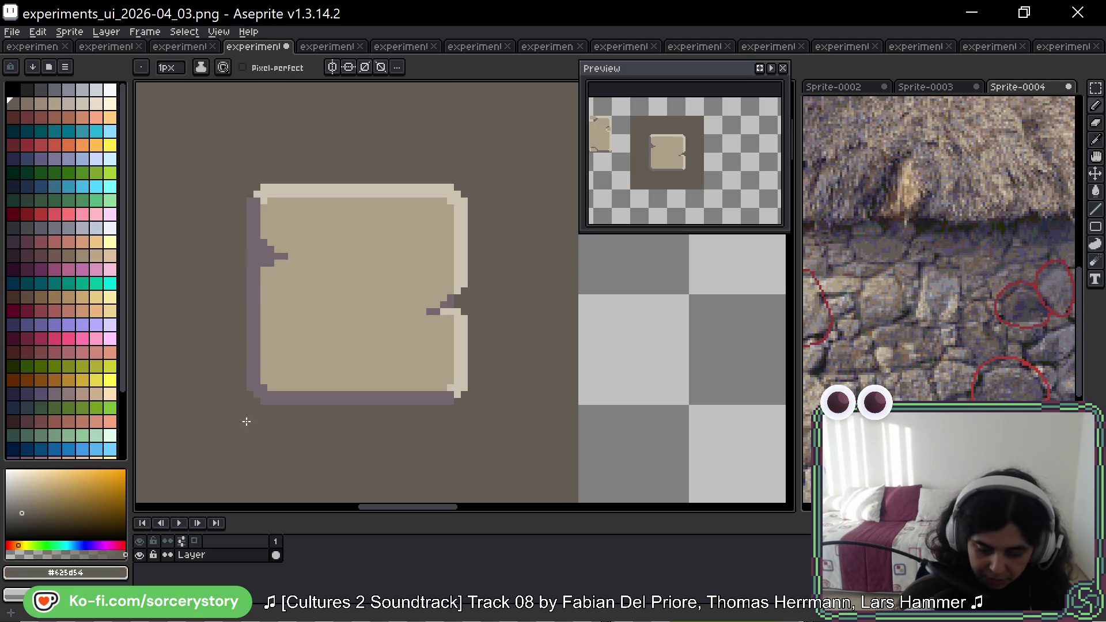
{"action": "left_click", "coordinate": [250, 255]}
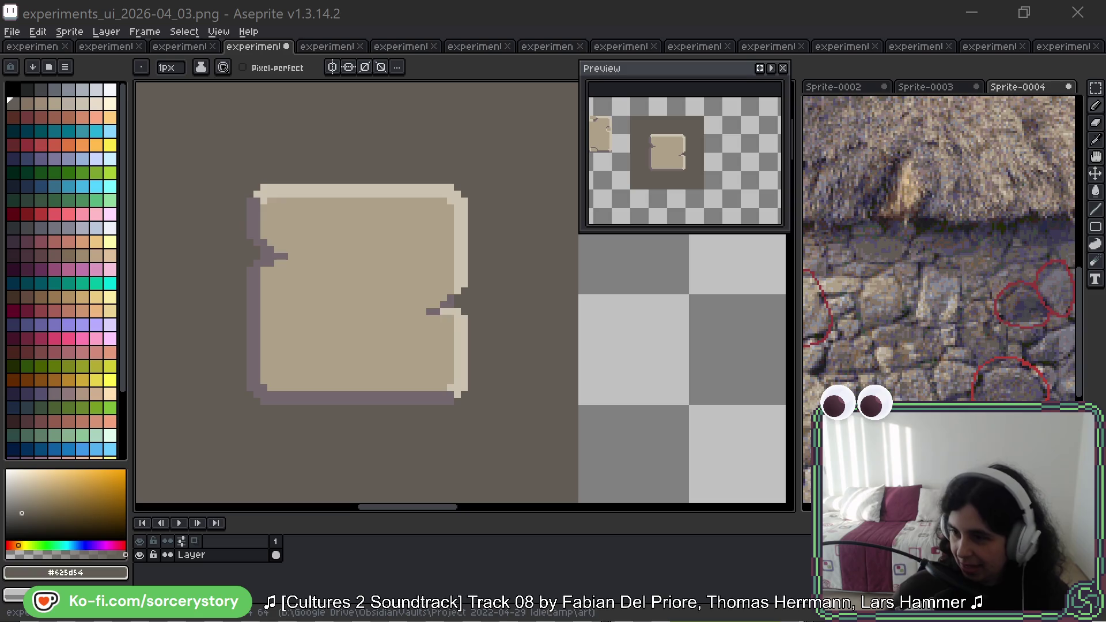
{"action": "left_click", "coordinate": [490, 21]}
Try light highlight pixels at the left notch, keeping one beside it.
{"action": "left_click_drag", "start_coordinate": [431, 284], "coordinate": [459, 309]}
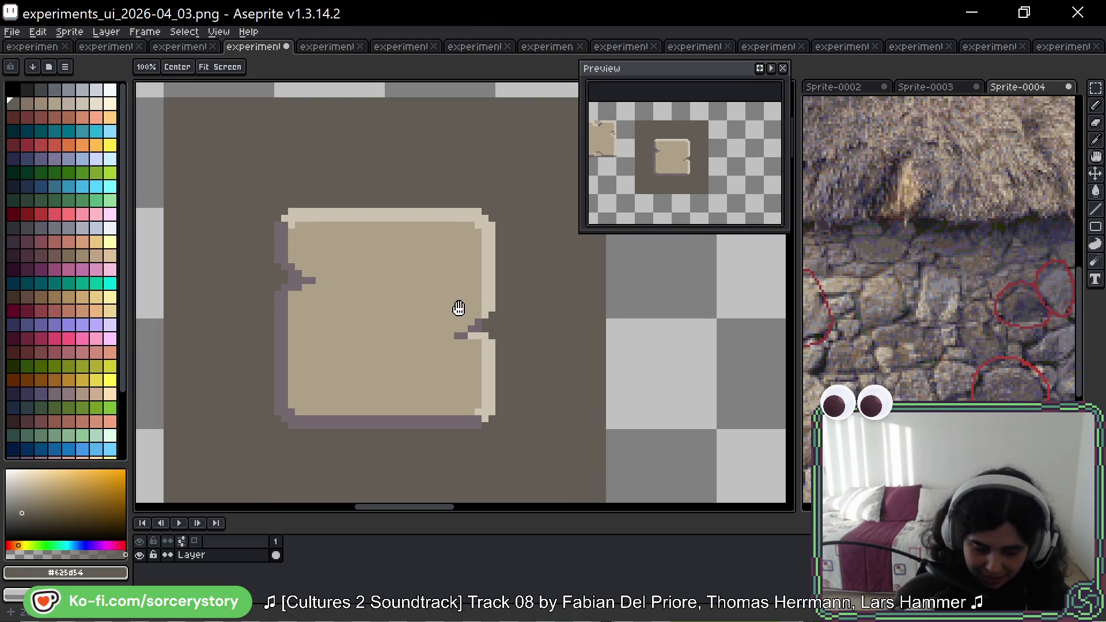
{"action": "key", "text": "b"}
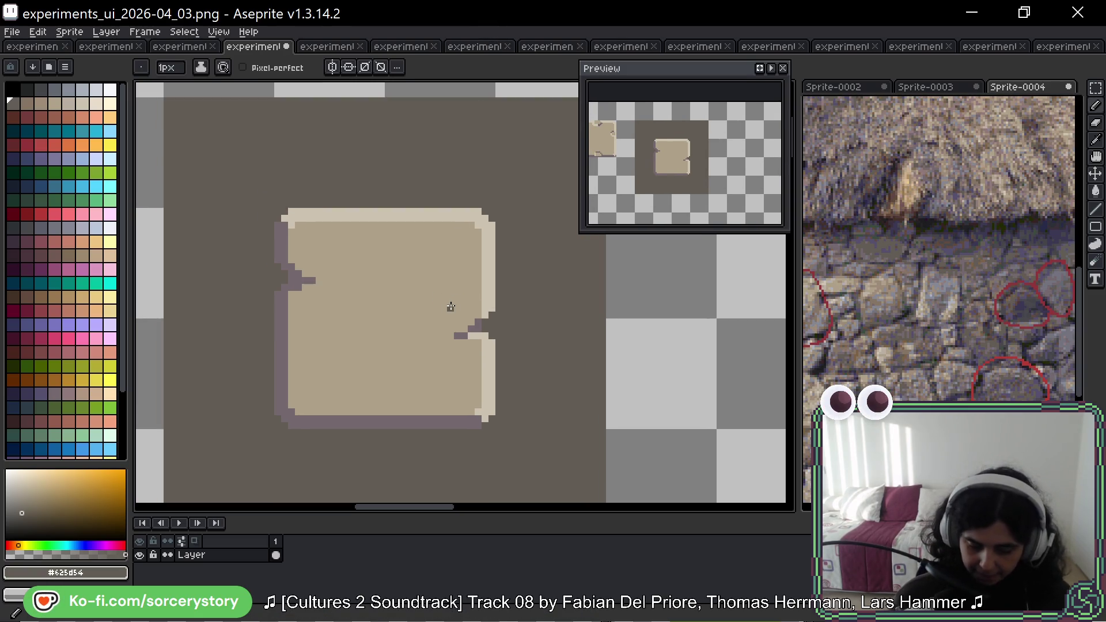
{"action": "left_click", "coordinate": [486, 326], "text": "alt"}
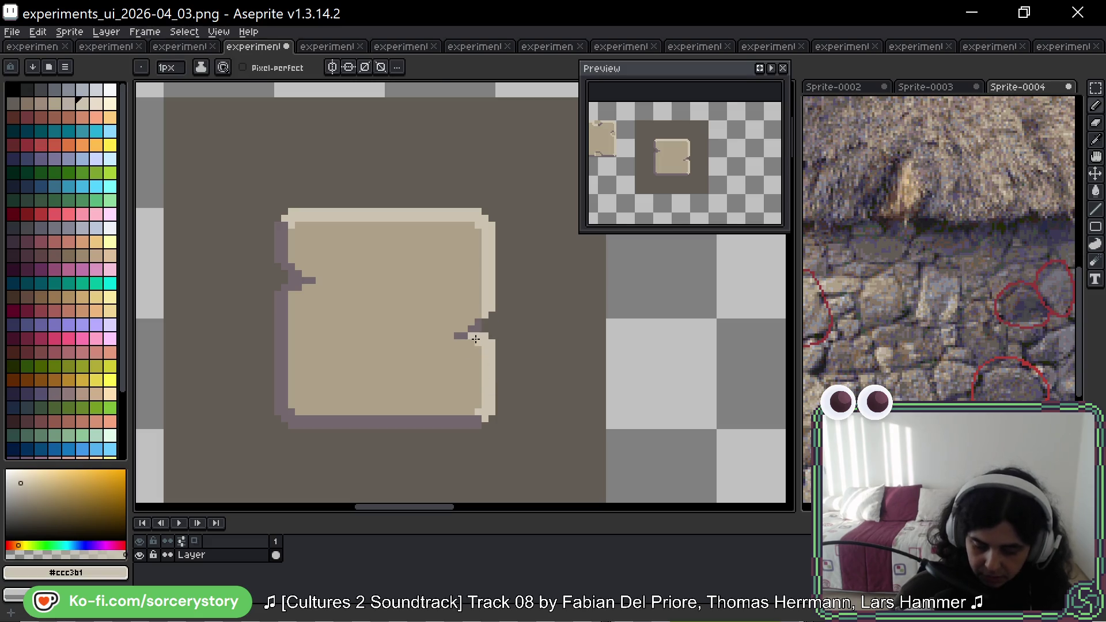
{"action": "left_click_drag", "start_coordinate": [285, 286], "coordinate": [299, 286]}
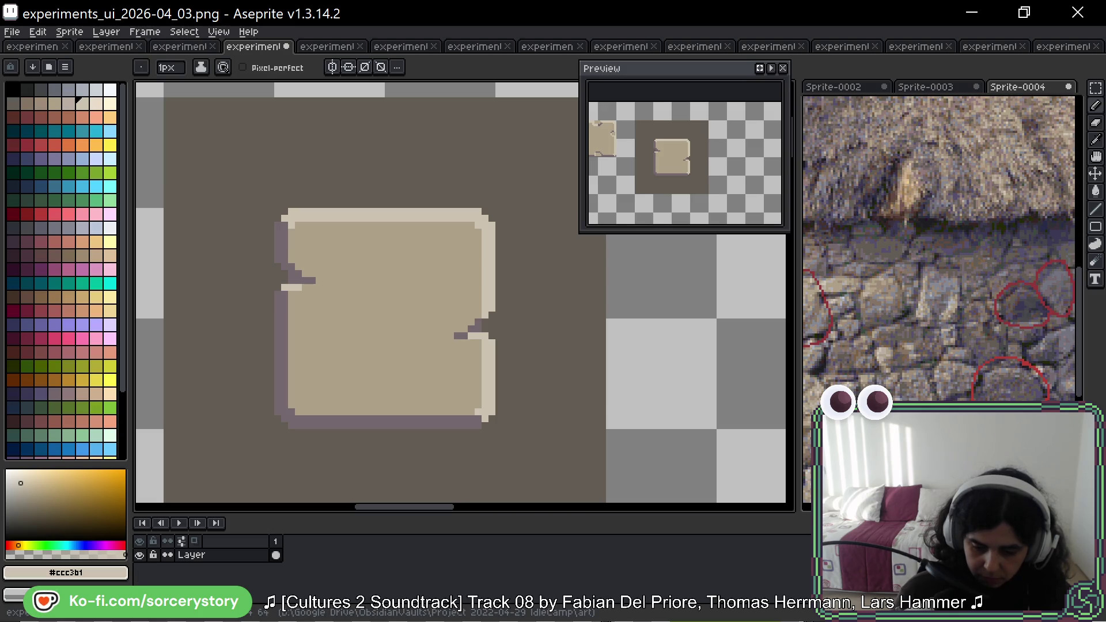
{"action": "key", "text": "ctrl+z"}
{"action": "left_click", "coordinate": [284, 294]}
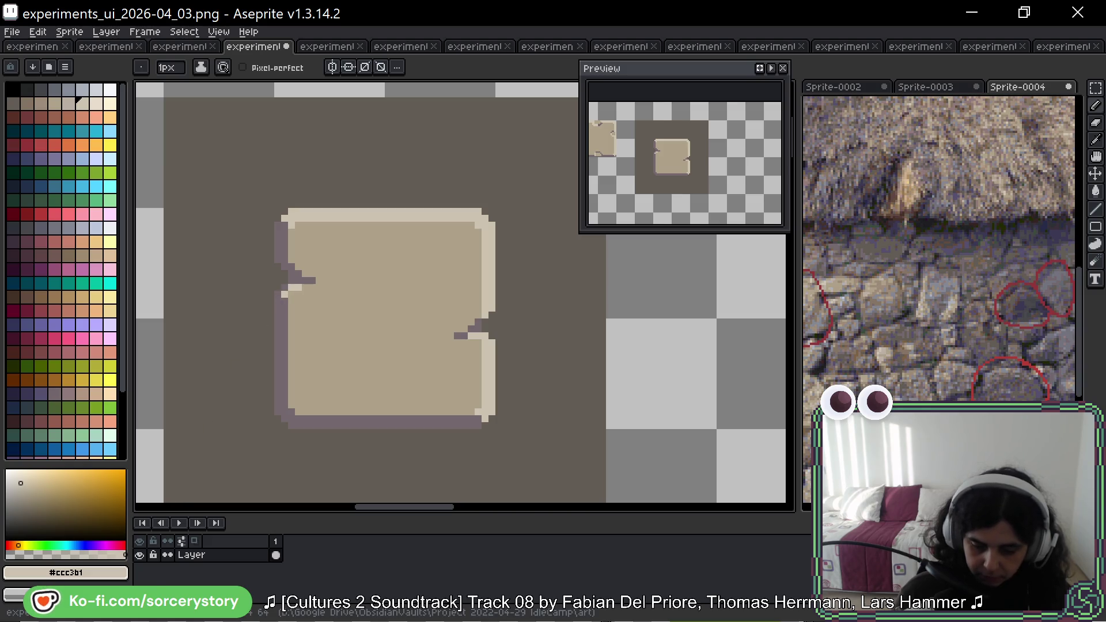
{"action": "key", "text": "ctrl+z"}
{"action": "left_click", "coordinate": [293, 295]}
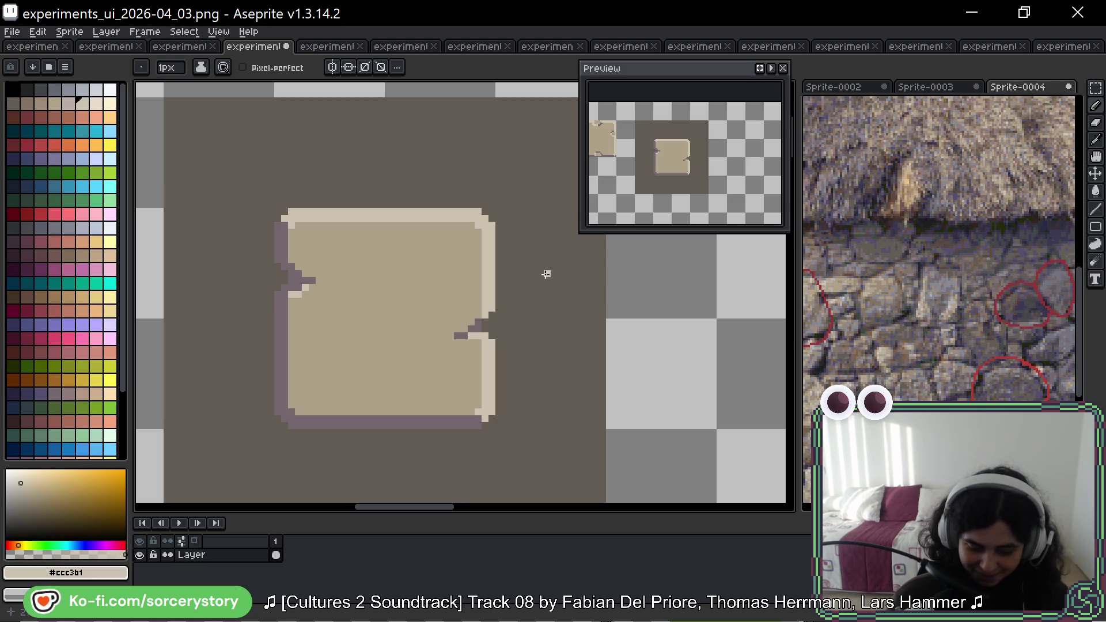
Clean up stray pixels around the left notch with the tan fill colour.
{"action": "scroll", "coordinate": [522, 282], "scroll_direction": "down", "scroll_amount": 2}
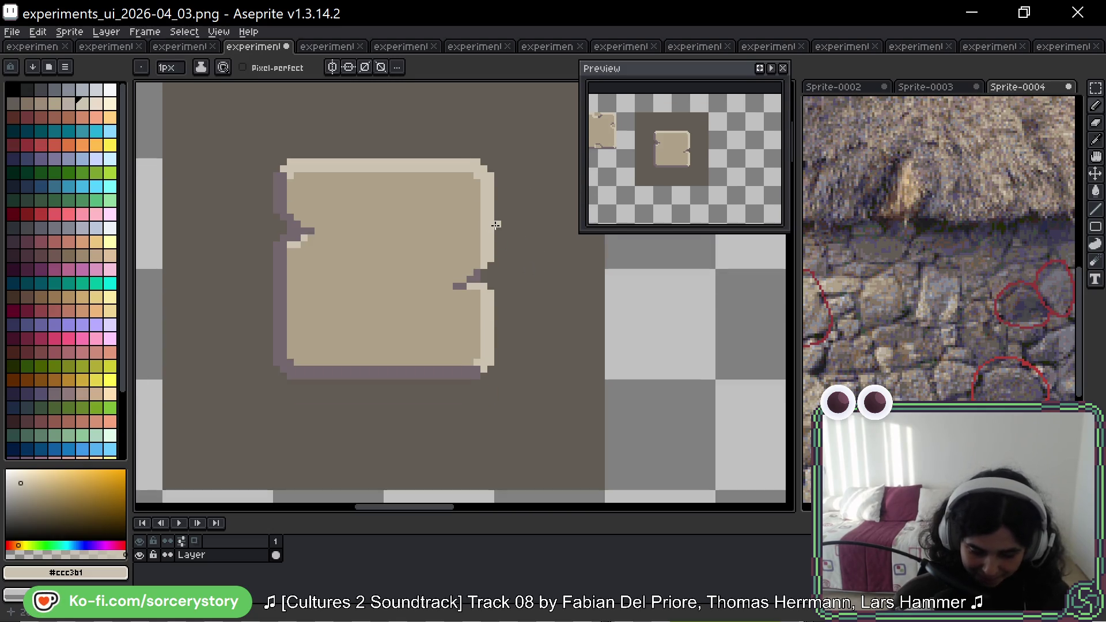
{"action": "left_click_drag", "start_coordinate": [523, 140], "coordinate": [522, 159]}
{"action": "key", "text": "space"}
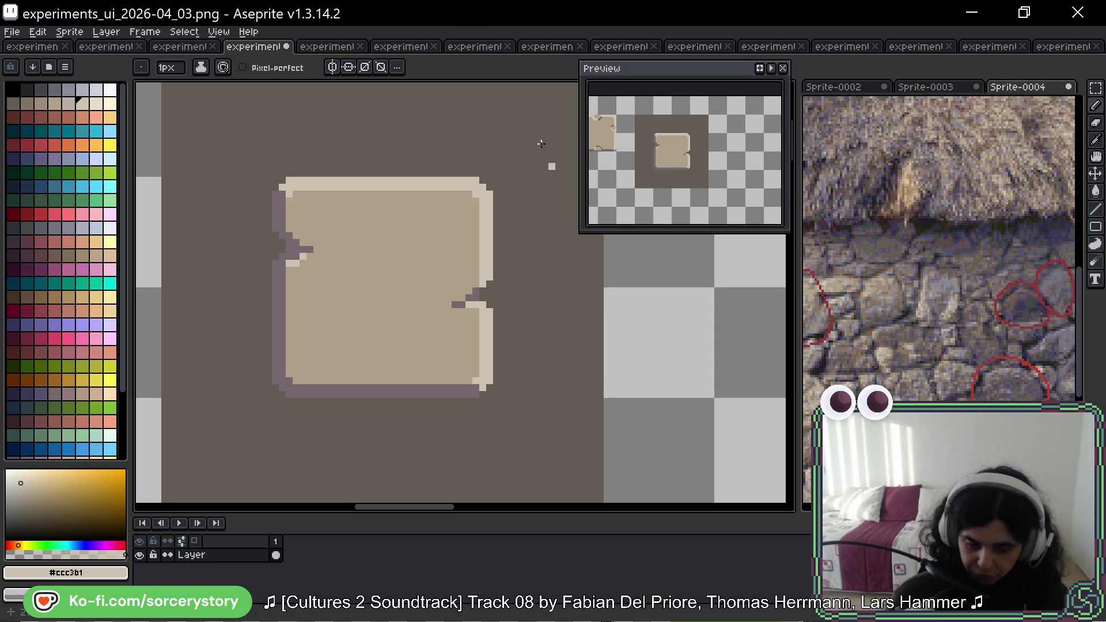
{"action": "key", "text": "h"}
{"action": "mouse_move", "coordinate": [507, 179]}
{"action": "left_mouse_down"}
{"action": "mouse_move", "coordinate": [512, 166]}
{"action": "mouse_move", "coordinate": [502, 183]}
{"action": "left_mouse_up"}
{"action": "key", "text": "b"}
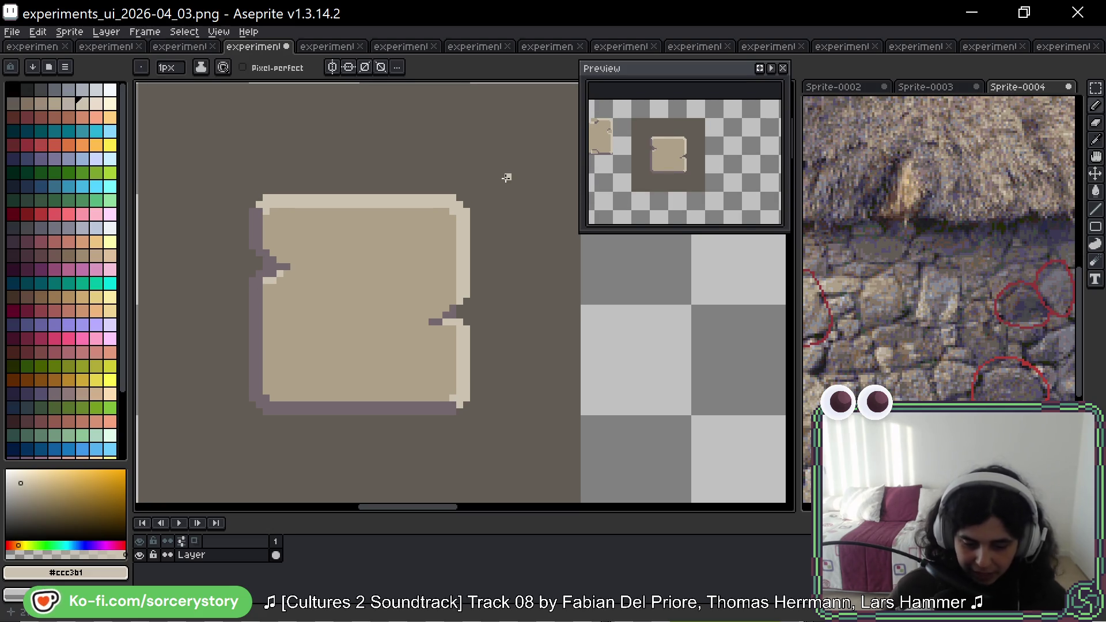
{"action": "scroll", "coordinate": [360, 270], "scroll_direction": "up", "scroll_amount": 3}
{"action": "scroll", "coordinate": [484, 257], "scroll_direction": "down", "scroll_amount": 1}
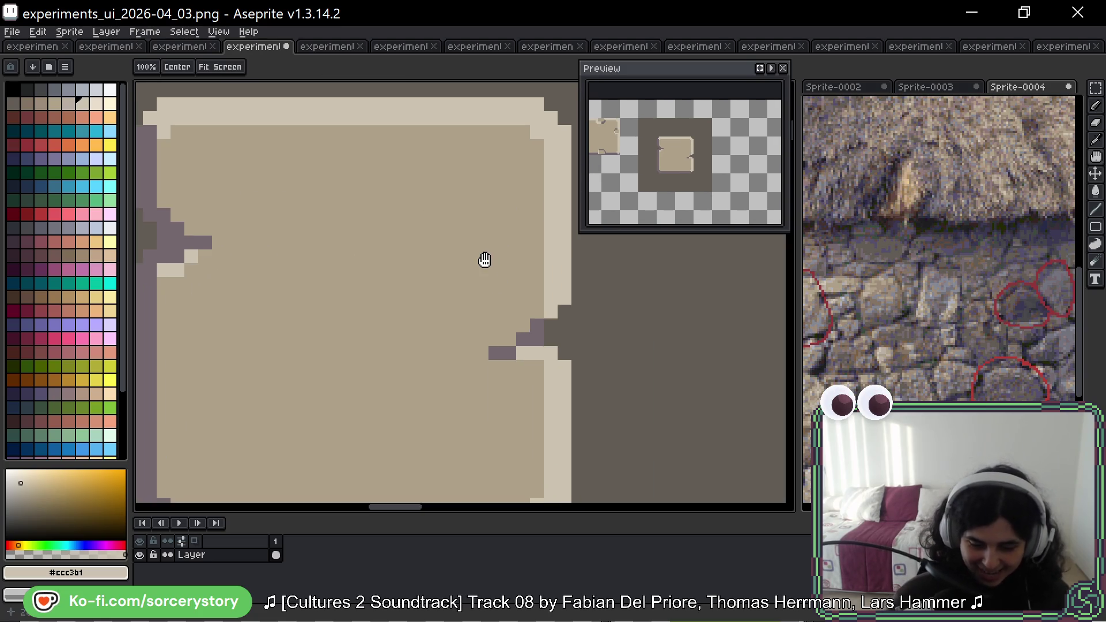
{"action": "scroll", "coordinate": [486, 259], "scroll_direction": "down", "scroll_amount": 1}
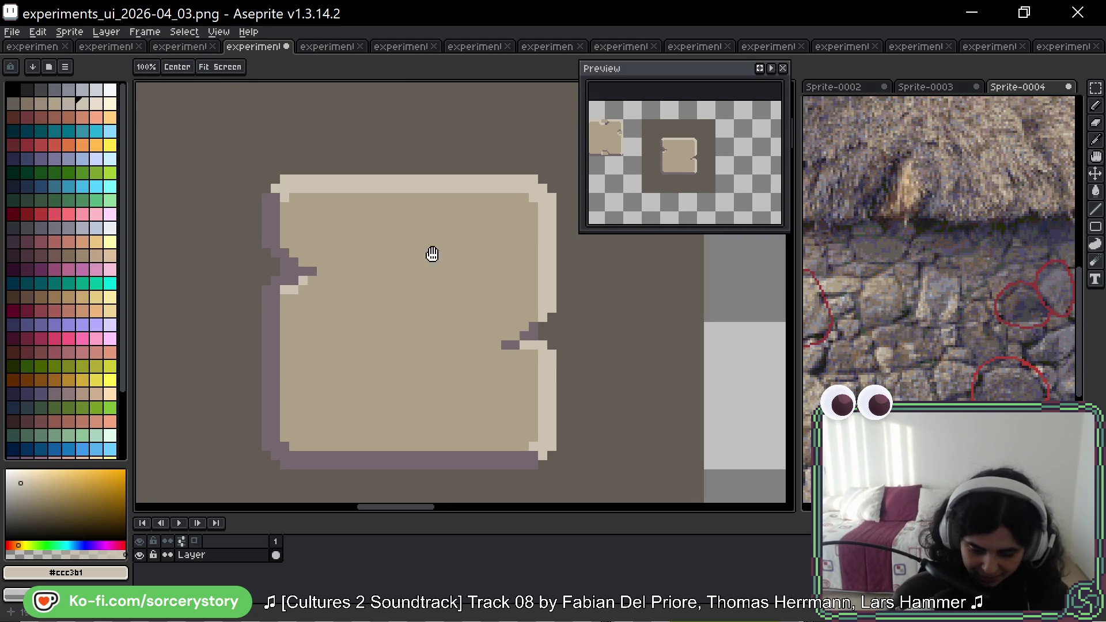
{"action": "left_click", "coordinate": [321, 274], "text": "alt"}
{"action": "left_click", "coordinate": [285, 290]}
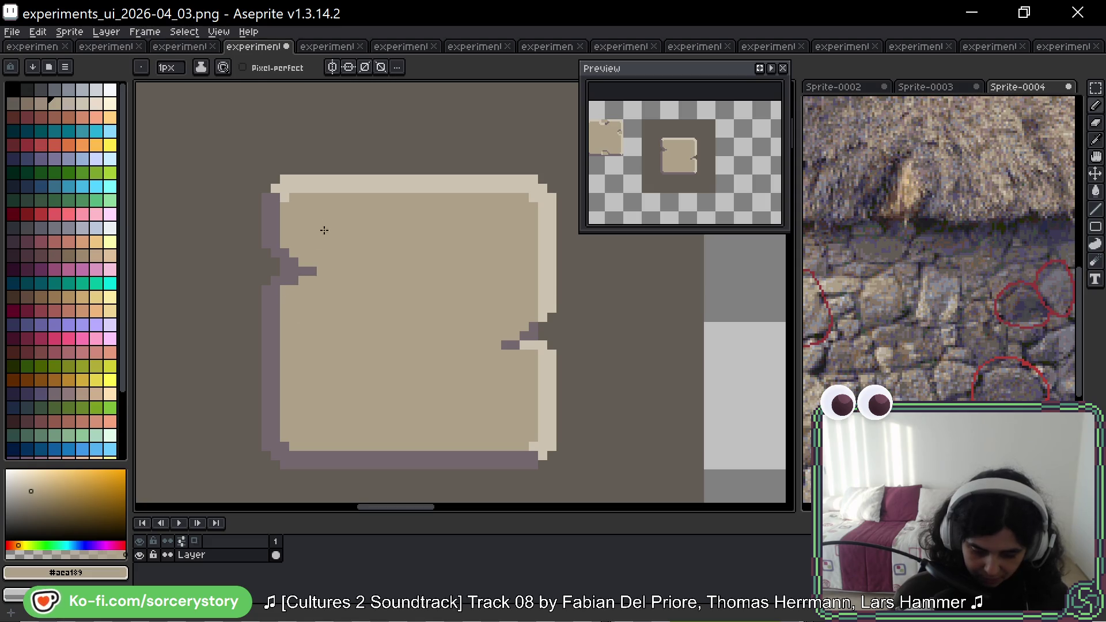
{"action": "left_click", "coordinate": [303, 272]}
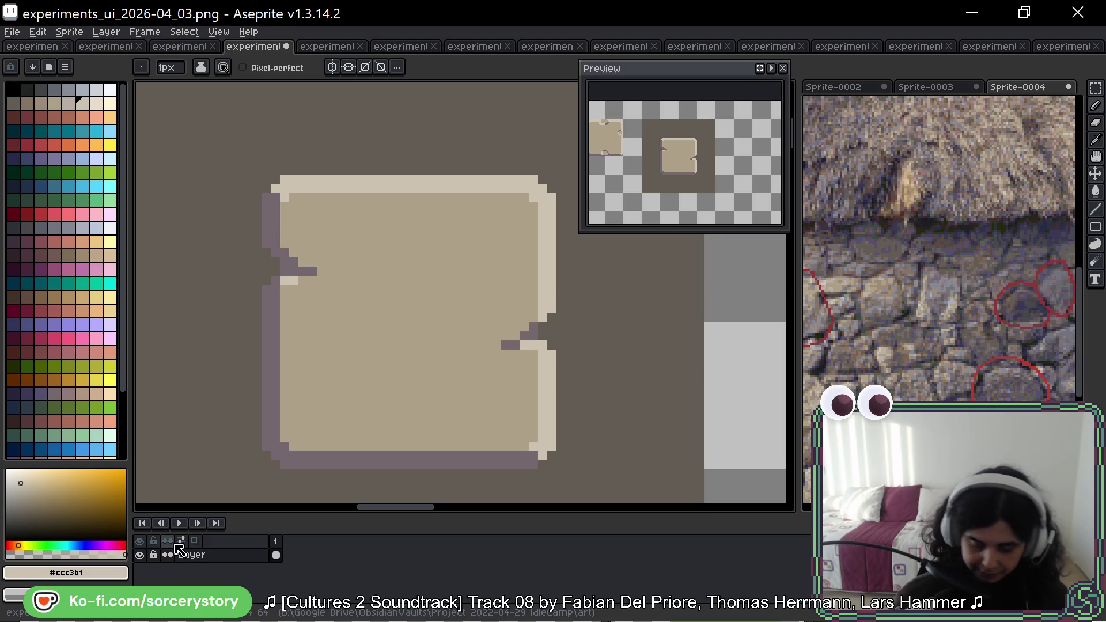
{"action": "left_click", "coordinate": [275, 290]}
{"action": "key", "text": "ctrl+z"}
{"action": "key", "text": "ctrl+z"}
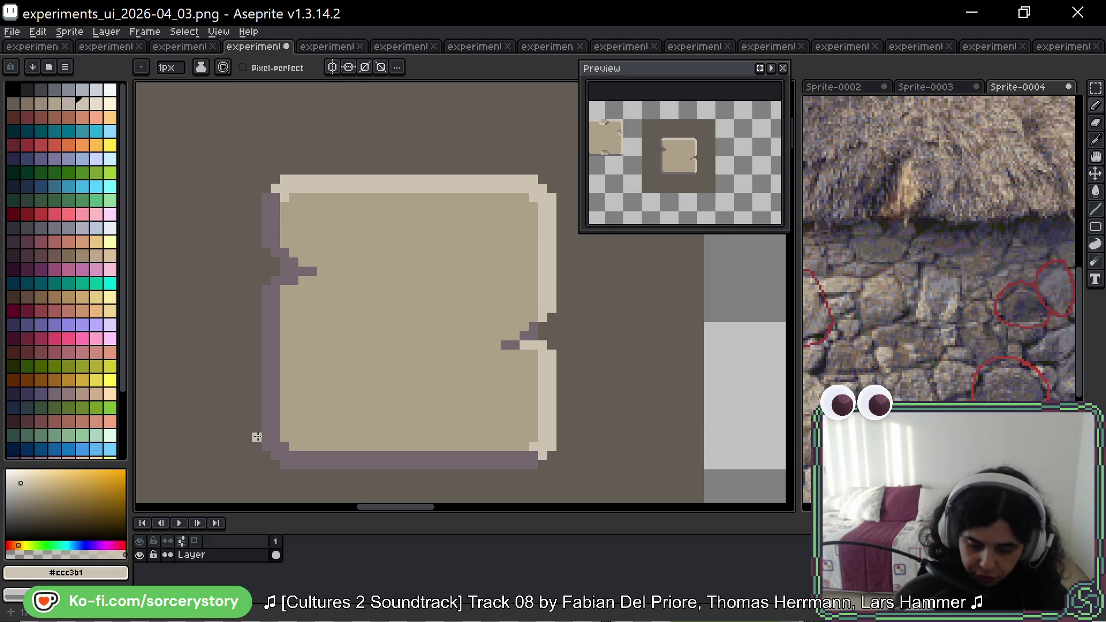
Test a light pixel at the right notch, then undo to restore its cream rim.
{"action": "key", "text": "space"}
{"action": "left_click_drag", "start_coordinate": [558, 306], "coordinate": [506, 285]}
{"action": "left_click", "coordinate": [464, 333]}
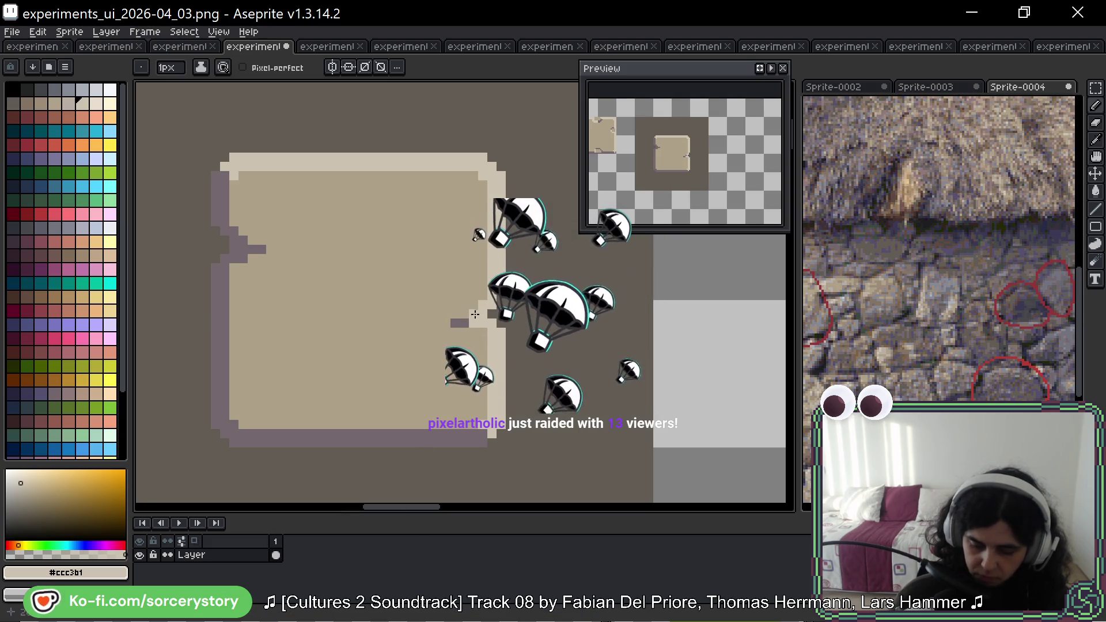
{"action": "key", "text": "ctrl+z"}
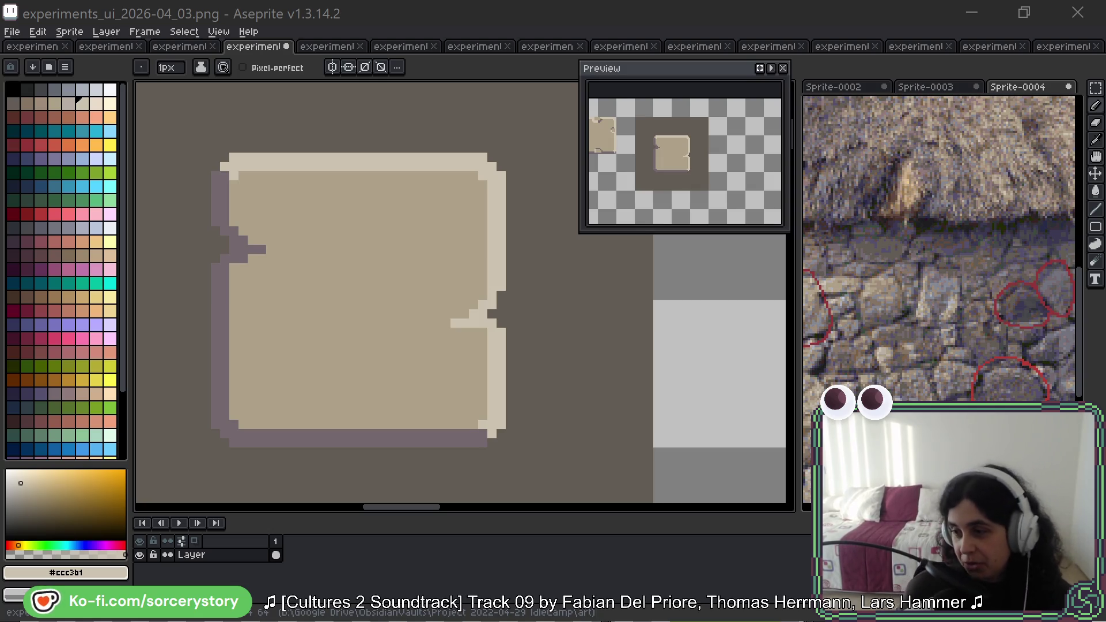
Reframe the panel and paint light border pixels down the right notch.
{"action": "left_click", "coordinate": [613, 5]}
{"action": "key", "text": "space"}
{"action": "left_click_drag", "start_coordinate": [559, 326], "coordinate": [550, 346]}
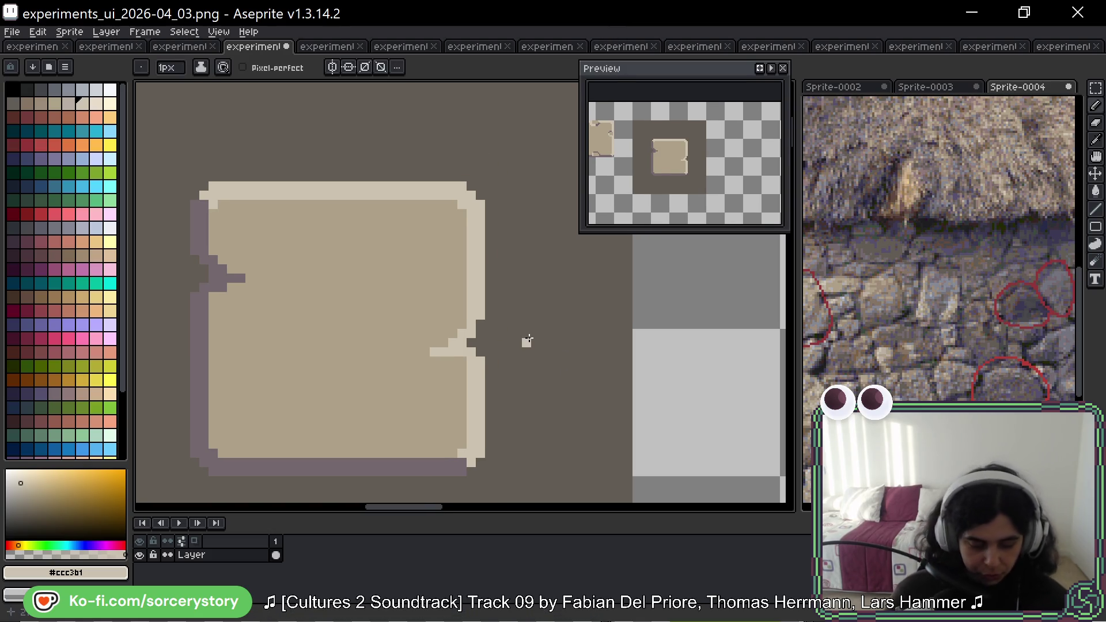
{"action": "key", "text": "ctrl+y"}
{"action": "key", "text": "ctrl+y"}
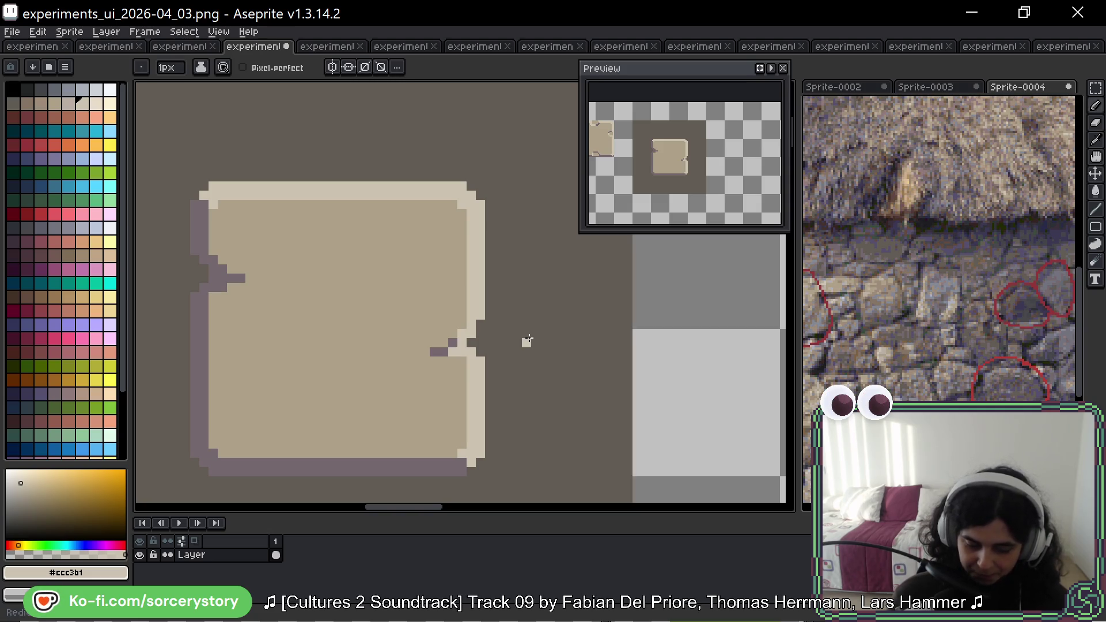
{"action": "key", "text": "ctrl+z"}
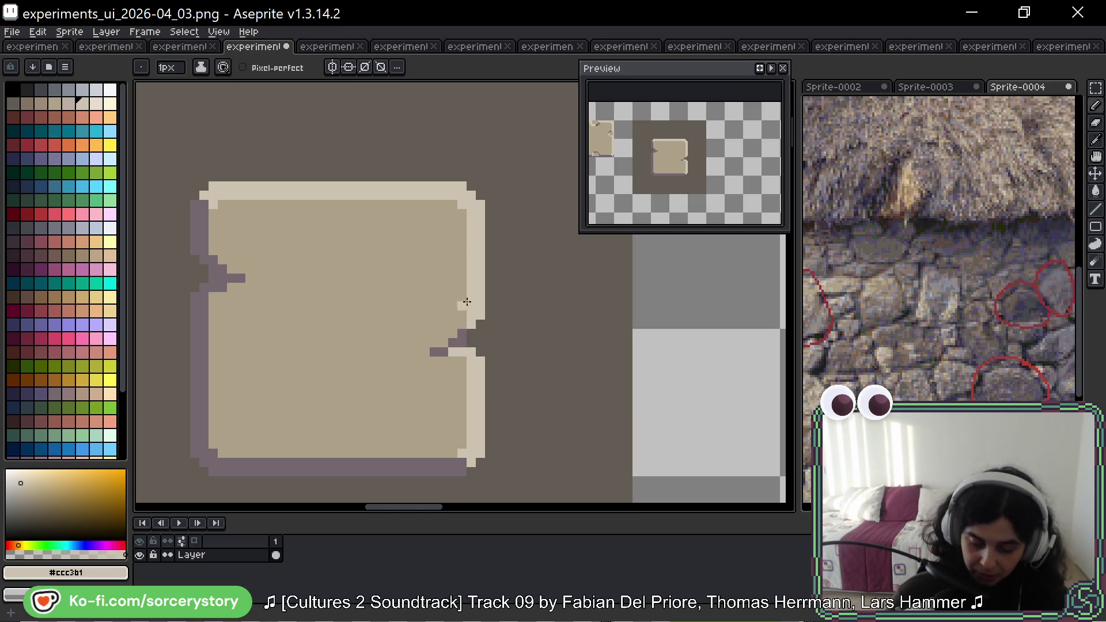
{"action": "left_click", "coordinate": [472, 334], "text": "alt"}
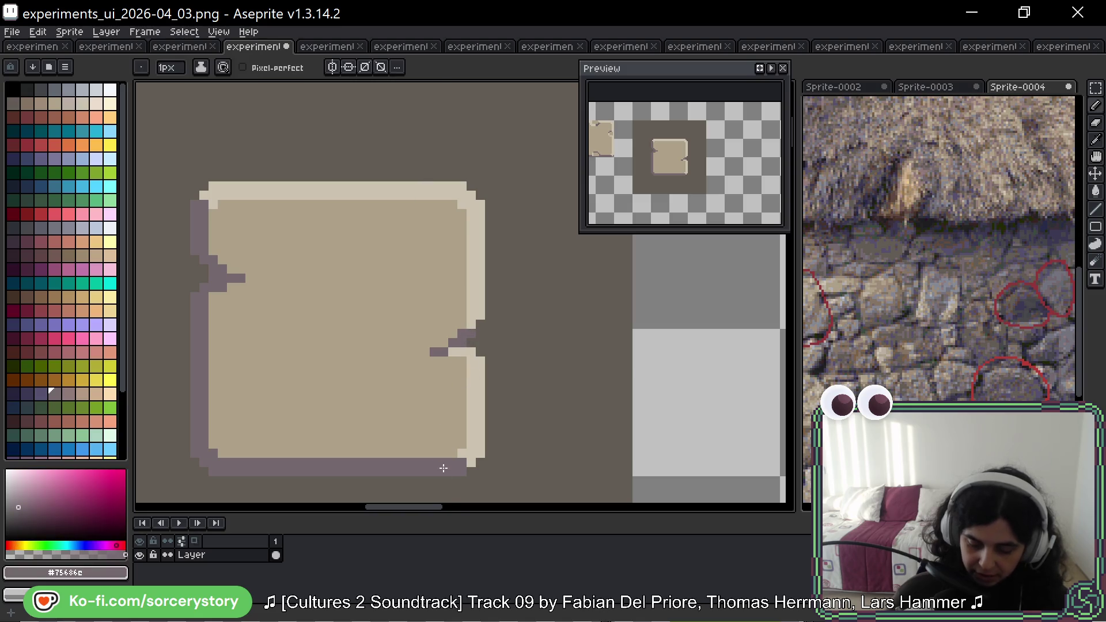
{"action": "left_click", "coordinate": [475, 314], "text": "alt"}
{"action": "left_click_drag", "start_coordinate": [478, 316], "coordinate": [472, 334]}
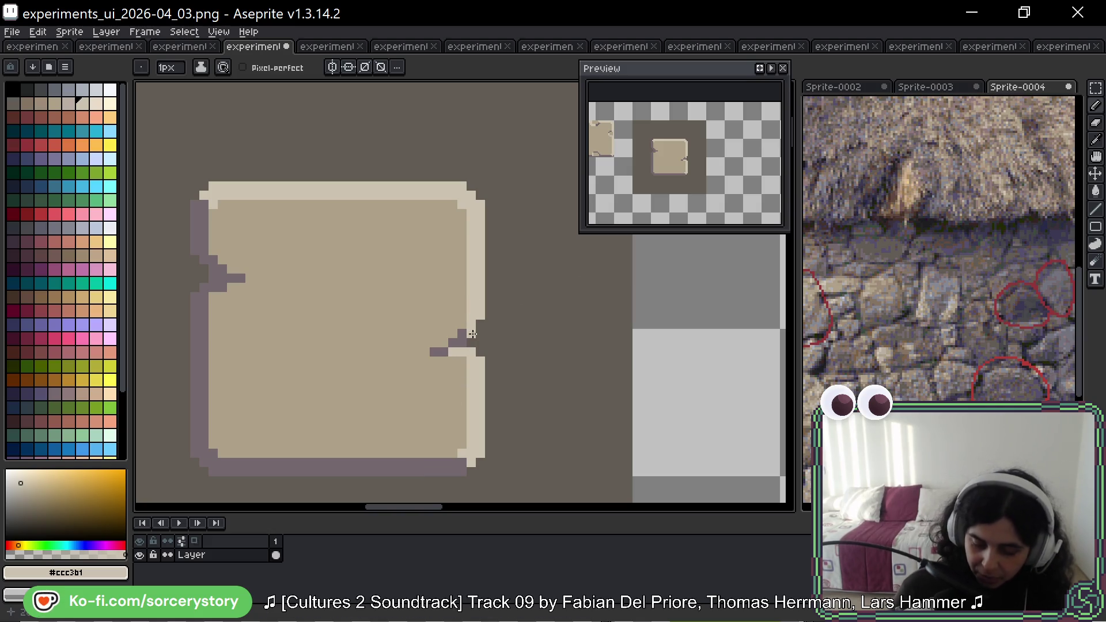
Rework the notch's lower edge with purple, light and dark pixels, then open experiments_ui_2026-04_02.
{"action": "left_click", "coordinate": [458, 341], "text": "alt"}
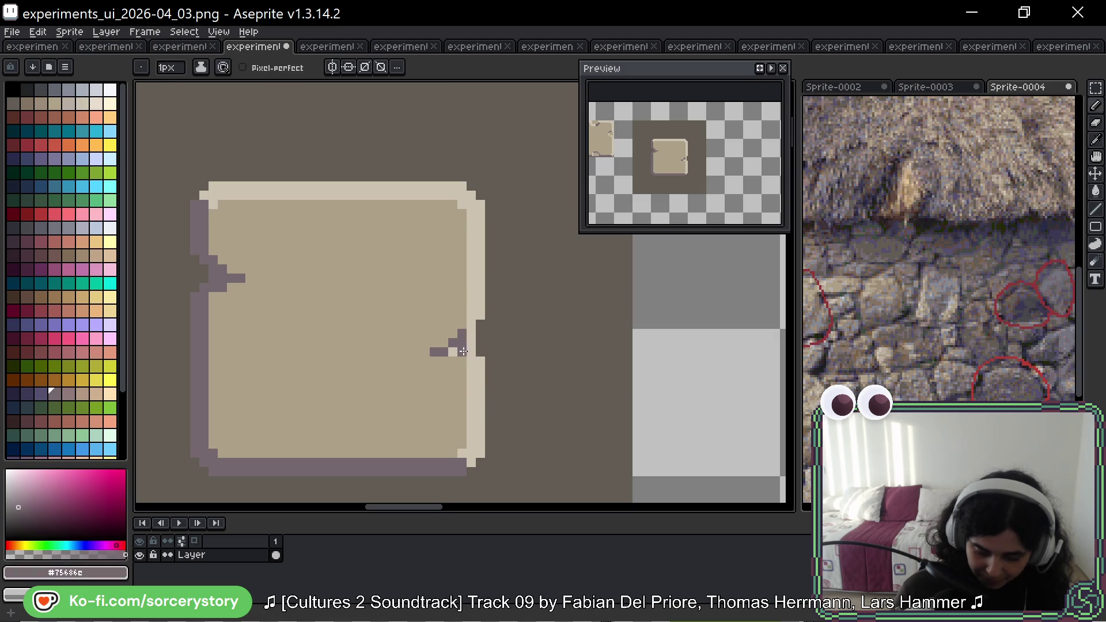
{"action": "left_click_drag", "start_coordinate": [462, 352], "coordinate": [453, 352]}
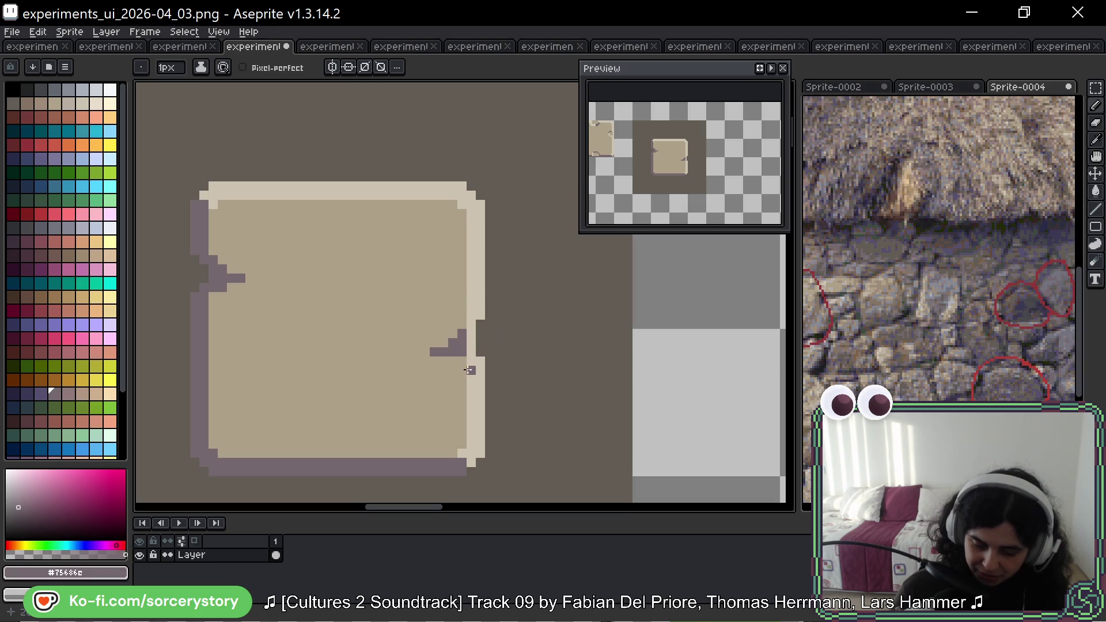
{"action": "left_click", "coordinate": [471, 406], "text": "alt"}
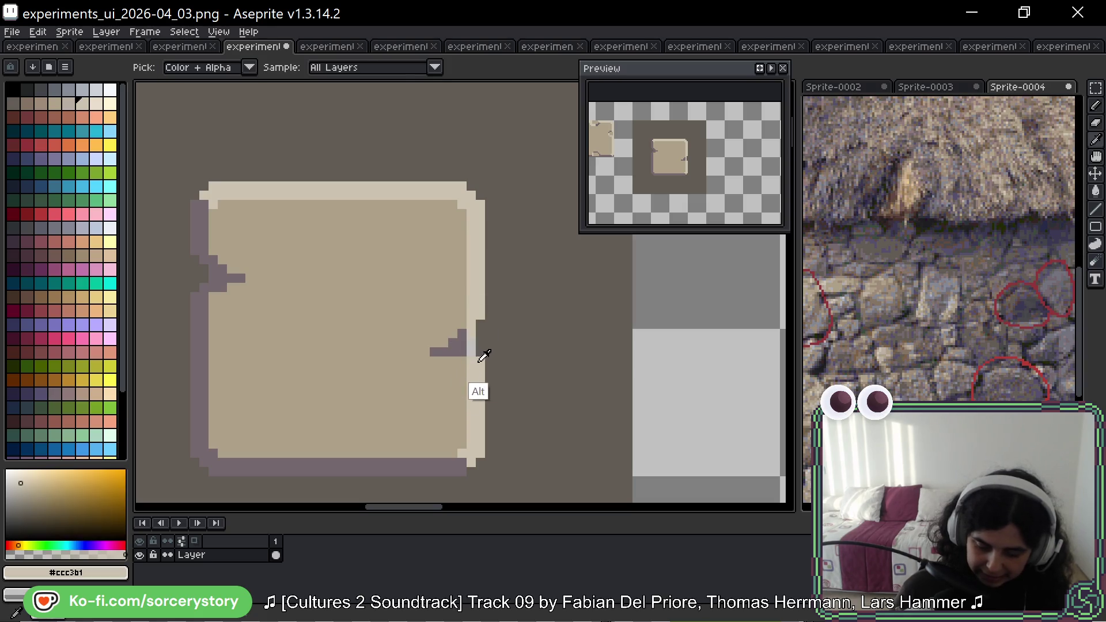
{"action": "left_click_drag", "start_coordinate": [462, 348], "coordinate": [453, 350]}
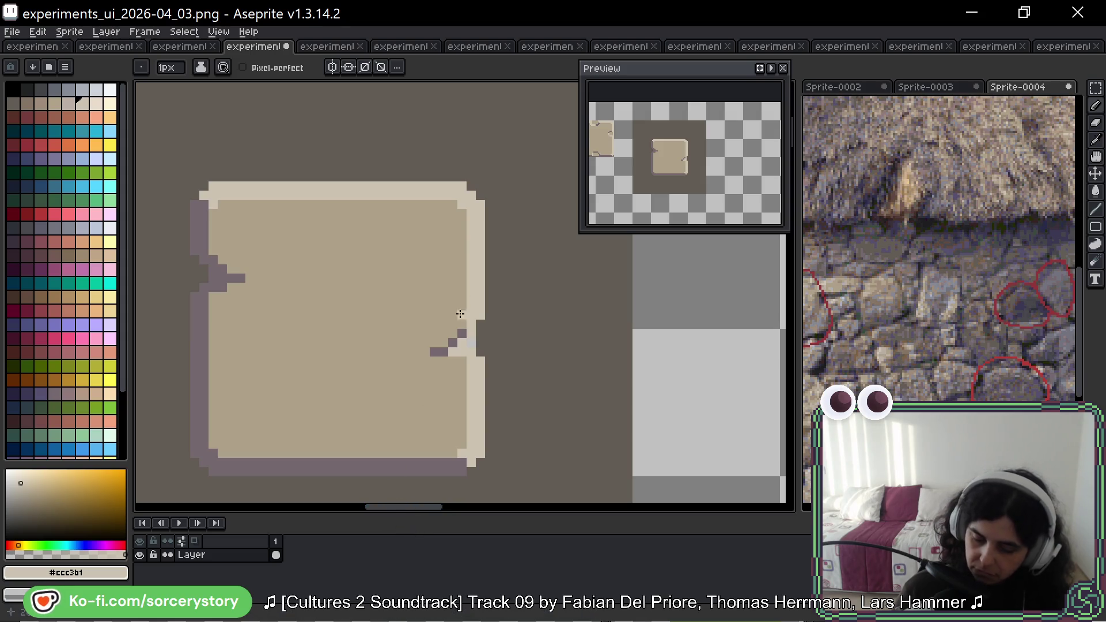
{"action": "left_click", "coordinate": [484, 343], "text": "alt"}
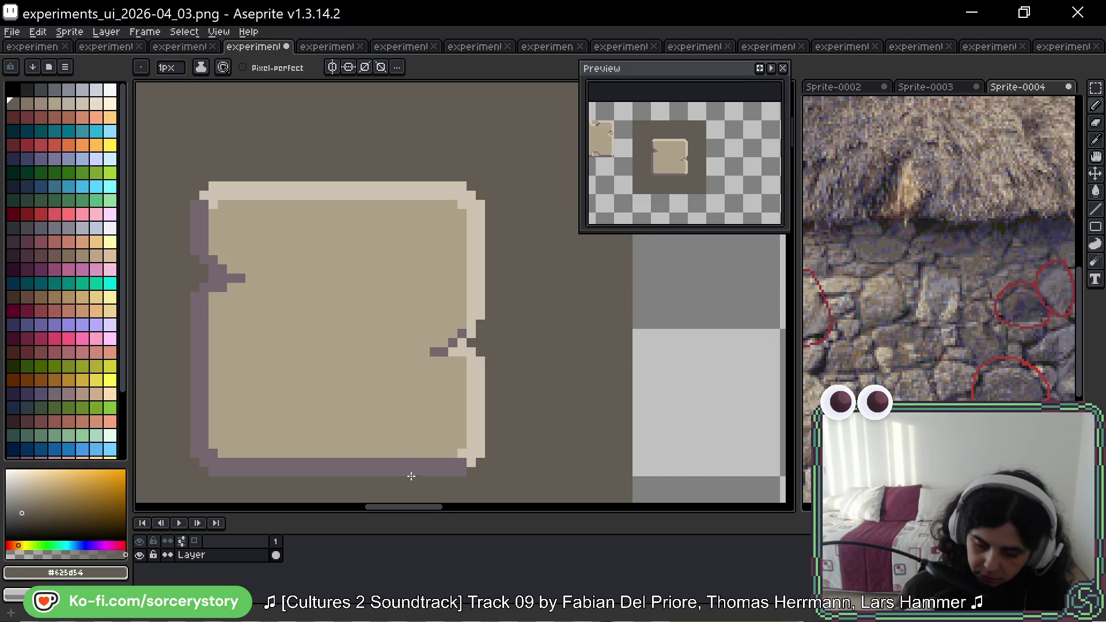
{"action": "left_click", "coordinate": [454, 424]}
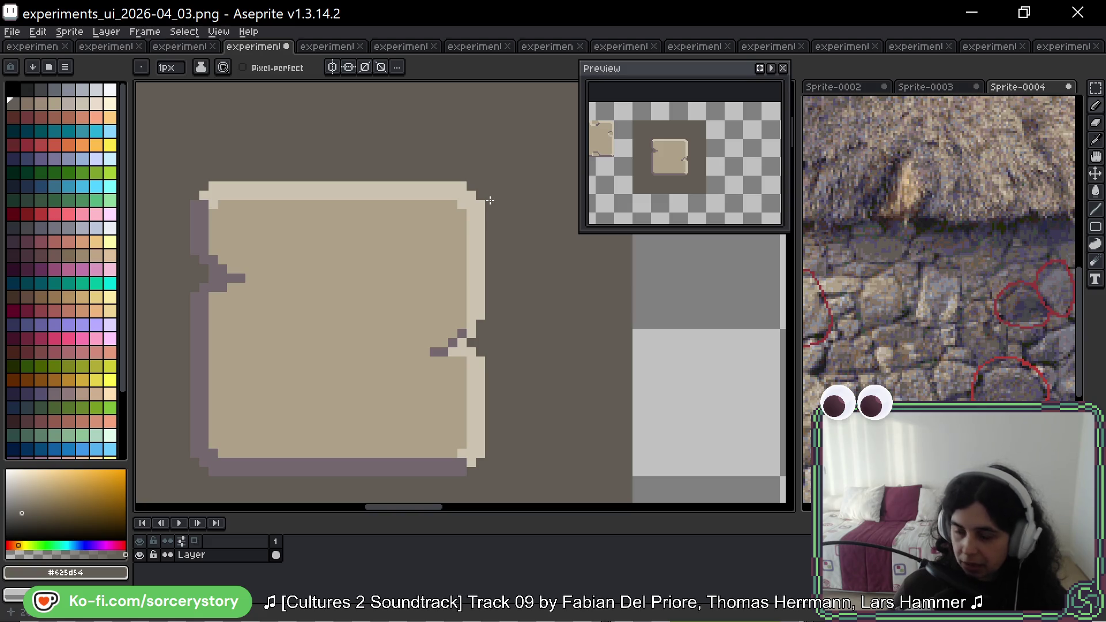
{"action": "left_click", "coordinate": [167, 48]}
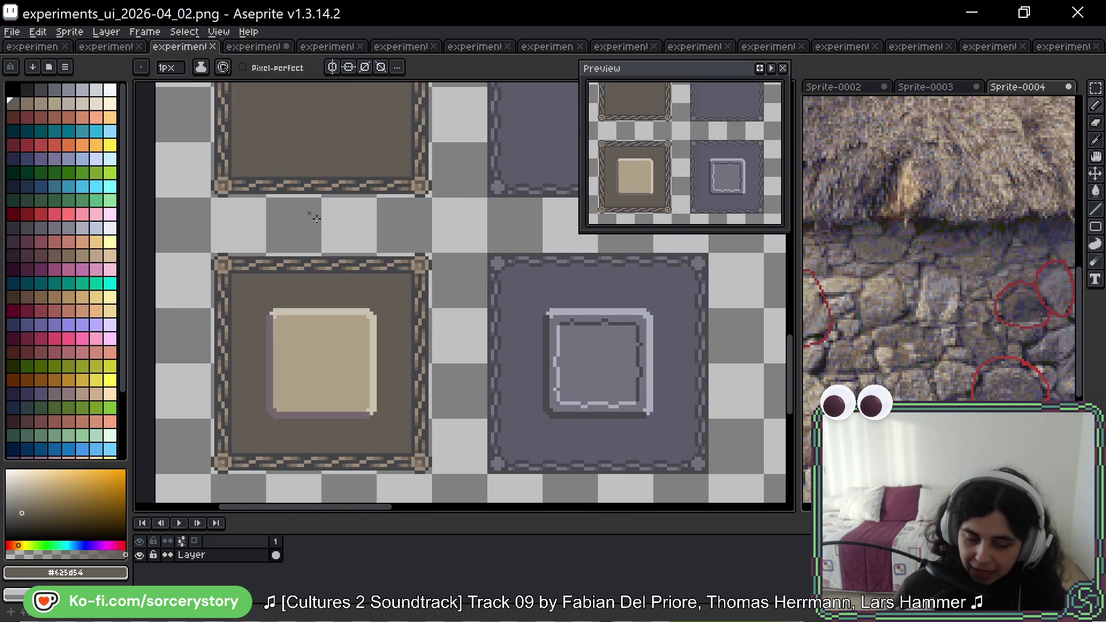
Compare the 04_02 framed panels, undo a test loop, and return to experiments_ui_2026-04_03.
{"action": "left_click_drag", "start_coordinate": [721, 247], "coordinate": [687, 246]}
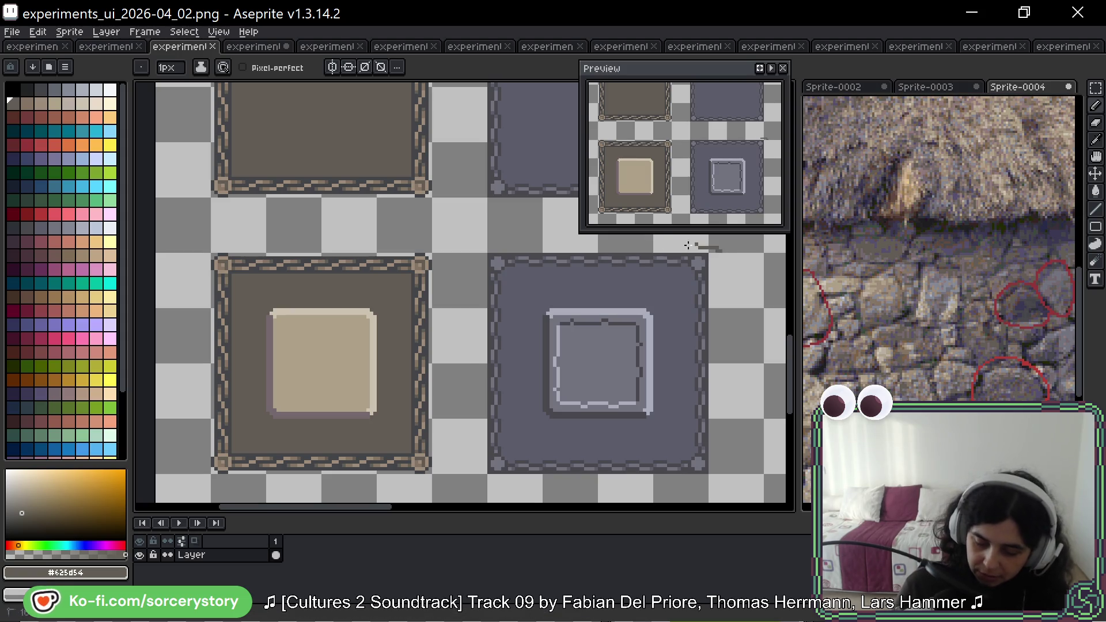
{"action": "scroll", "coordinate": [633, 317], "scroll_direction": "down", "scroll_amount": 1}
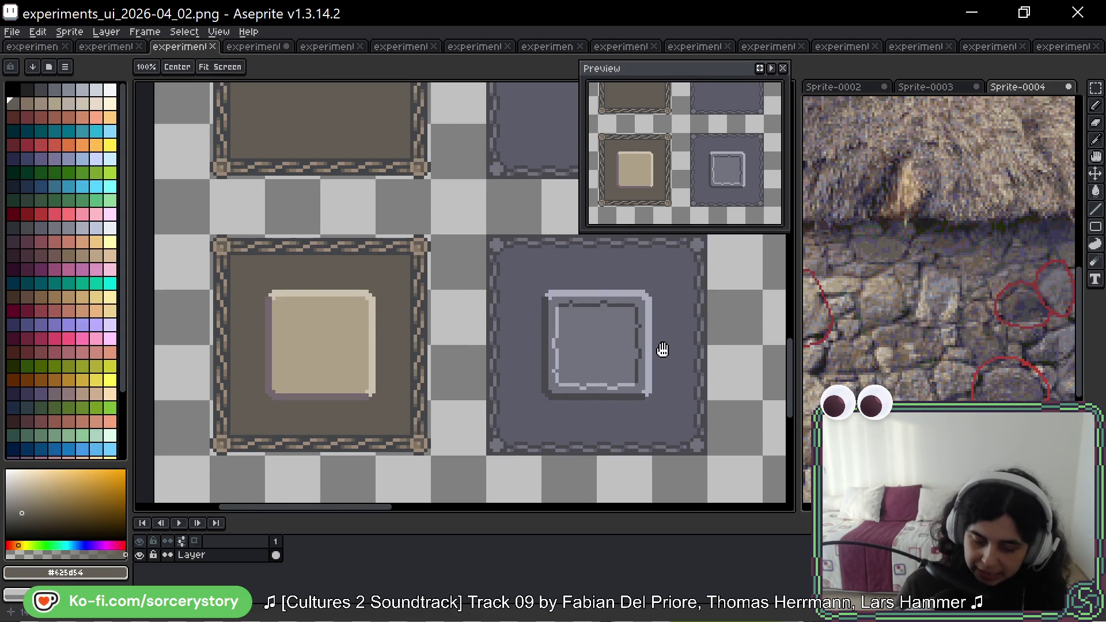
{"action": "left_click_drag", "start_coordinate": [662, 349], "coordinate": [666, 369]}
{"action": "mouse_move", "coordinate": [449, 301]}
{"action": "left_mouse_down"}
{"action": "mouse_move", "coordinate": [404, 233]}
{"action": "mouse_move", "coordinate": [204, 322]}
{"action": "mouse_move", "coordinate": [459, 311]}
{"action": "mouse_move", "coordinate": [198, 378]}
{"action": "left_mouse_up"}
{"action": "key", "text": "ctrl"}
{"action": "key", "text": "ctrl+z"}
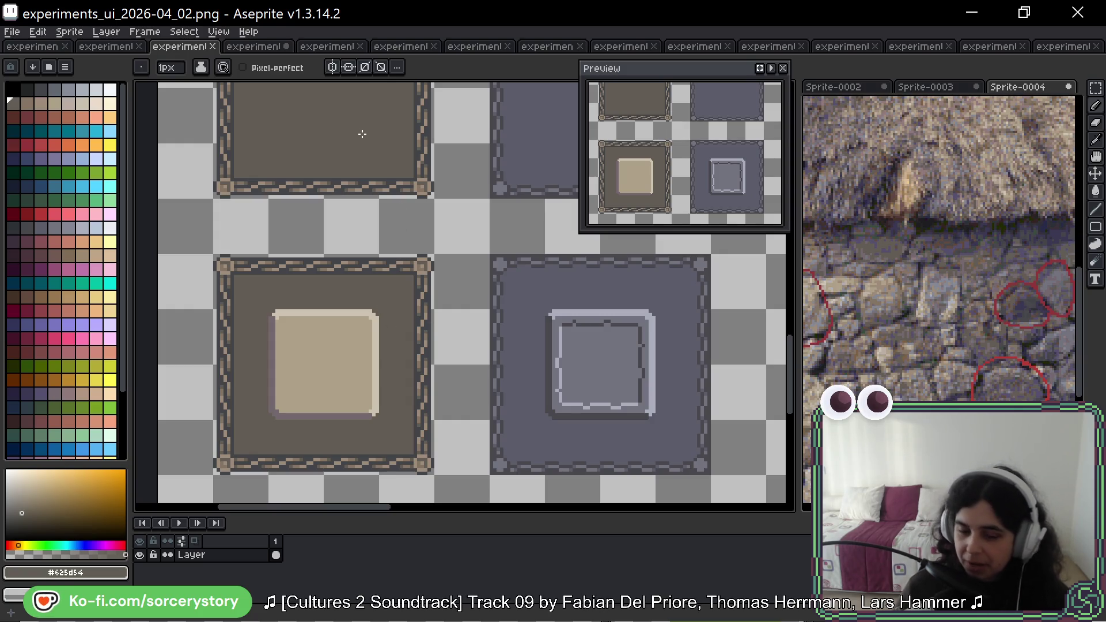
{"action": "left_click", "coordinate": [257, 47]}
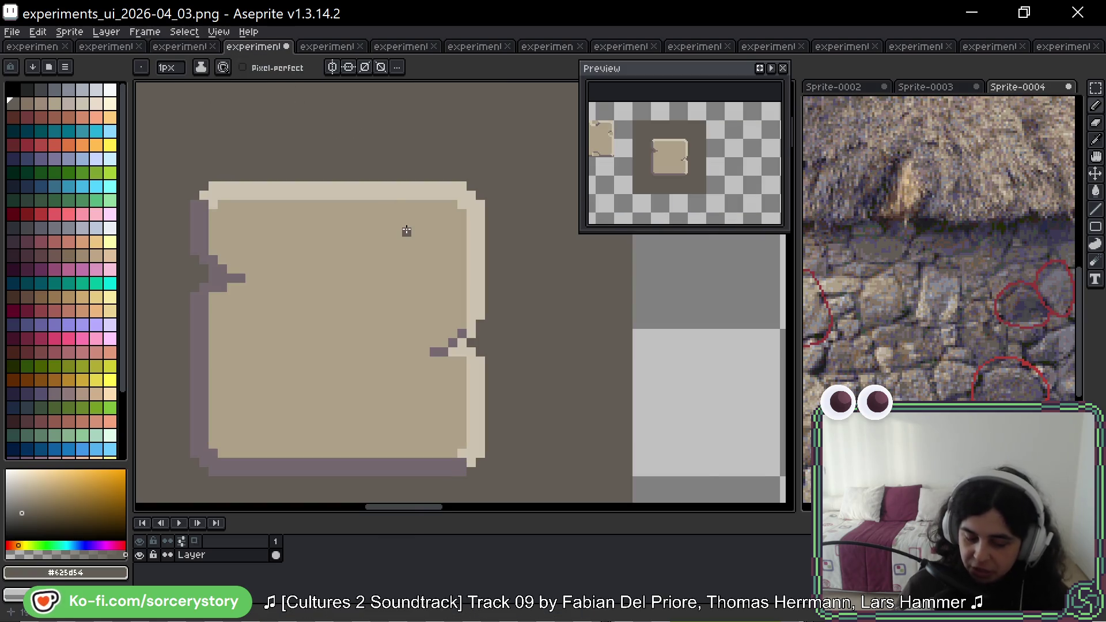
Return to the 04_03 parchment sprite, recentre the panel, and sample its purple outline and cream highlight colours.
{"action": "left_click", "coordinate": [179, 47]}
{"action": "left_click", "coordinate": [255, 48]}
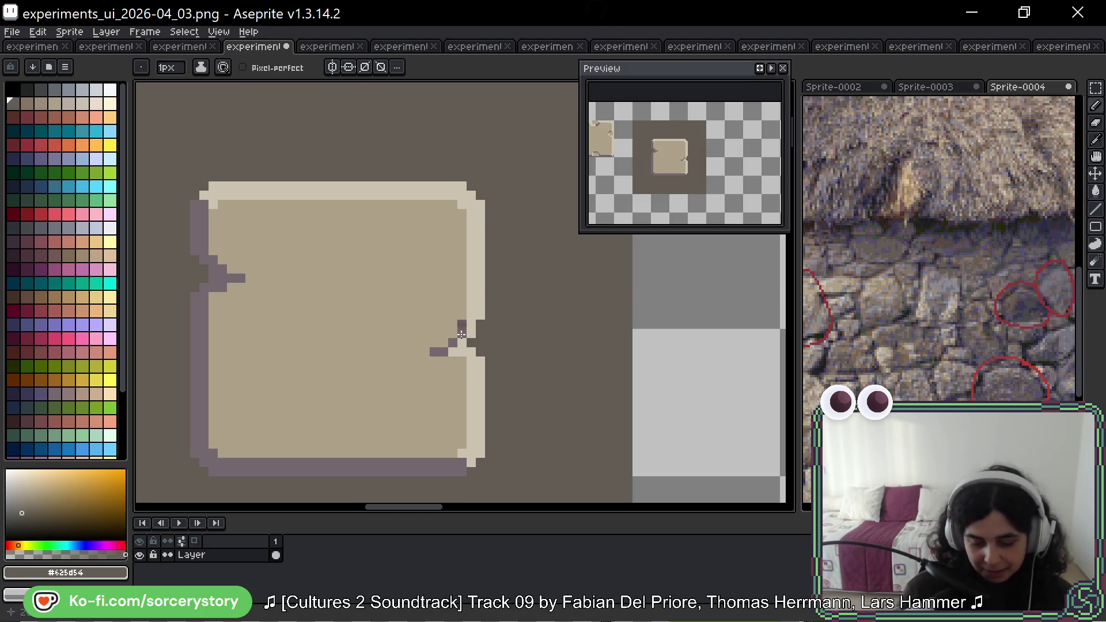
{"action": "left_click_drag", "start_coordinate": [504, 365], "coordinate": [462, 413]}
{"action": "left_click", "coordinate": [448, 360], "text": "alt"}
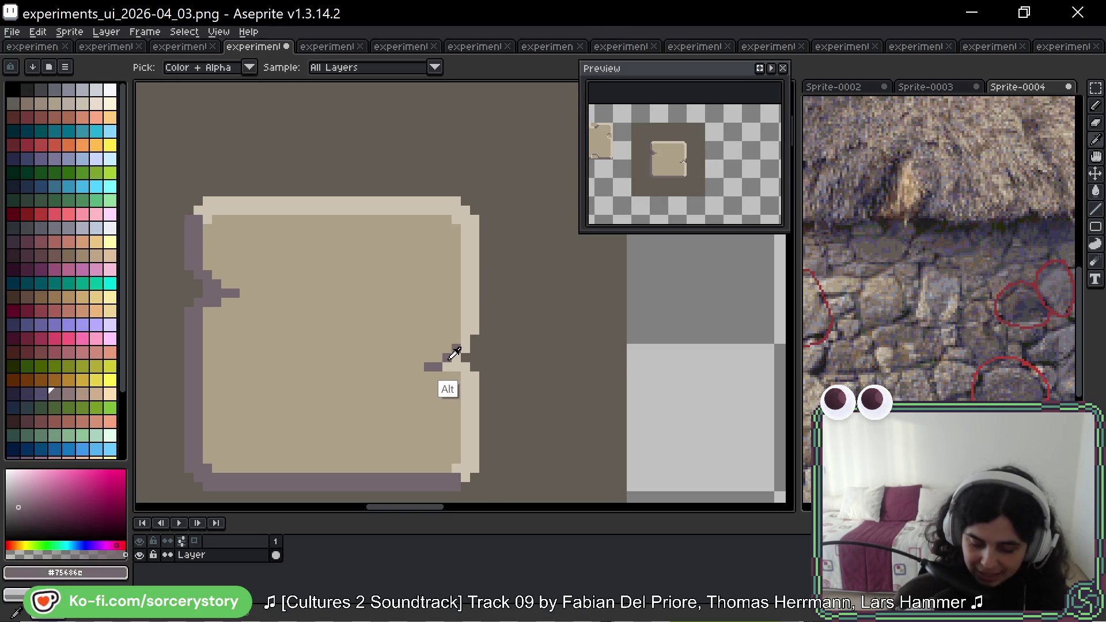
{"action": "left_click", "coordinate": [470, 337], "text": "alt"}
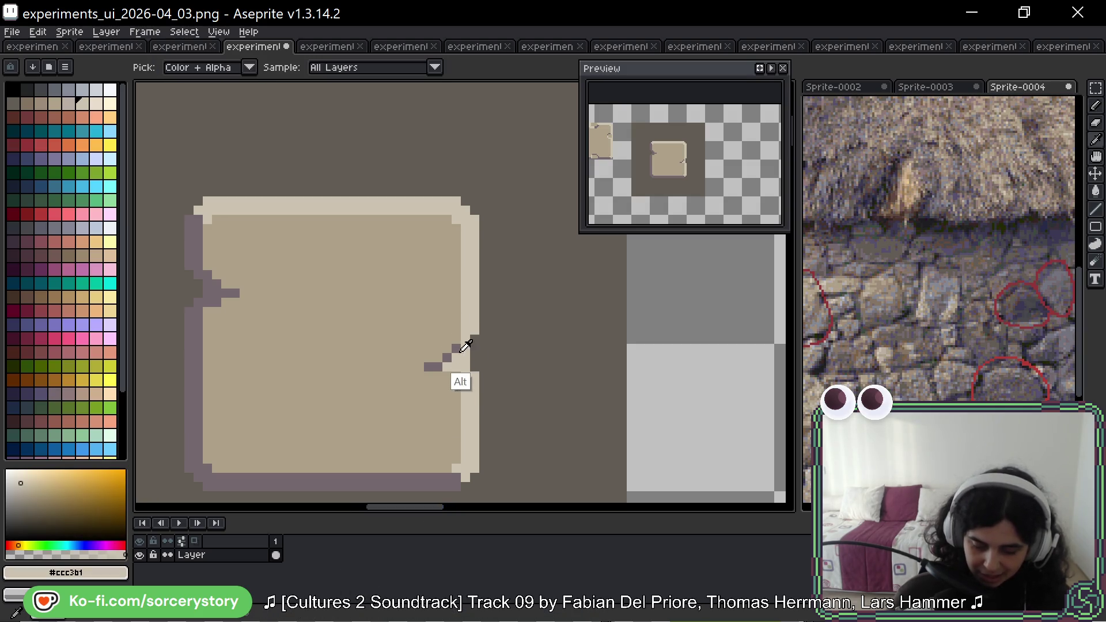
{"action": "left_click", "coordinate": [456, 349], "text": "alt"}
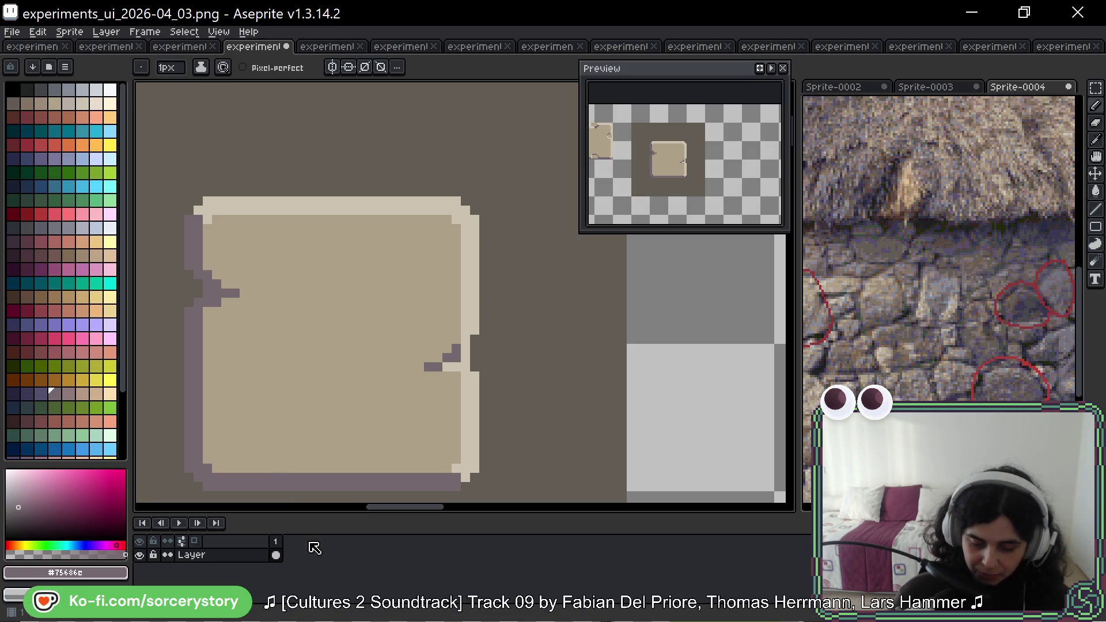
{"action": "left_click", "coordinate": [468, 353], "text": "alt"}
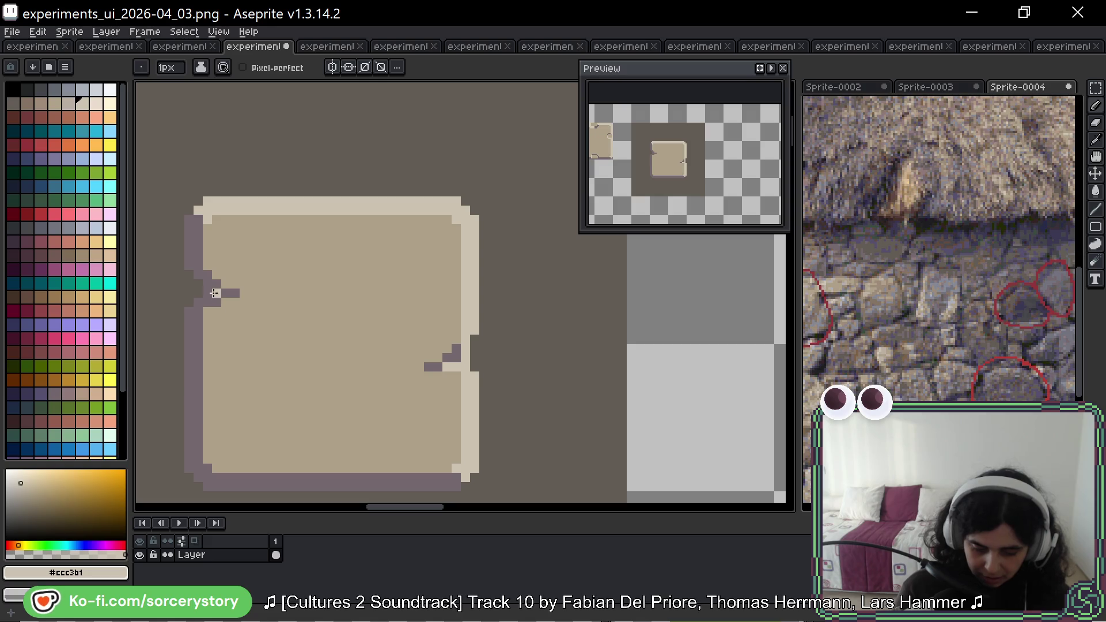
Drop a stray cream patch on the left notch and repaint the right notch pixels light cream.
{"action": "left_click", "coordinate": [216, 299]}
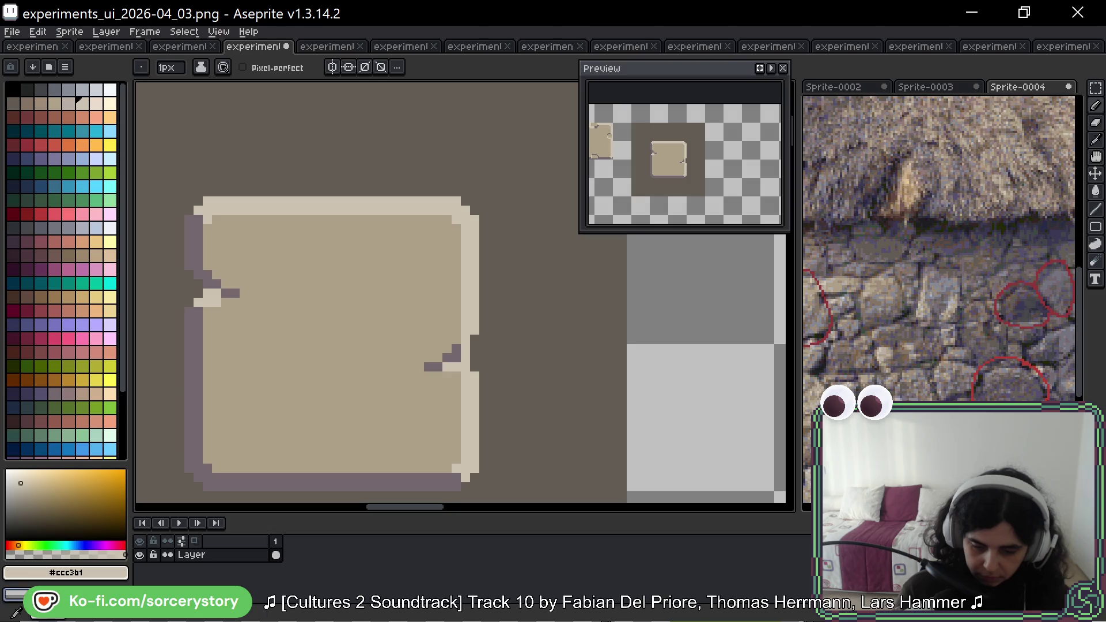
{"action": "key", "text": "ctrl+z"}
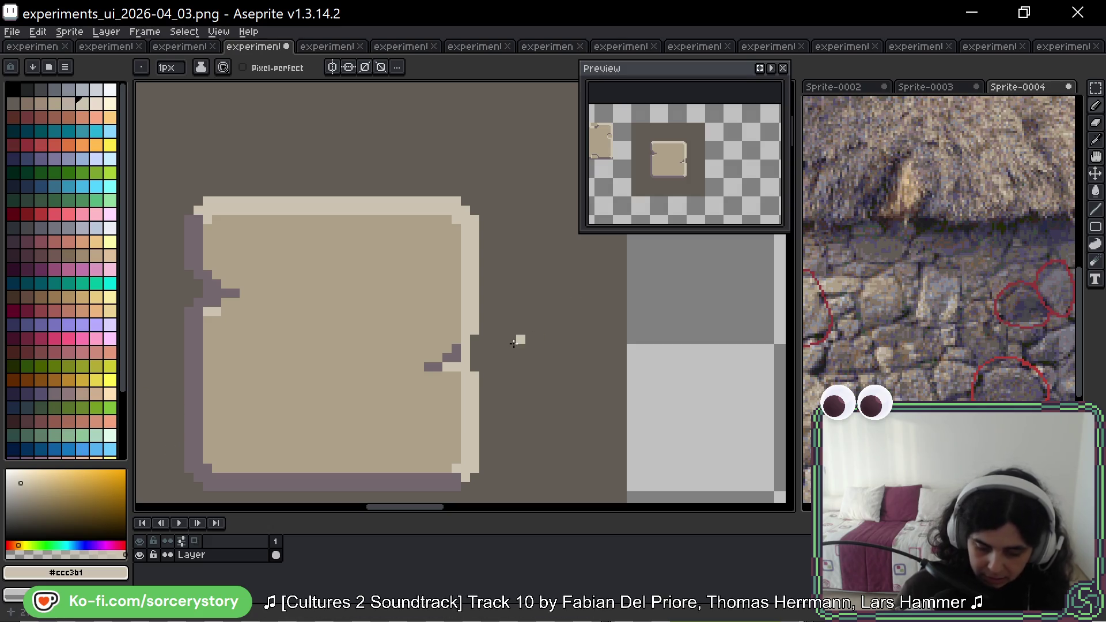
{"action": "left_click", "coordinate": [452, 354], "text": "alt"}
{"action": "left_click", "coordinate": [456, 376]}
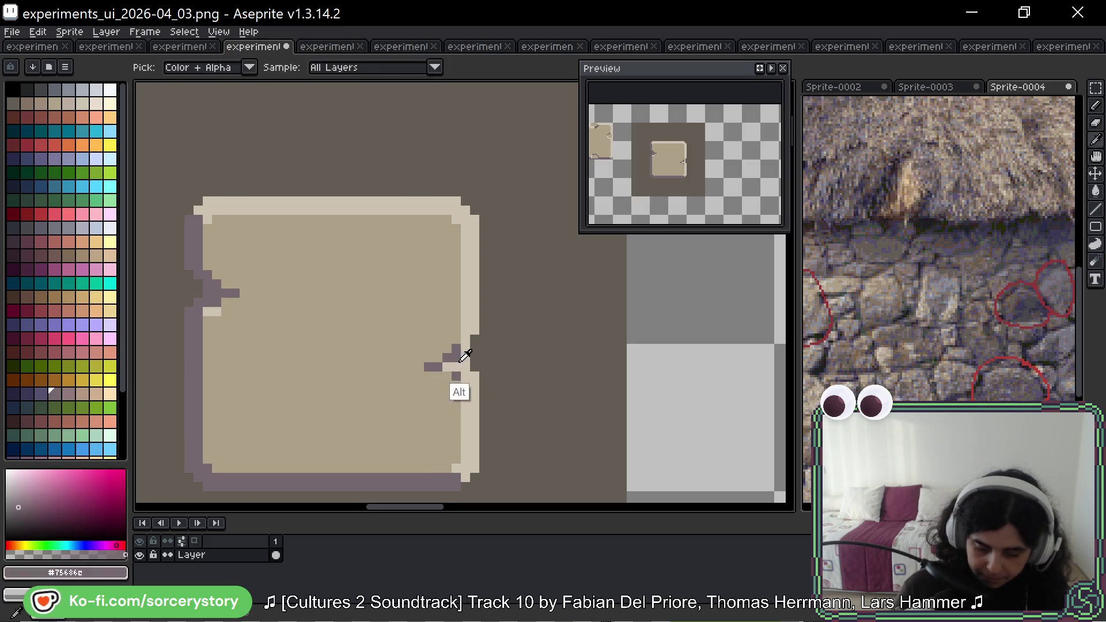
{"action": "left_click", "coordinate": [452, 367], "text": "alt"}
{"action": "left_click", "coordinate": [455, 376]}
{"action": "left_click", "coordinate": [456, 403]}
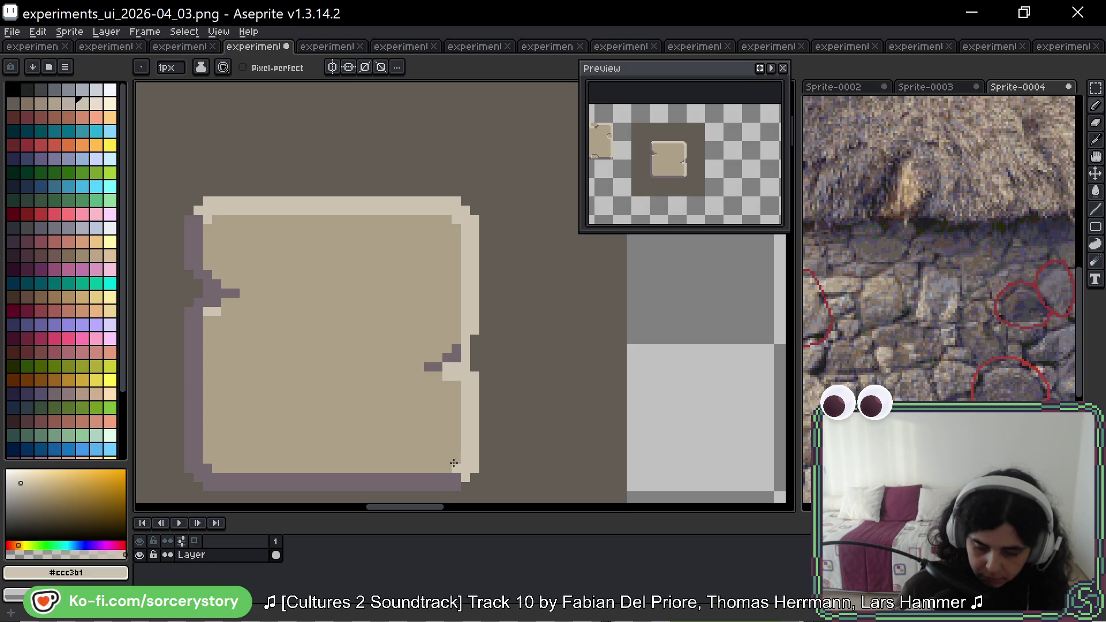
{"action": "left_click", "coordinate": [456, 358]}
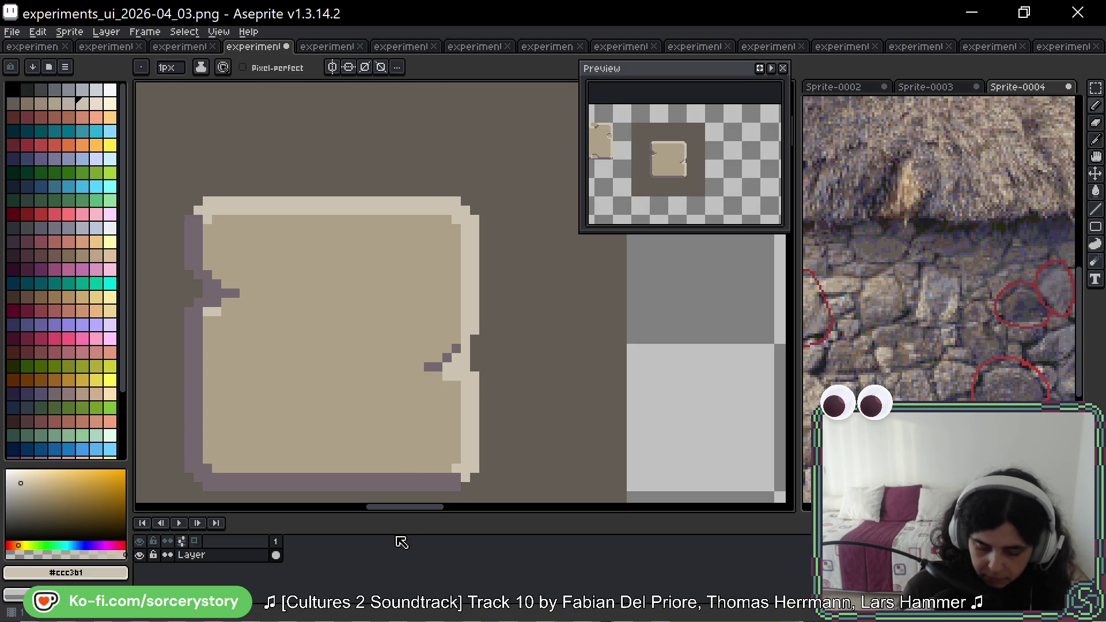
Paint a purple row joining the notch outline and lighten the notch's diagonal pixels.
{"action": "left_click", "coordinate": [447, 357], "text": "alt"}
{"action": "left_click", "coordinate": [466, 376]}
{"action": "left_click", "coordinate": [457, 376]}
{"action": "left_click", "coordinate": [447, 376]}
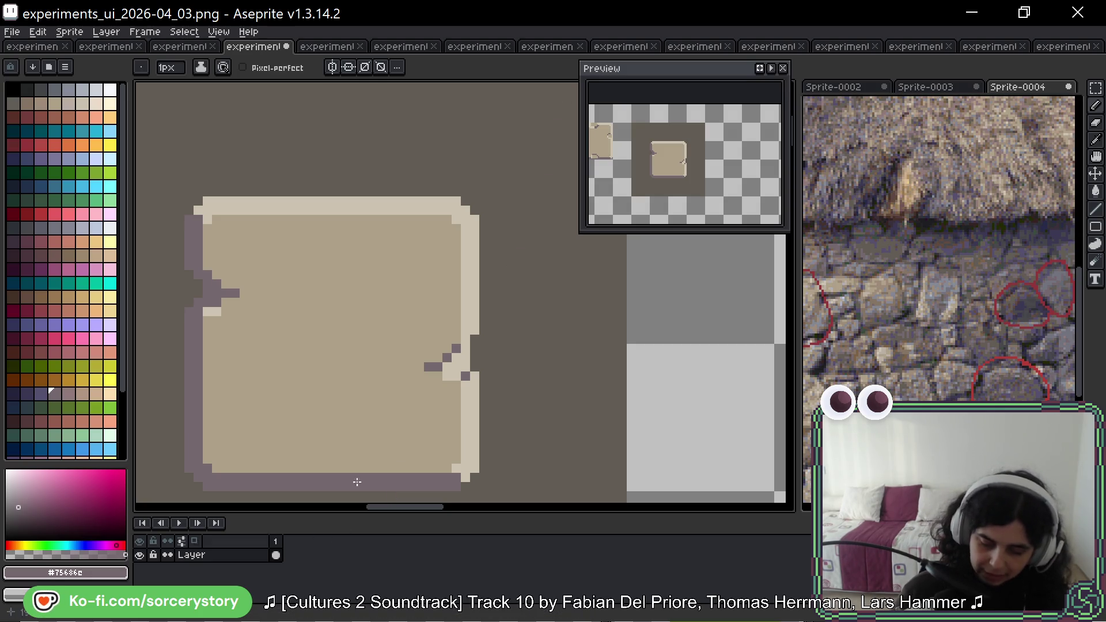
{"action": "left_click", "coordinate": [455, 362], "text": "alt"}
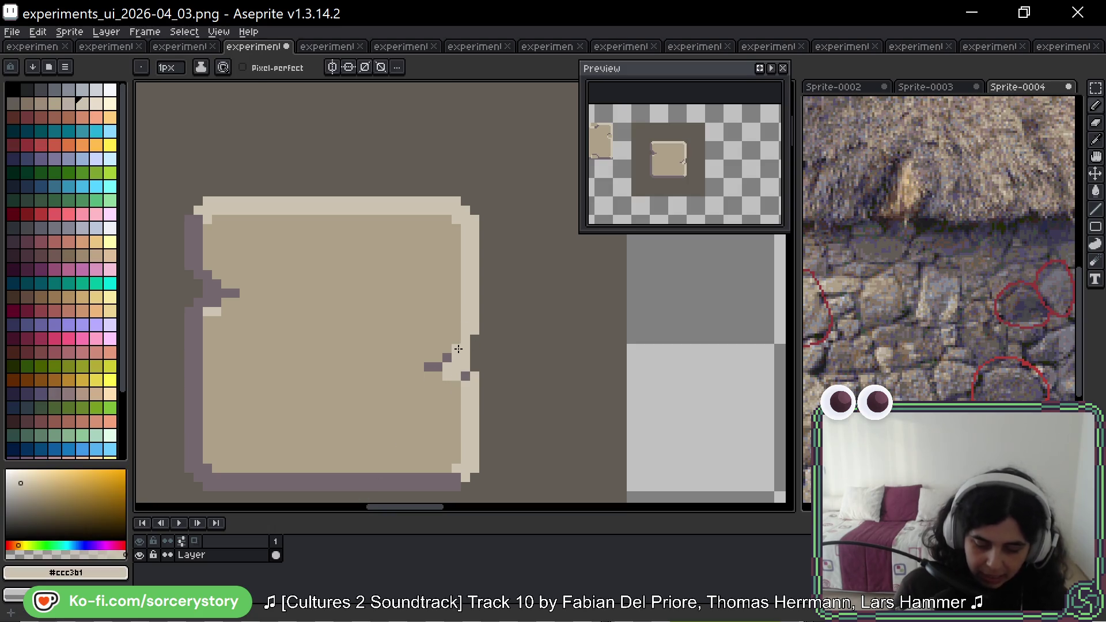
{"action": "left_click", "coordinate": [456, 348]}
{"action": "left_click", "coordinate": [447, 358]}
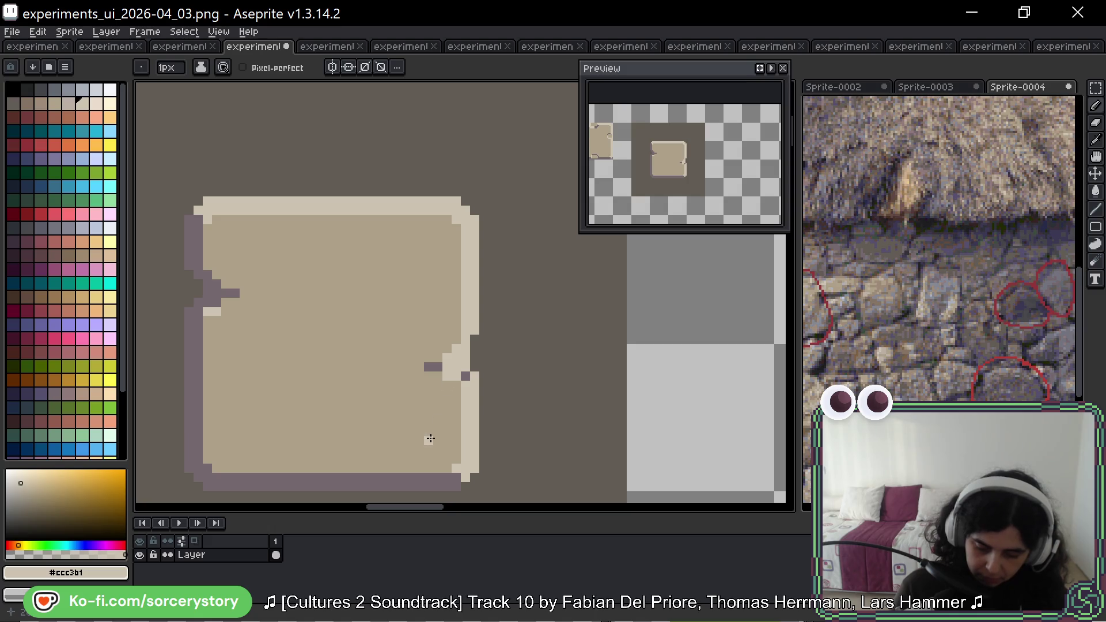
{"action": "left_click", "coordinate": [437, 367], "text": "alt"}
{"action": "left_click_drag", "start_coordinate": [447, 376], "coordinate": [456, 376]}
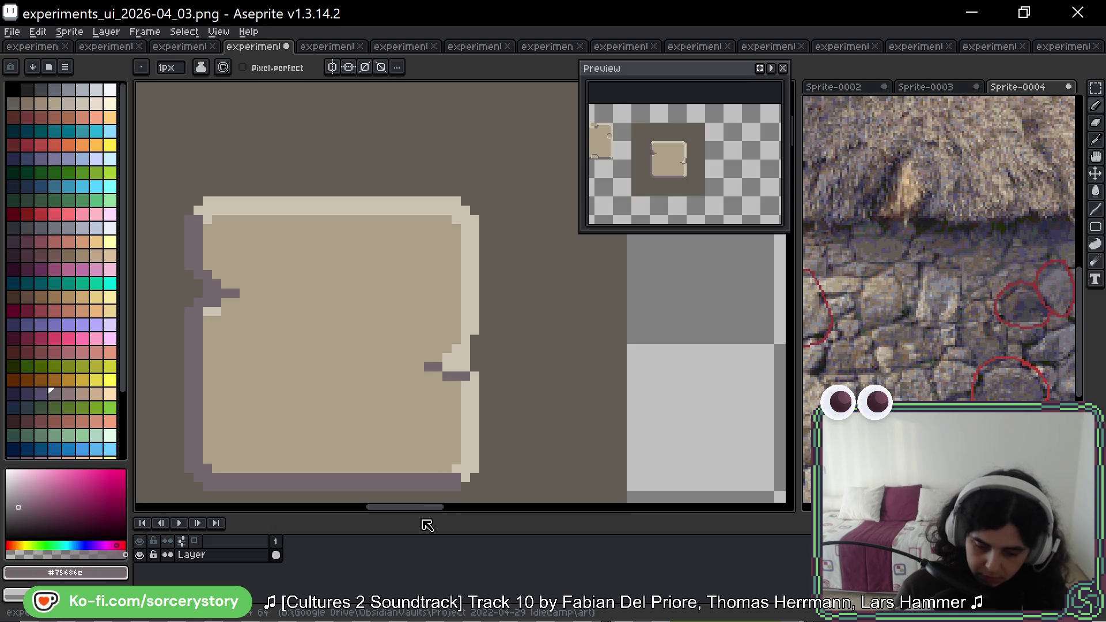
{"action": "key", "text": "ctrl+z"}
{"action": "key", "text": "ctrl+z"}
{"action": "key", "text": "ctrl+z"}
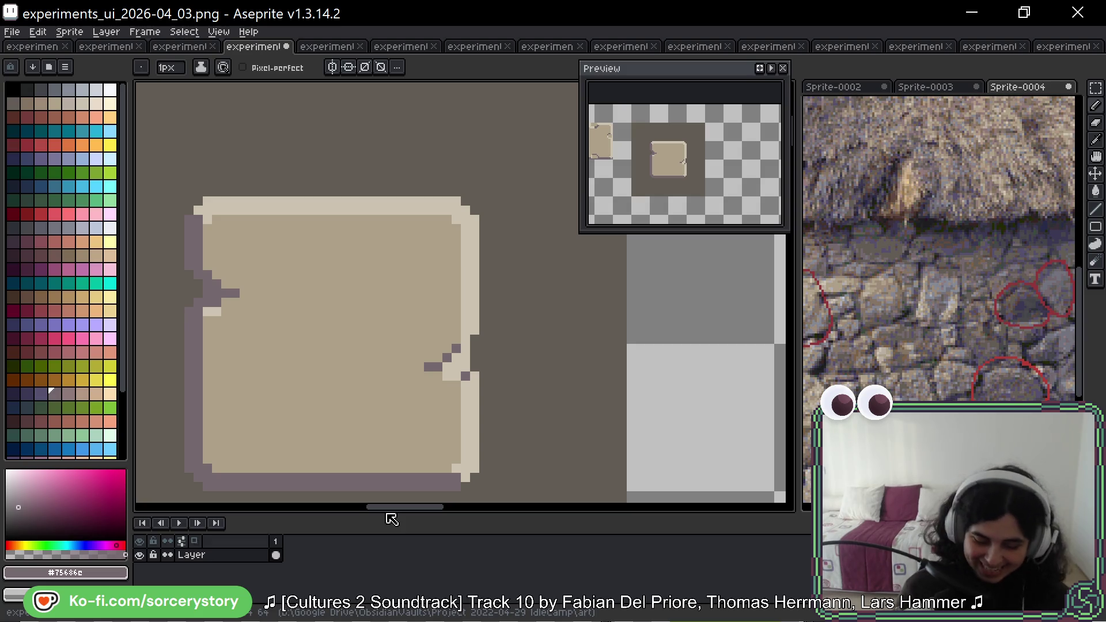
{"action": "left_click_drag", "start_coordinate": [494, 365], "coordinate": [516, 378]}
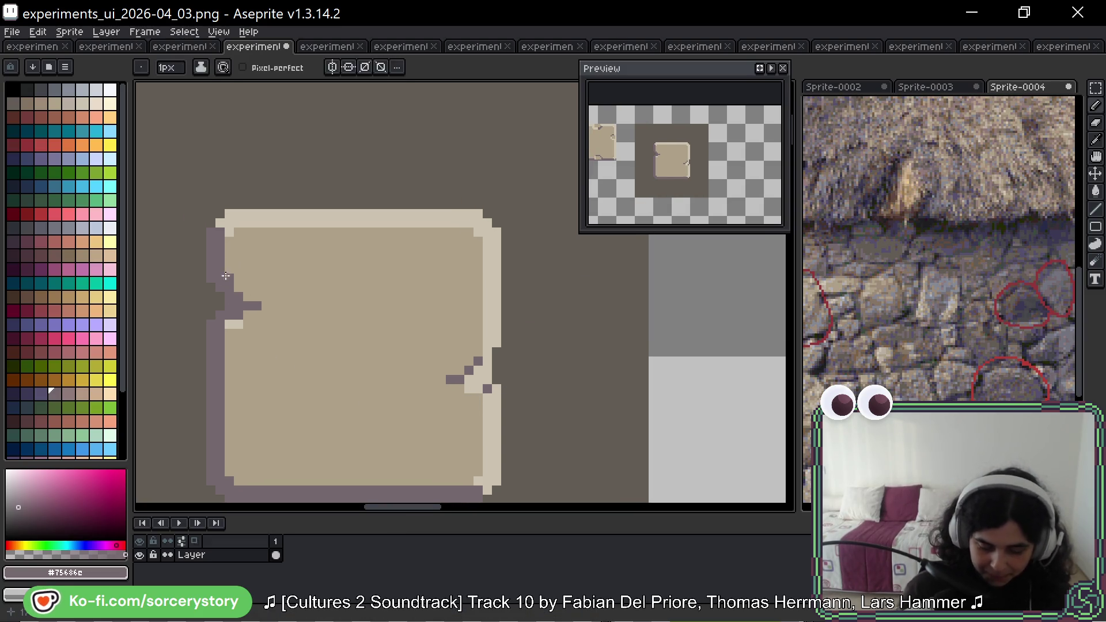
Extend the light cream right border down into the notch.
{"action": "left_click", "coordinate": [233, 324], "text": "alt"}
{"action": "left_click", "coordinate": [247, 315]}
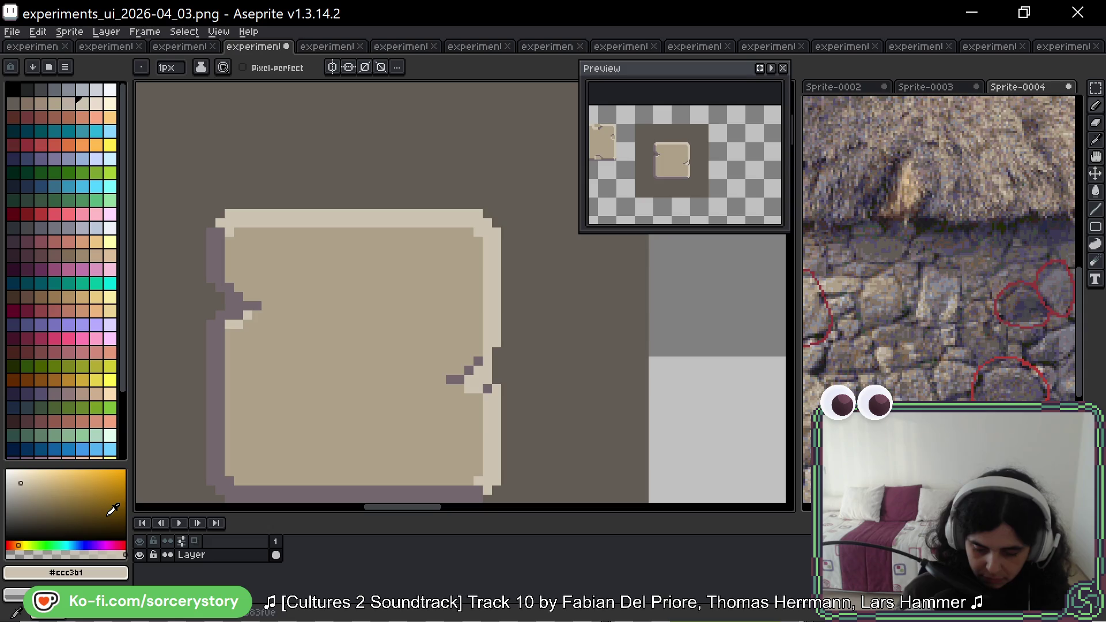
{"action": "left_click_drag", "start_coordinate": [378, 261], "coordinate": [339, 279]}
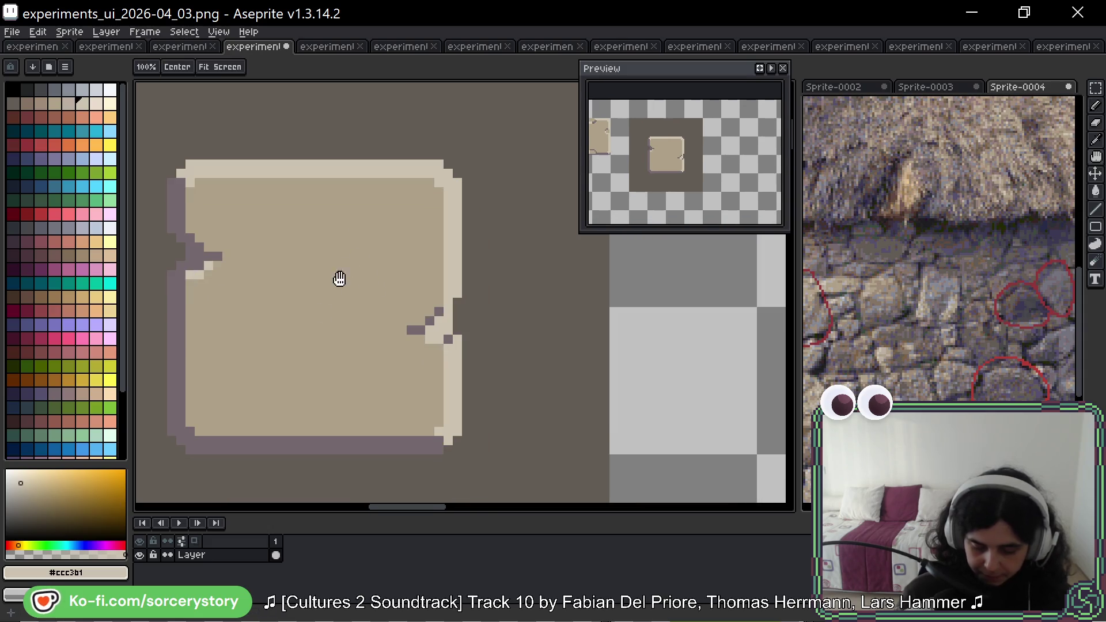
{"action": "left_click", "coordinate": [447, 339]}
{"action": "left_click", "coordinate": [439, 339]}
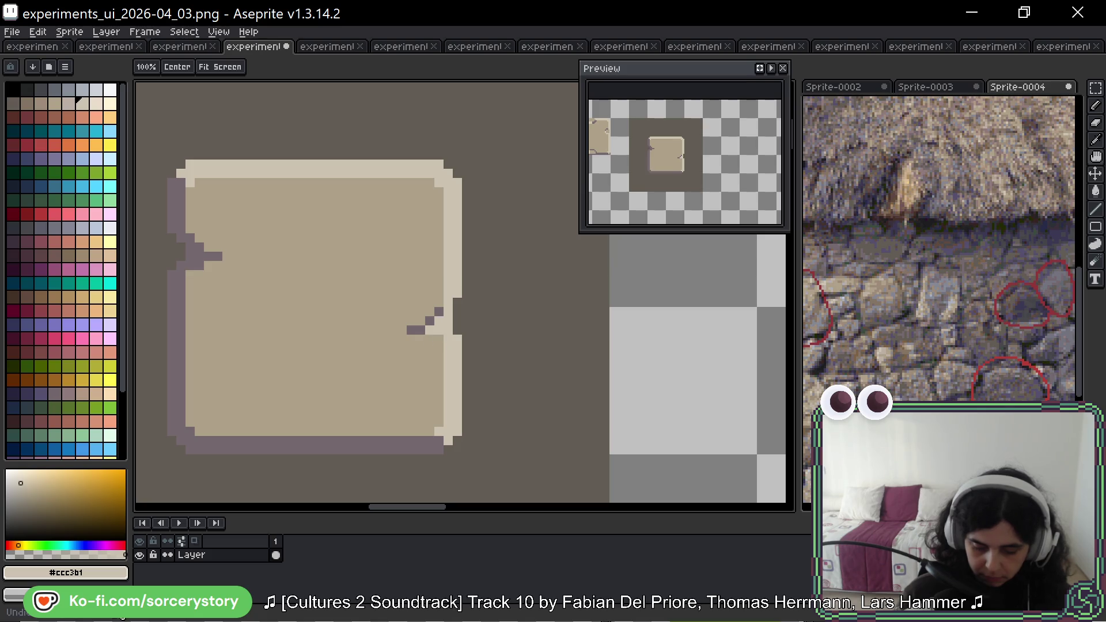
{"action": "key", "text": "ctrl+y"}
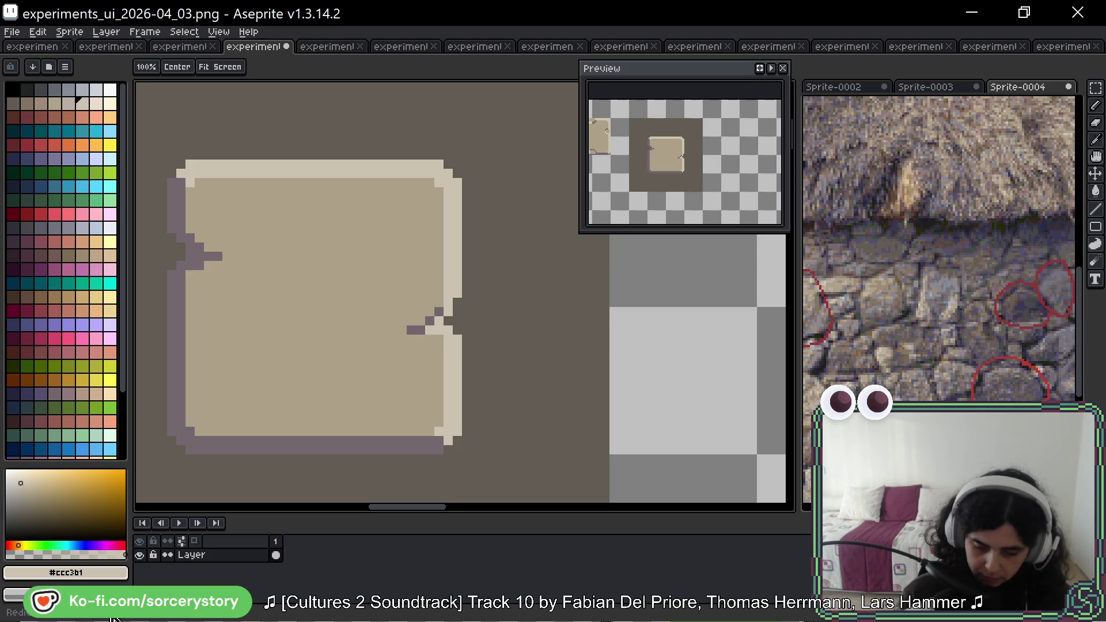
Paint purple pixels into the notch and extend its dark diagonal edge.
{"action": "key", "text": "b"}
{"action": "key", "text": "alt"}
{"action": "key", "text": "alt"}
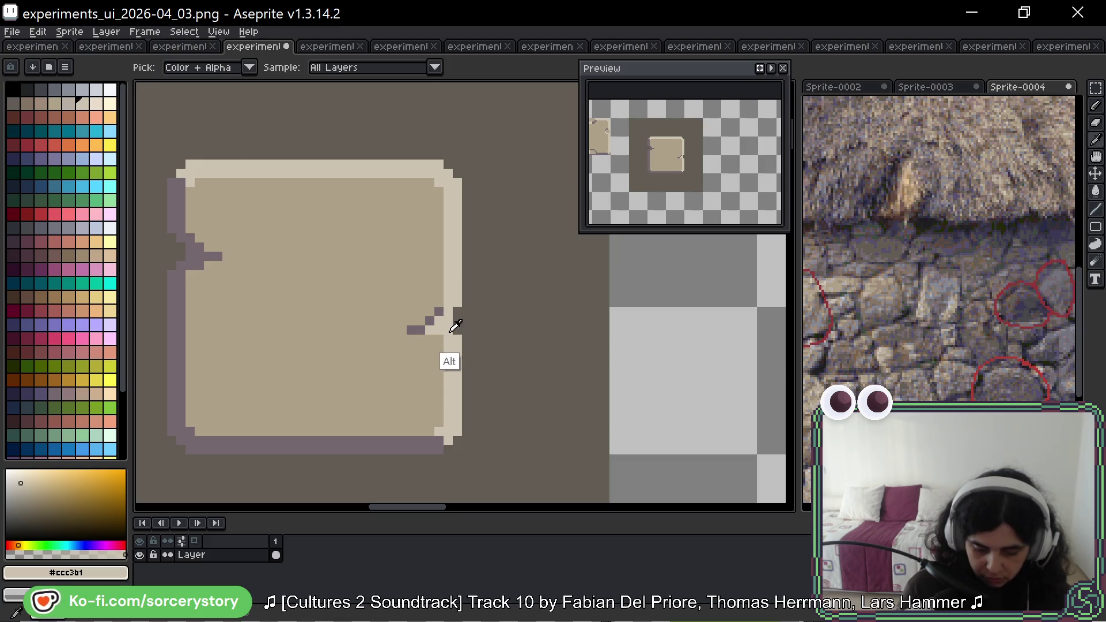
{"action": "left_click", "coordinate": [439, 312], "text": "alt"}
{"action": "left_click_drag", "start_coordinate": [430, 339], "coordinate": [443, 339]}
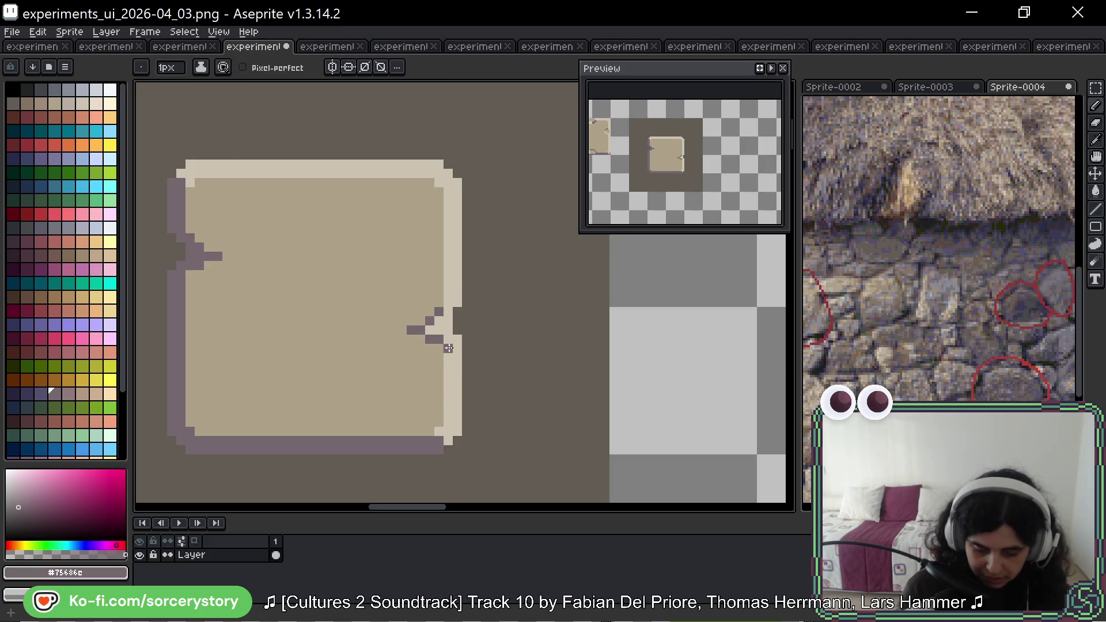
{"action": "left_click", "coordinate": [447, 343], "text": "alt"}
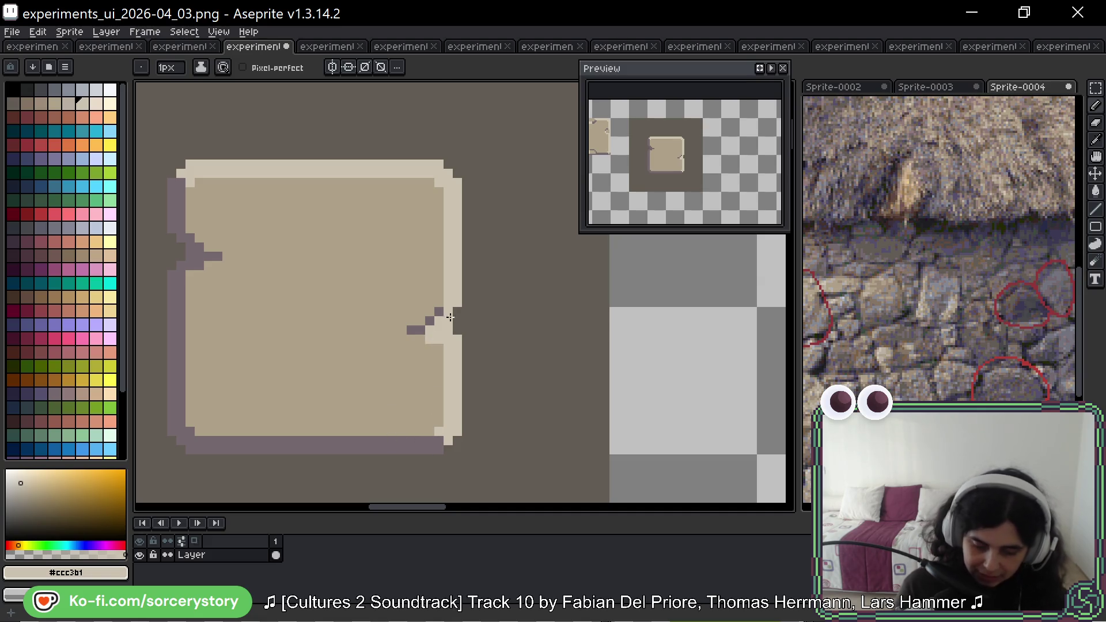
{"action": "left_click", "coordinate": [442, 308], "text": "alt"}
{"action": "left_click", "coordinate": [439, 313], "text": "alt"}
{"action": "left_click_drag", "start_coordinate": [429, 312], "coordinate": [420, 321]}
{"action": "left_click", "coordinate": [440, 322], "text": "alt"}
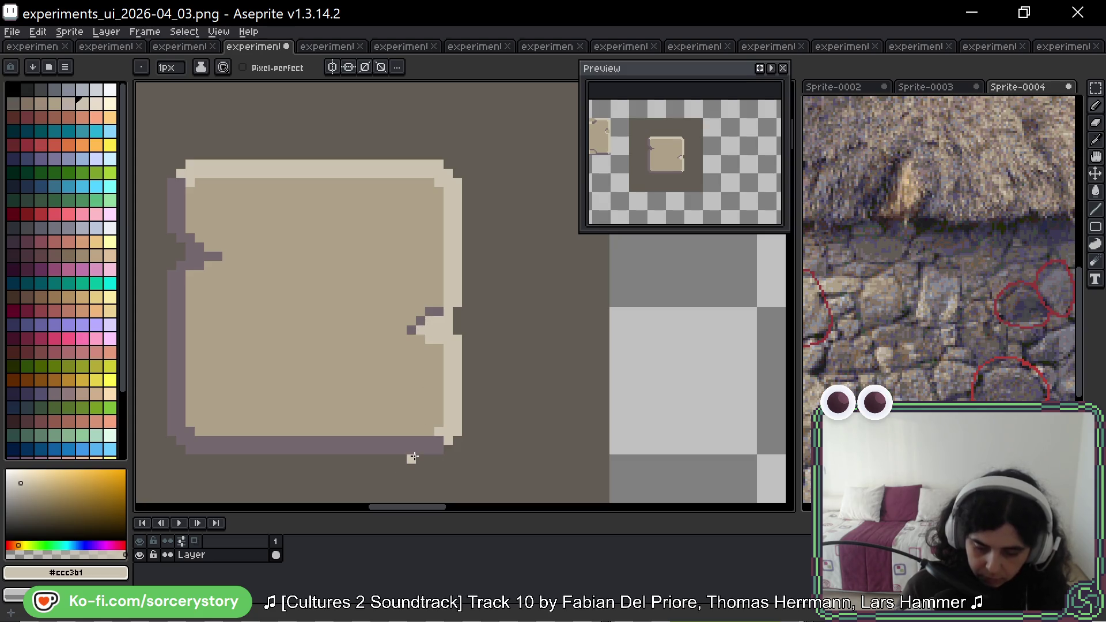
Add two dark outline pixels in the notch and fill its interior with tan.
{"action": "left_click", "coordinate": [420, 321], "text": "alt"}
{"action": "left_click_drag", "start_coordinate": [449, 332], "coordinate": [440, 331]}
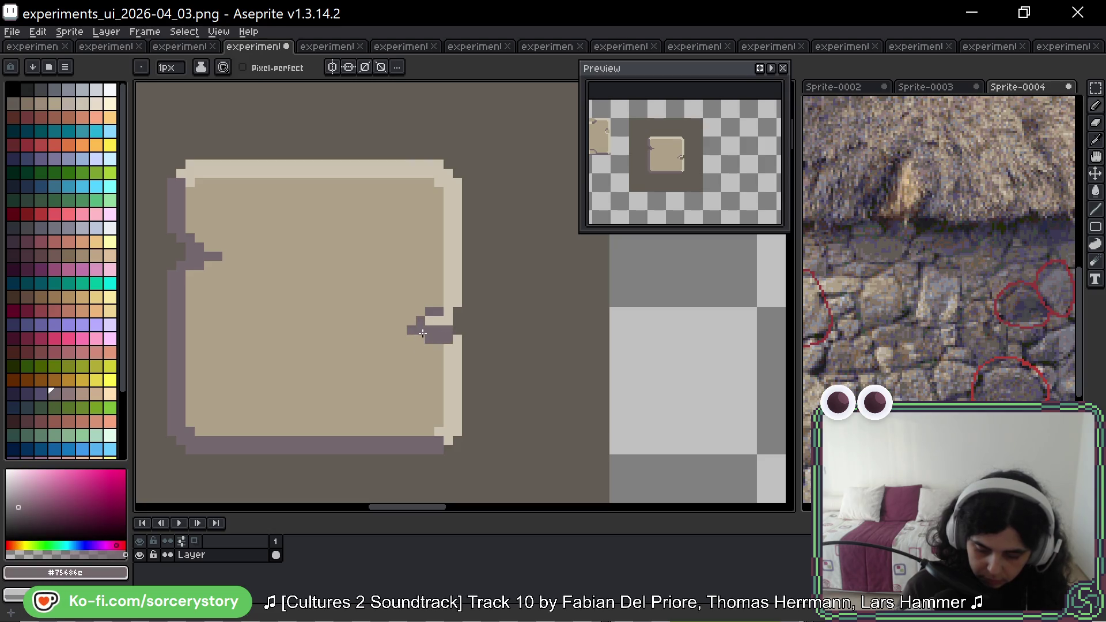
{"action": "left_click", "coordinate": [439, 326], "text": "alt"}
{"action": "left_click", "coordinate": [426, 329]}
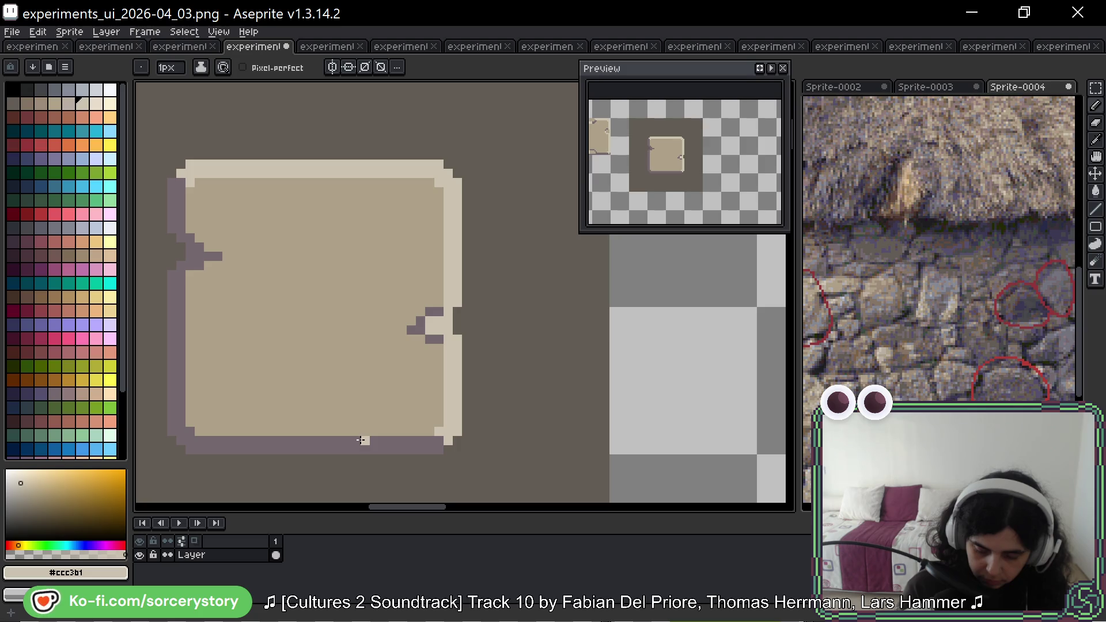
{"action": "left_click", "coordinate": [426, 301], "text": "alt"}
{"action": "left_click", "coordinate": [446, 324]}
{"action": "left_click_drag", "start_coordinate": [432, 320], "coordinate": [437, 331]}
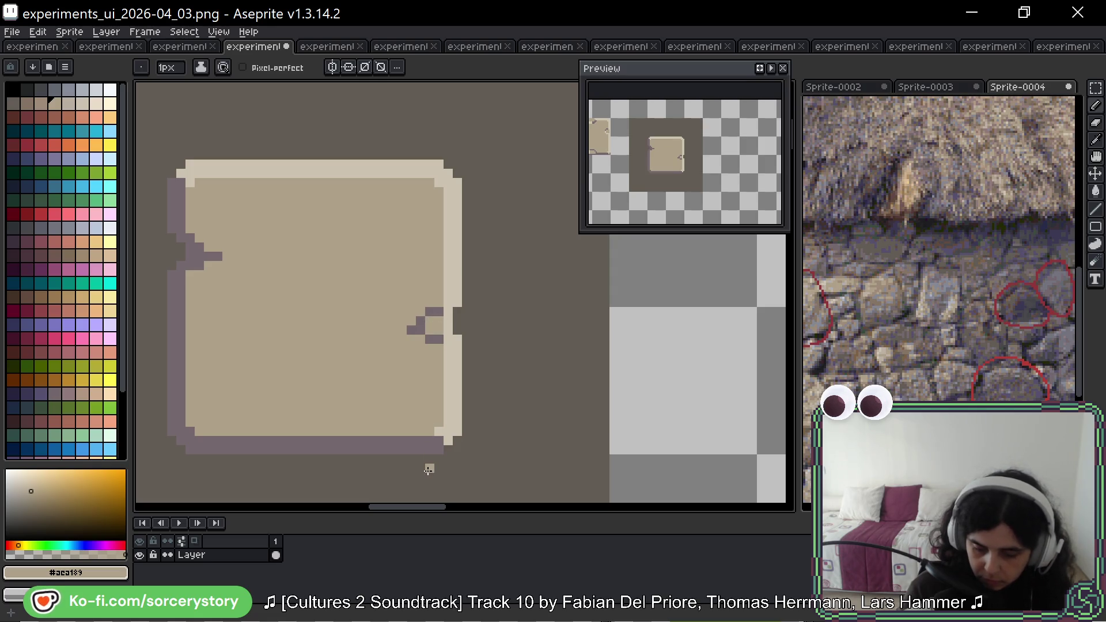
Undo the dark block in the notch and repaint its two dark pixels light cream.
{"action": "key", "text": "alt"}
{"action": "key", "text": "ctrl+z"}
{"action": "key", "text": "ctrl+z"}
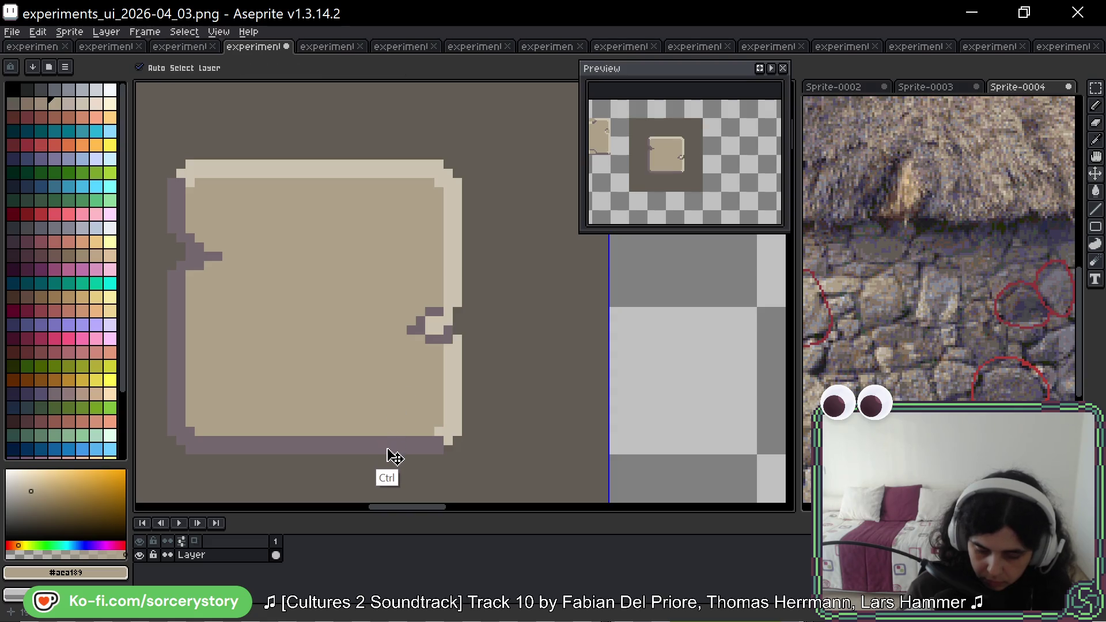
{"action": "key", "text": "ctrl+z"}
{"action": "key", "text": "ctrl+z"}
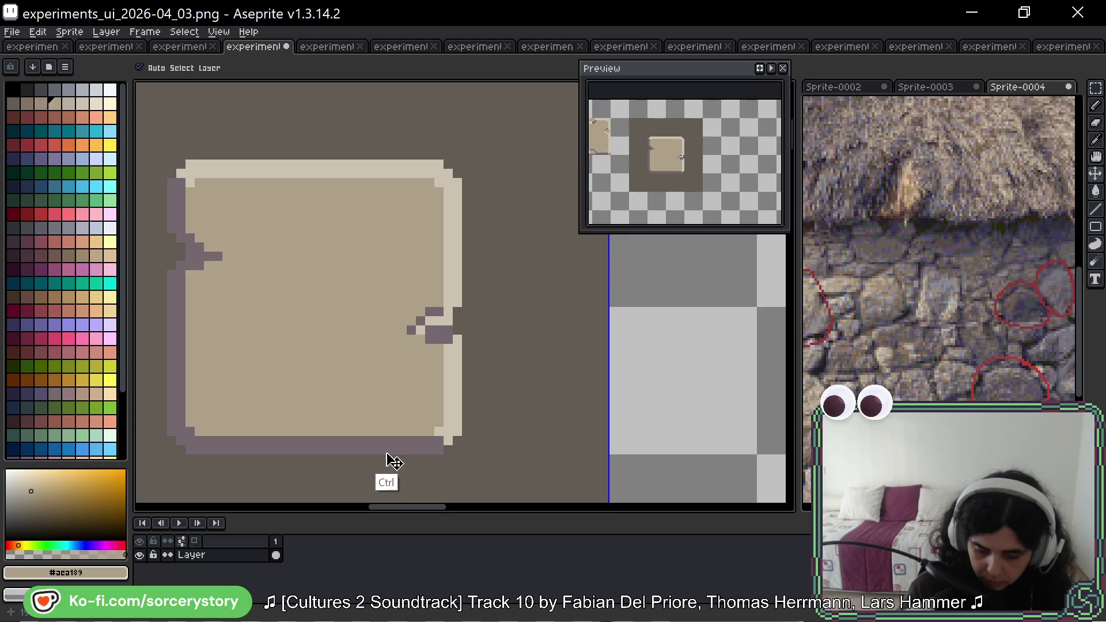
{"action": "key", "text": "ctrl+z"}
{"action": "key", "text": "alt+space"}
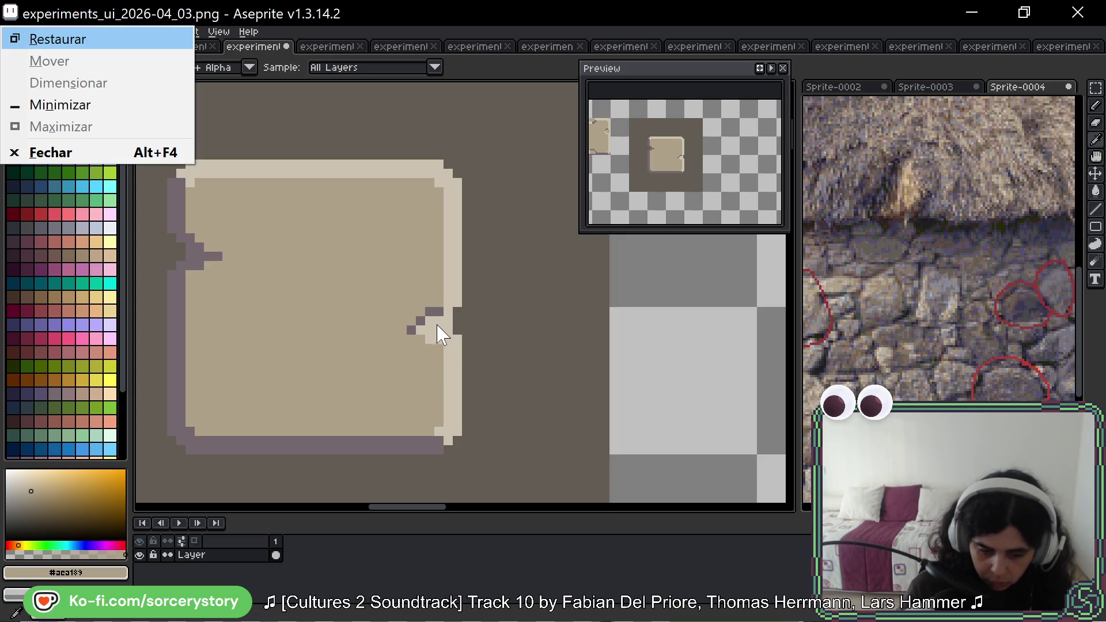
{"action": "key", "text": "Escape"}
{"action": "left_click", "coordinate": [439, 323], "text": "alt"}
{"action": "left_click", "coordinate": [435, 312]}
{"action": "left_click", "coordinate": [421, 322]}
{"action": "left_click", "coordinate": [411, 331]}
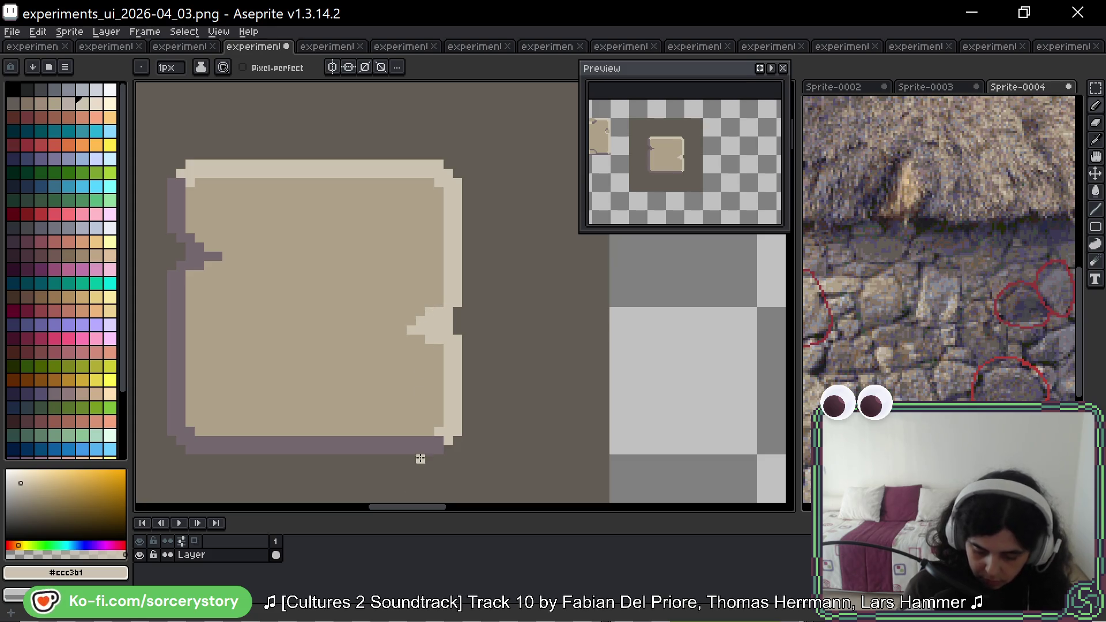
Paint the dark background colour #625d54 over the panel edge above the notch.
{"action": "left_click", "coordinate": [457, 314], "text": "alt"}
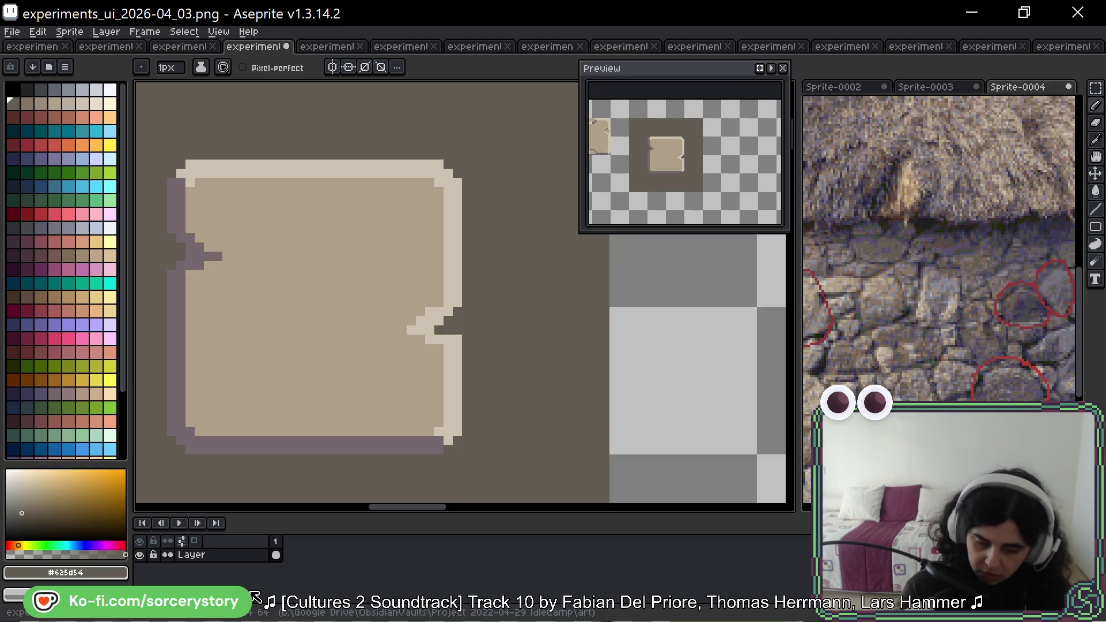
{"action": "left_click", "coordinate": [201, 253], "text": "alt"}
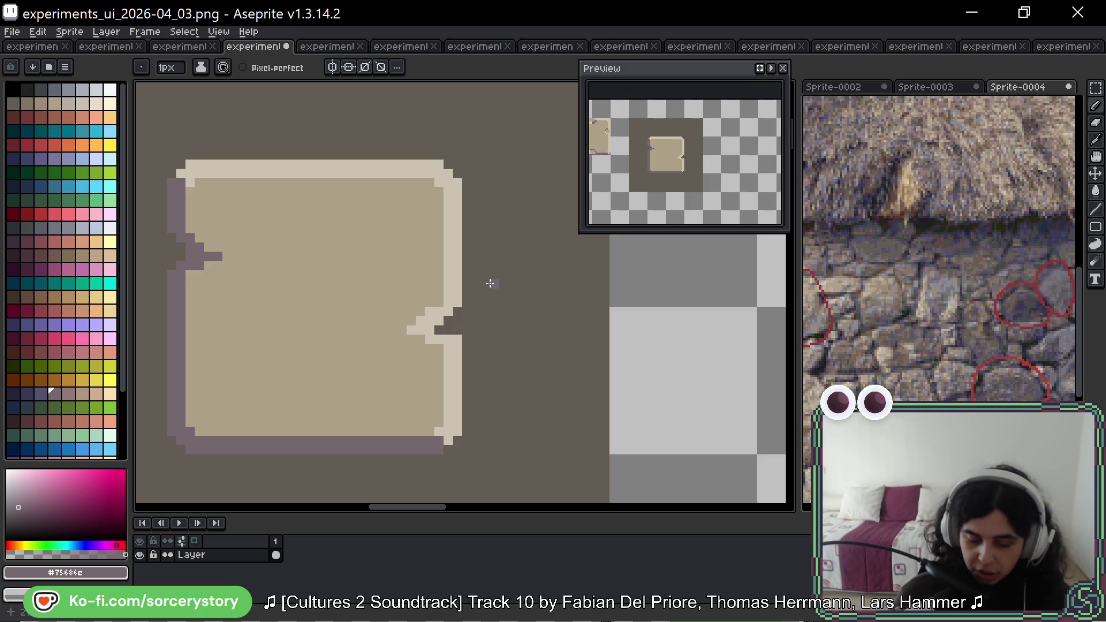
{"action": "left_click", "coordinate": [453, 296], "text": "alt"}
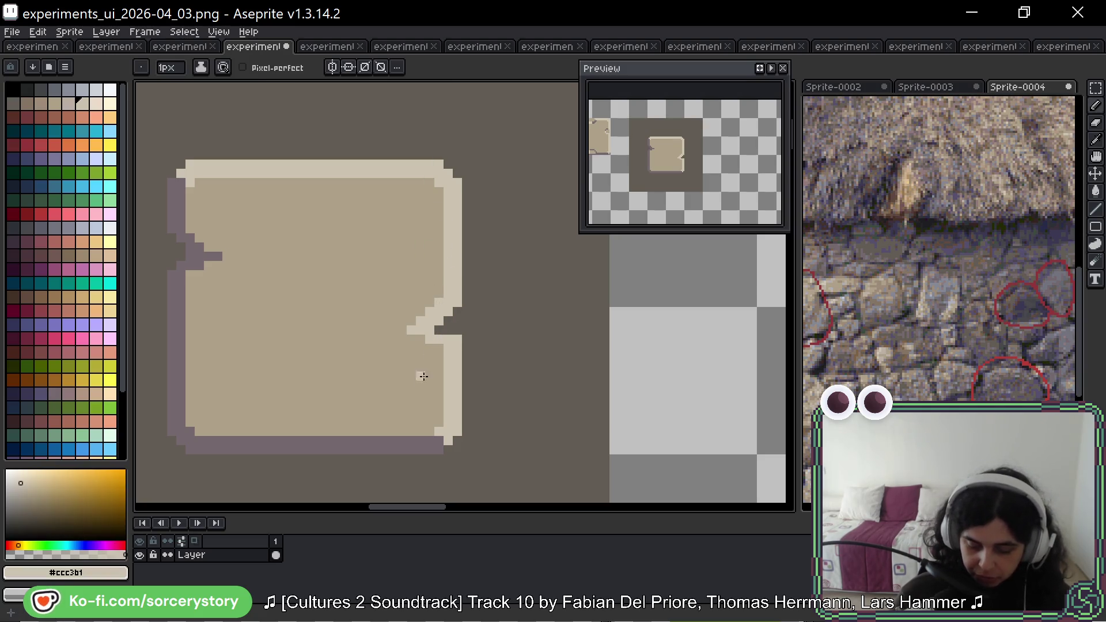
{"action": "left_click", "coordinate": [449, 316], "text": "alt"}
{"action": "left_click", "coordinate": [457, 302]}
{"action": "left_click", "coordinate": [457, 293]}
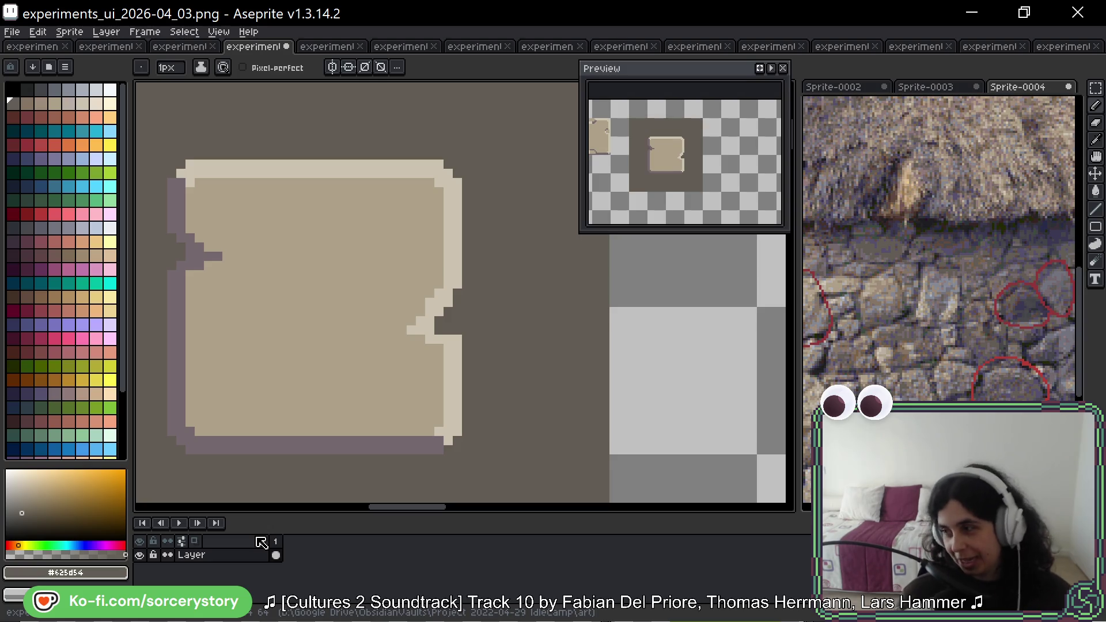
Shade the cream pixels inside the right notch with the purple shadow colour.
{"action": "left_click", "coordinate": [442, 334], "text": "alt"}
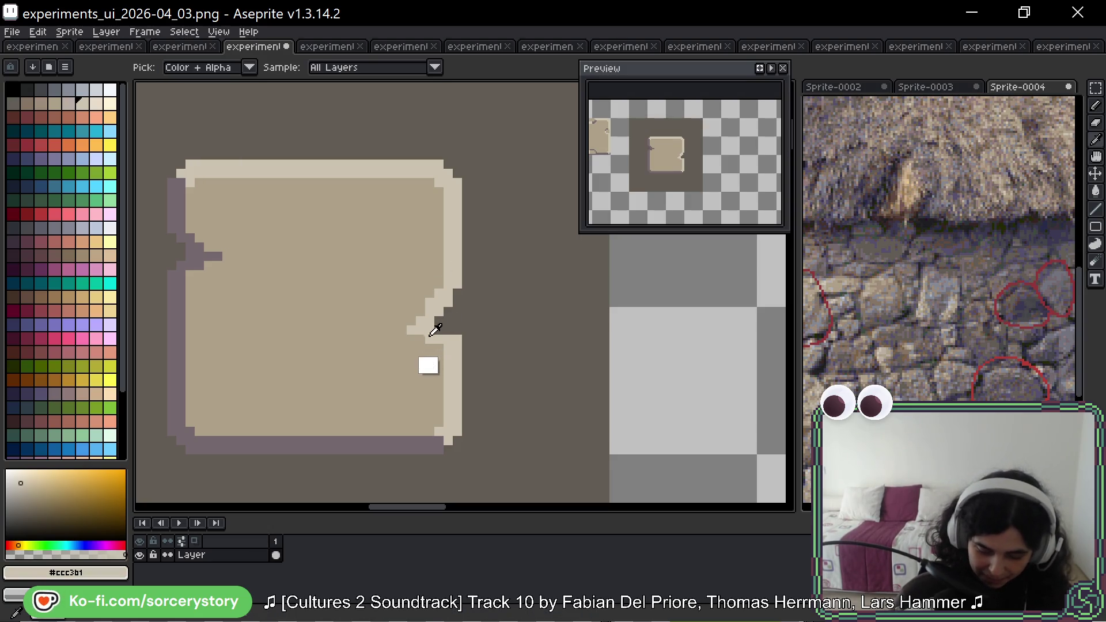
{"action": "left_click", "coordinate": [462, 343], "text": "alt"}
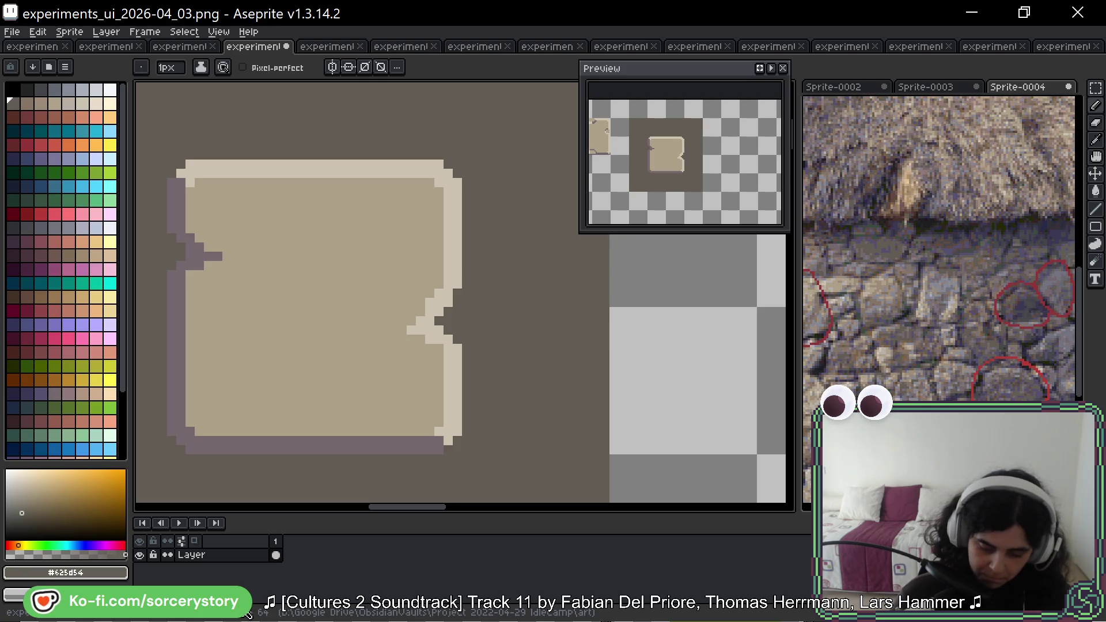
{"action": "left_click", "coordinate": [183, 242], "text": "alt"}
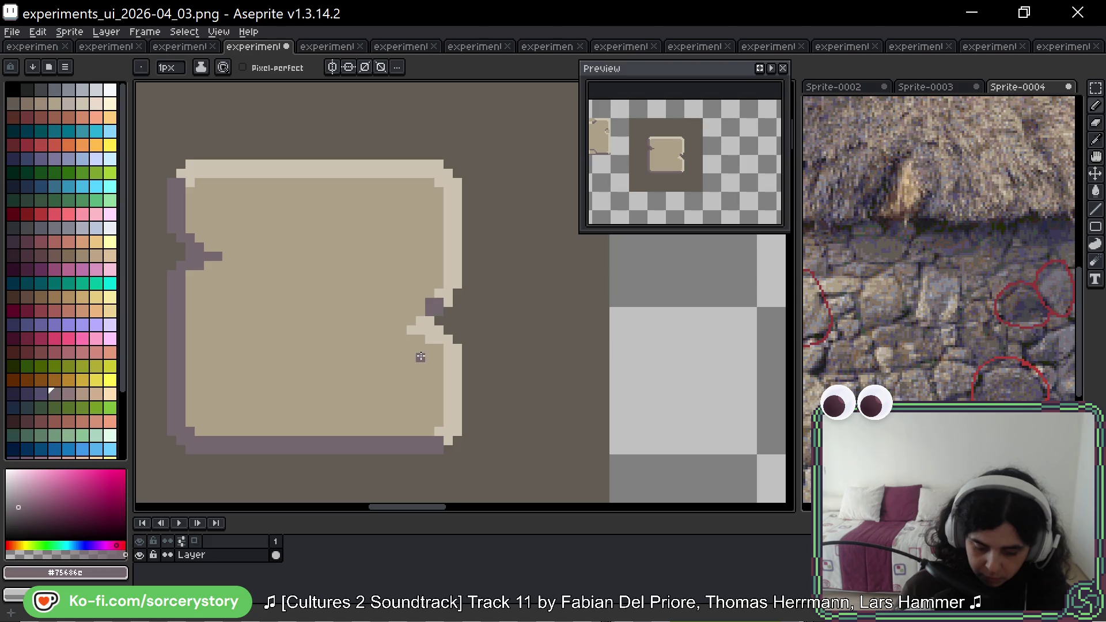
{"action": "left_click", "coordinate": [429, 320]}
{"action": "left_click", "coordinate": [420, 321]}
{"action": "left_click", "coordinate": [420, 329]}
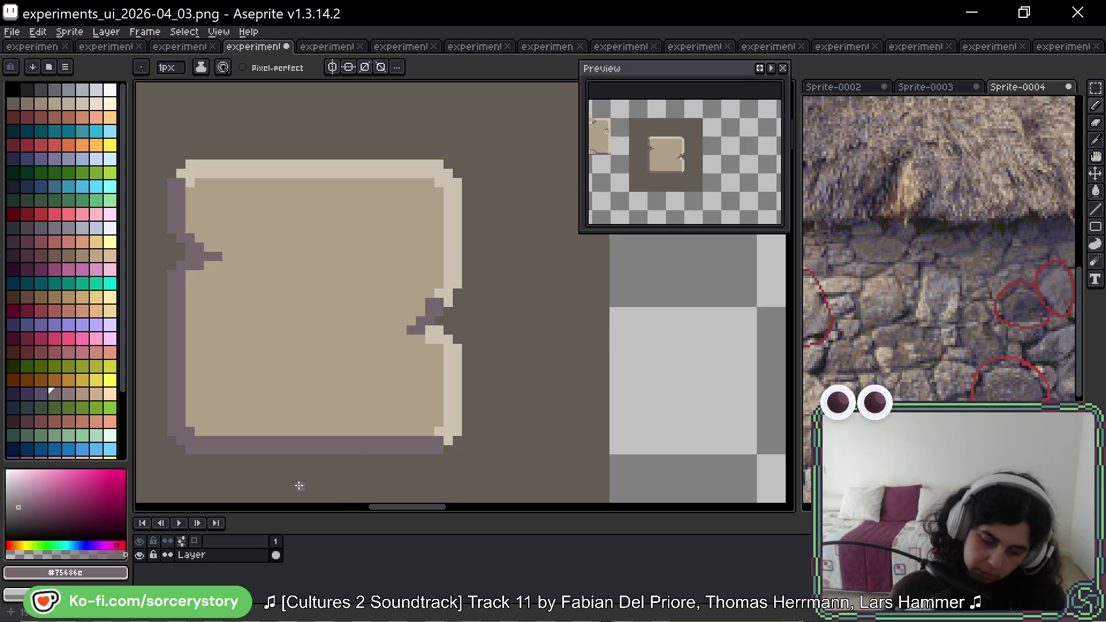
Zoom out to the whole sprite sheet, then pan and zoom in on the larger notched parchment tile.
{"action": "key", "text": "1"}
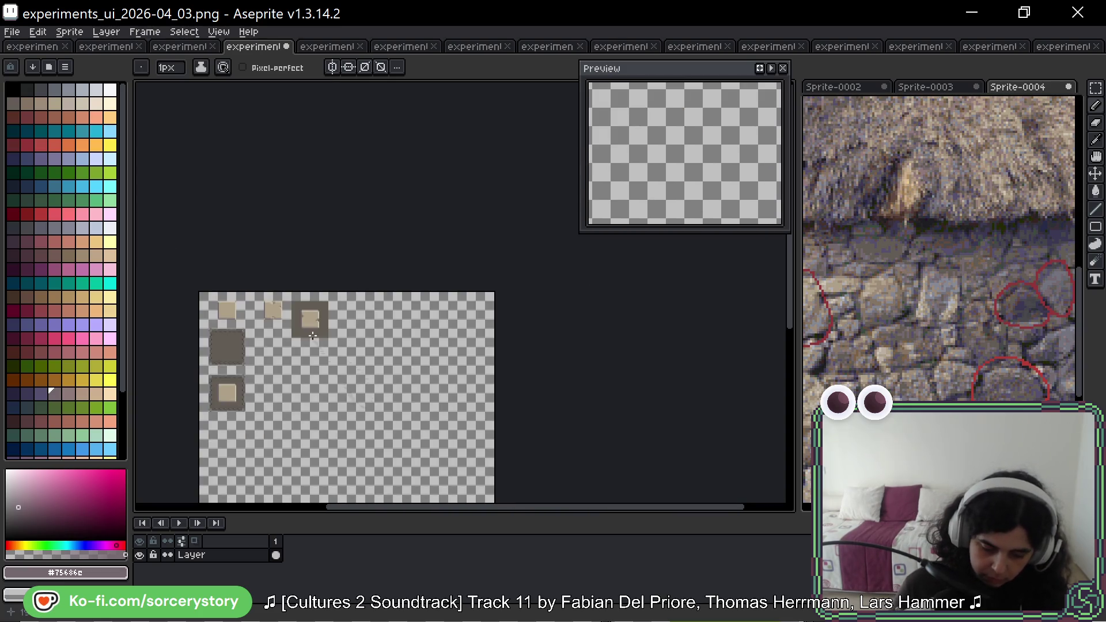
{"action": "key", "text": "3"}
{"action": "key", "text": "2"}
{"action": "left_click_drag", "start_coordinate": [369, 320], "coordinate": [408, 339]}
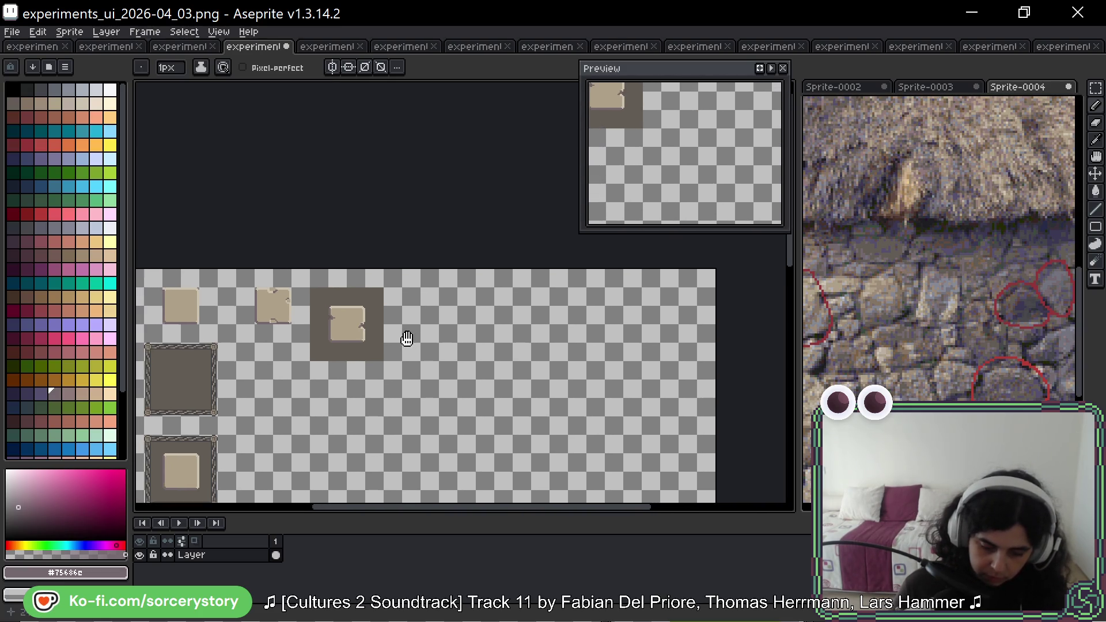
{"action": "scroll", "coordinate": [378, 324], "scroll_direction": "up", "scroll_amount": 7}
{"action": "scroll", "coordinate": [378, 324], "scroll_direction": "up", "scroll_amount": 1}
{"action": "left_click_drag", "start_coordinate": [265, 337], "coordinate": [422, 345]}
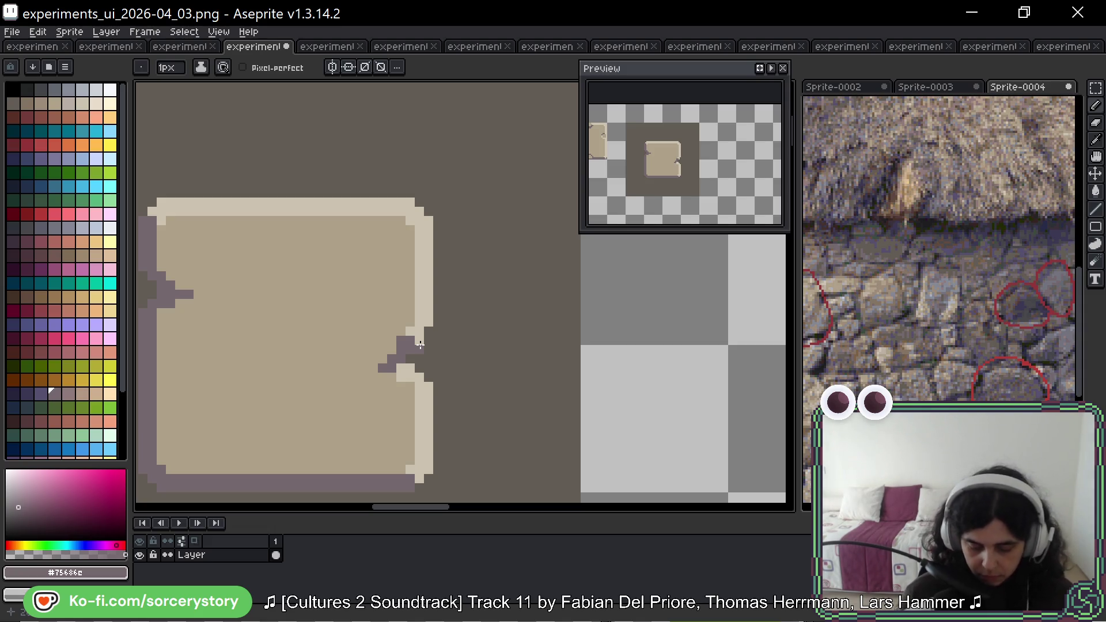
{"action": "left_click_drag", "start_coordinate": [437, 383], "coordinate": [464, 355]}
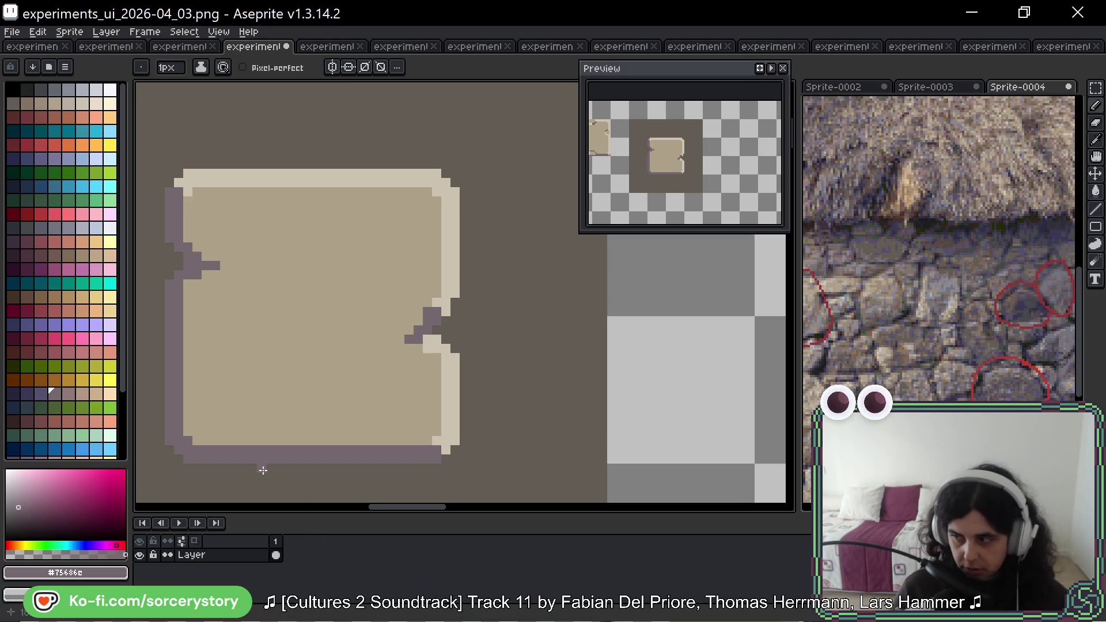
{"action": "scroll", "coordinate": [263, 471], "scroll_direction": "down", "scroll_amount": 2}
{"action": "scroll", "coordinate": [470, 275], "scroll_direction": "up", "scroll_amount": 4}
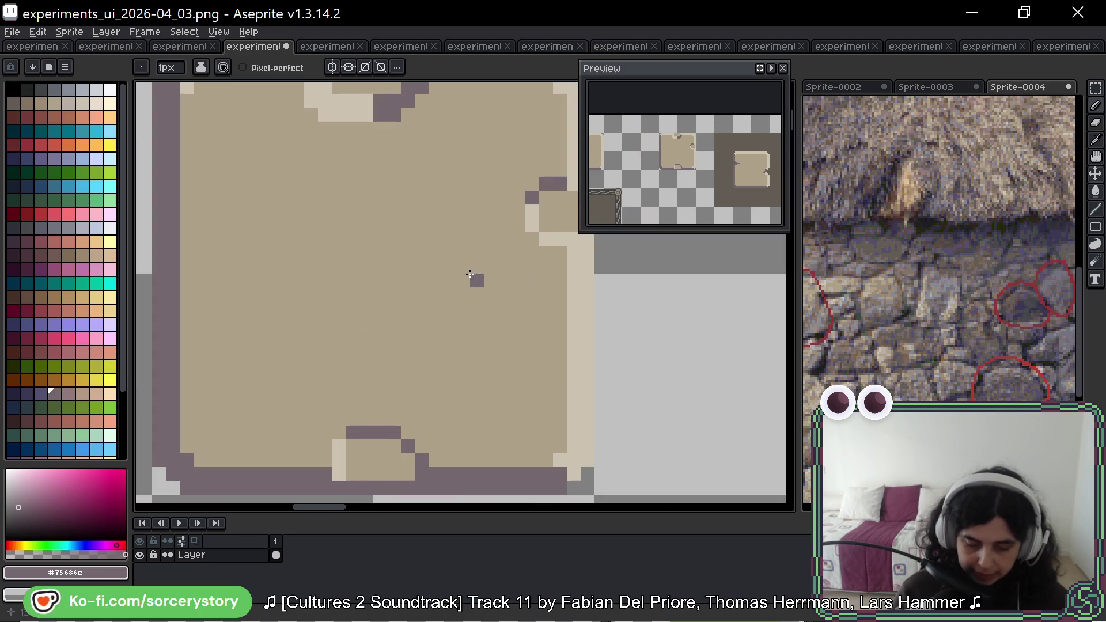
Draw a hook shape in the tile's middle, then redraw it in the dark outline colour.
{"action": "scroll", "coordinate": [351, 254], "scroll_direction": "right", "scroll_amount": 2}
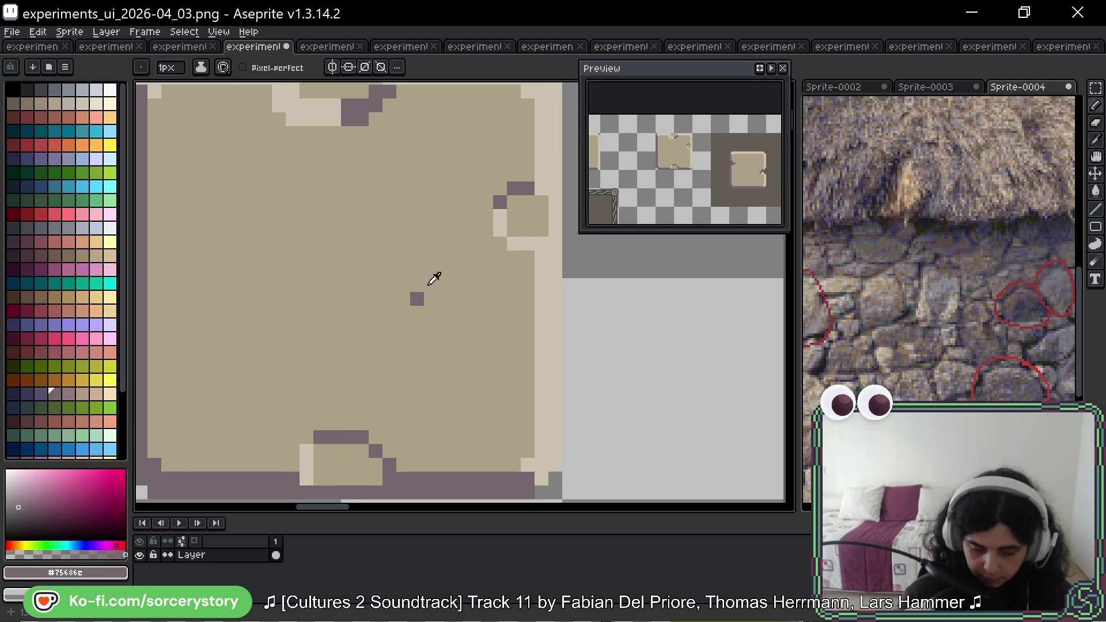
{"action": "left_click", "coordinate": [501, 233], "text": "alt"}
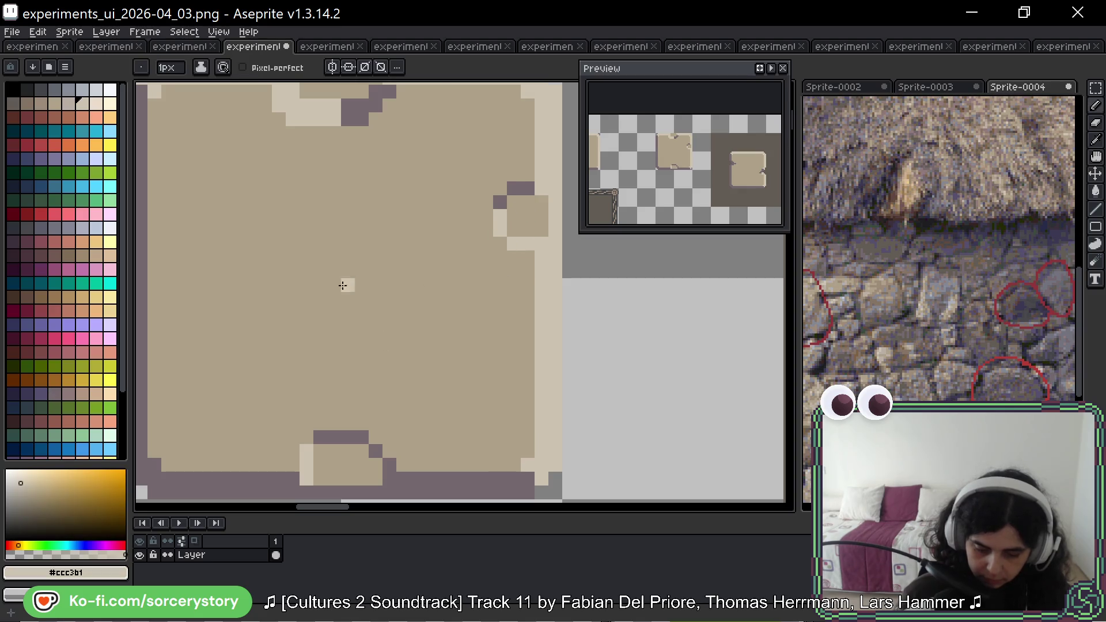
{"action": "left_click_drag", "start_coordinate": [334, 258], "coordinate": [375, 299]}
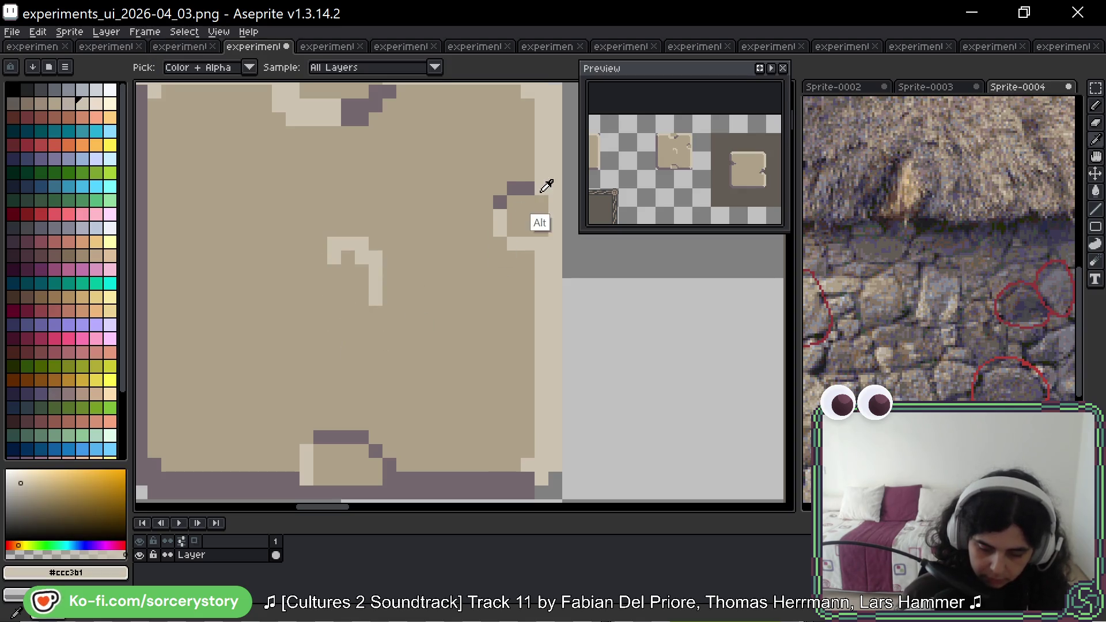
{"action": "left_click", "coordinate": [520, 189], "text": "alt"}
{"action": "left_click", "coordinate": [334, 277]}
{"action": "mouse_move", "coordinate": [337, 245]}
{"action": "left_mouse_down"}
{"action": "mouse_move", "coordinate": [376, 299]}
{"action": "mouse_move", "coordinate": [355, 313]}
{"action": "left_mouse_up"}
Add a light beige edge below the hook, clear its upper-left, and darken the ring's left side.
{"action": "left_click", "coordinate": [500, 222], "text": "alt"}
{"action": "left_click", "coordinate": [334, 271]}
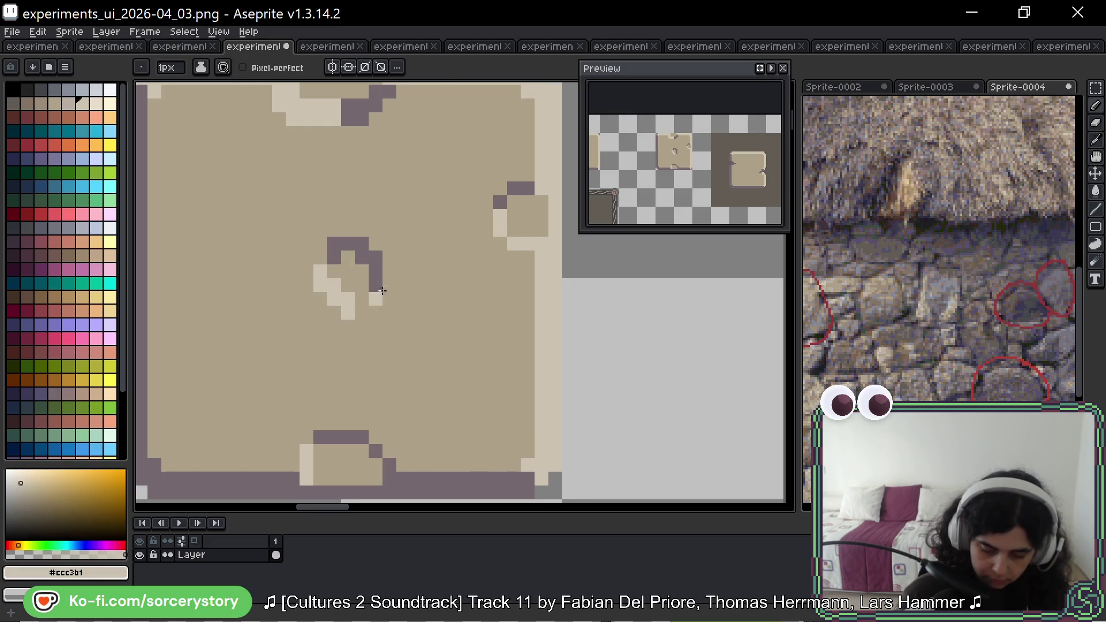
{"action": "left_click", "coordinate": [339, 283], "text": "alt"}
{"action": "left_click_drag", "start_coordinate": [338, 254], "coordinate": [352, 257]}
{"action": "left_click", "coordinate": [358, 242], "text": "alt"}
{"action": "left_click", "coordinate": [321, 257]}
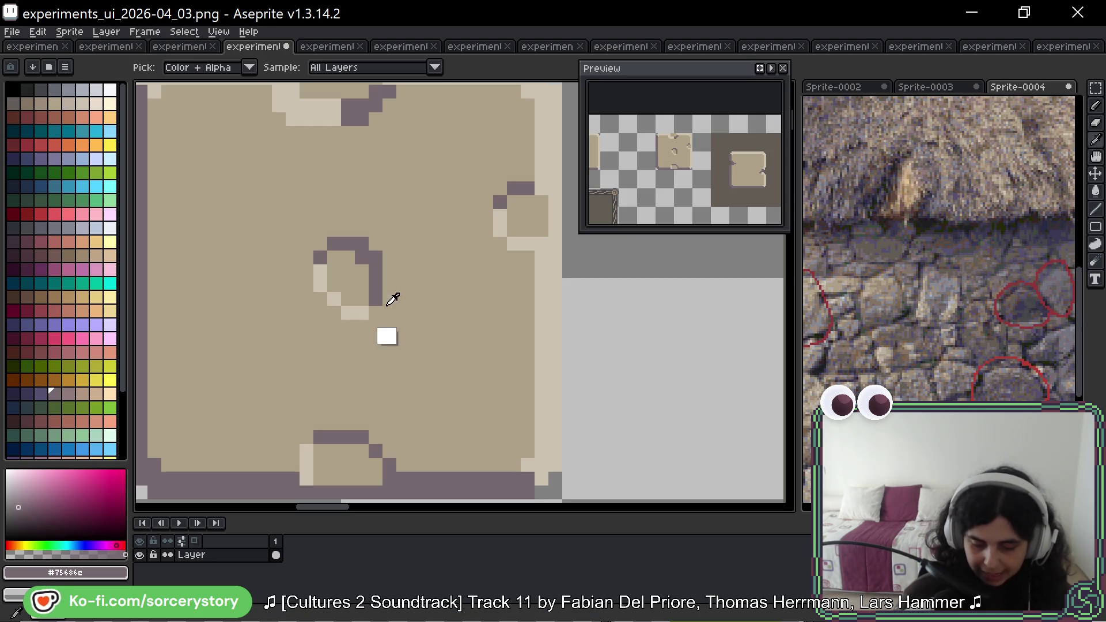
Add a light highlight to the oval ring, trim its dark outline with beige, and place a cyan marker.
{"action": "left_click", "coordinate": [380, 298], "text": "alt"}
{"action": "left_click", "coordinate": [351, 311], "text": "alt"}
{"action": "left_click", "coordinate": [369, 302]}
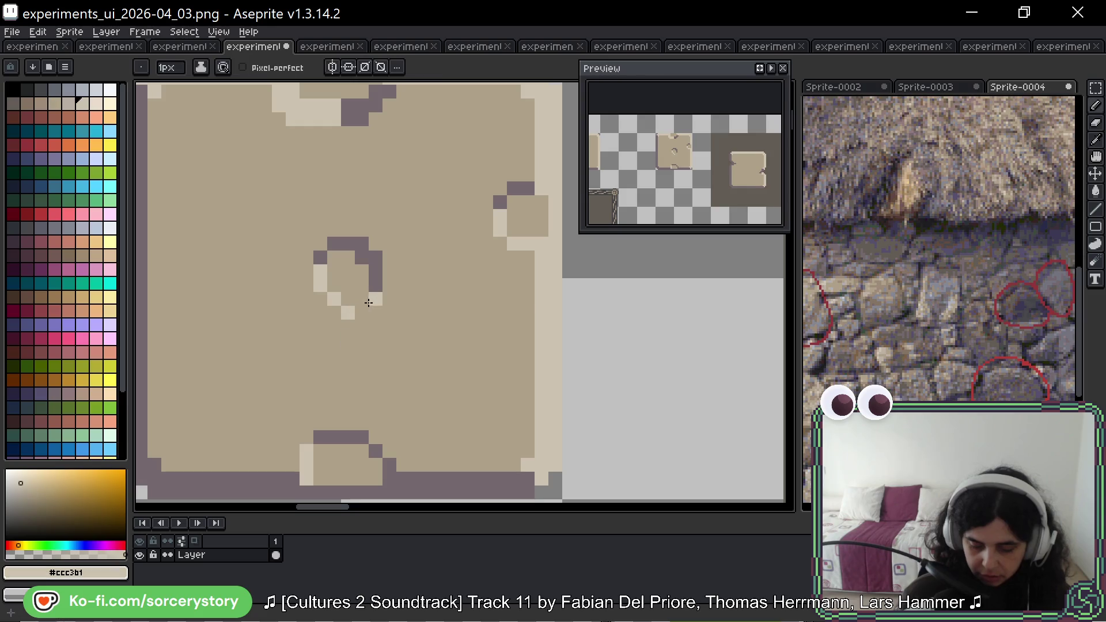
{"action": "left_click", "coordinate": [373, 300], "text": "alt"}
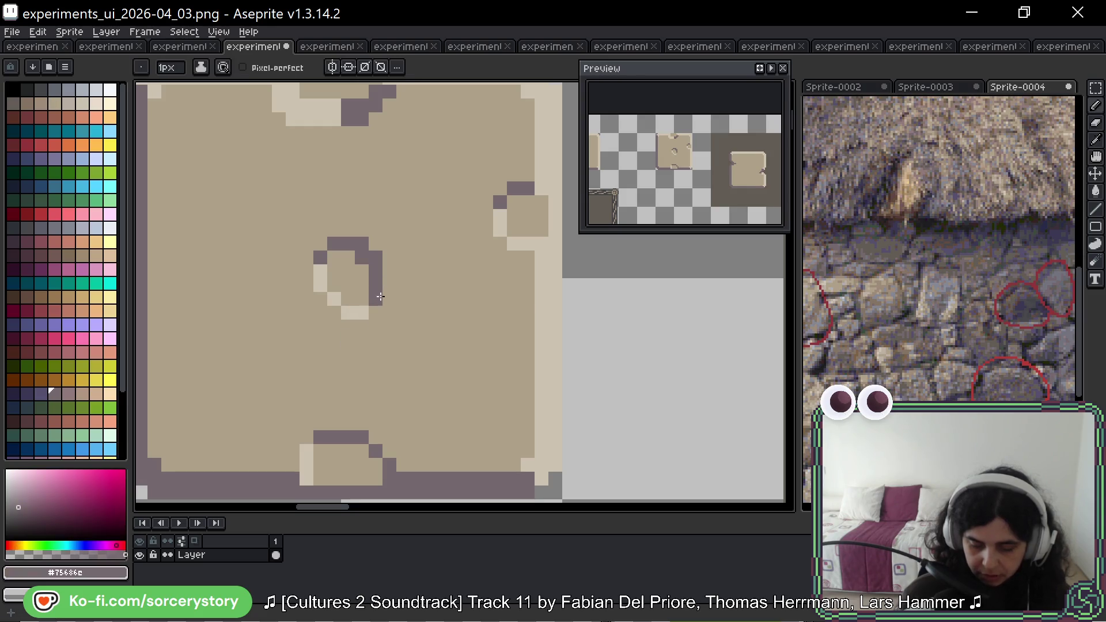
{"action": "left_click", "coordinate": [383, 231], "text": "alt"}
{"action": "left_click", "coordinate": [362, 244]}
{"action": "left_click", "coordinate": [376, 257]}
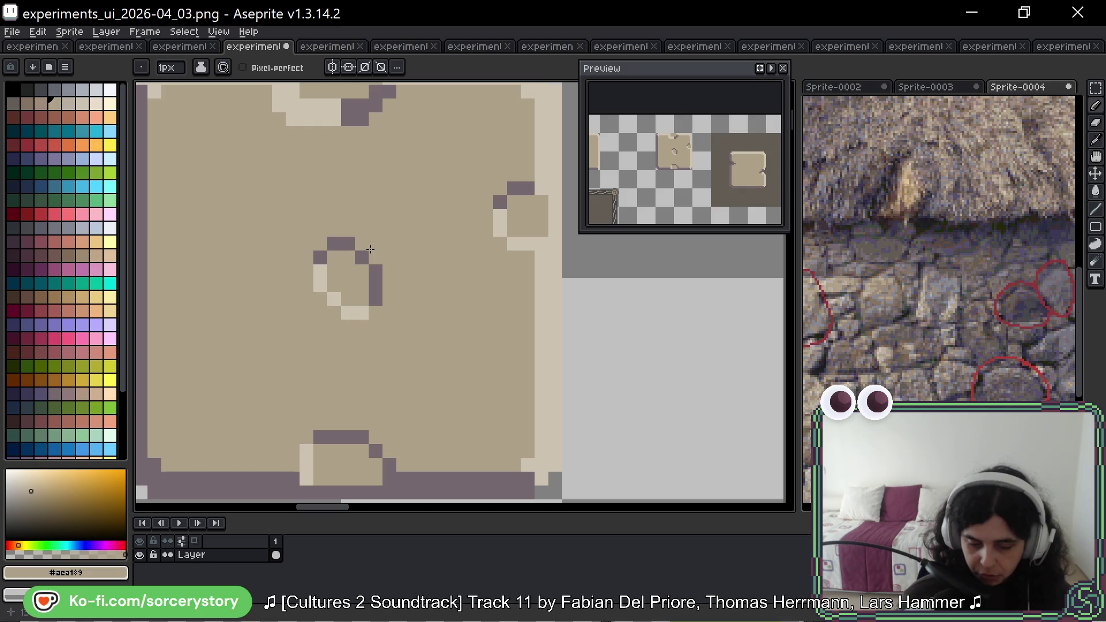
{"action": "left_click", "coordinate": [96, 131]}
{"action": "left_click", "coordinate": [473, 160]}
Sketch cyan guide arrows and traces around the oval hole, undoing each one.
{"action": "mouse_move", "coordinate": [514, 104]}
{"action": "left_mouse_down"}
{"action": "mouse_move", "coordinate": [402, 227]}
{"action": "mouse_move", "coordinate": [443, 227]}
{"action": "mouse_move", "coordinate": [389, 164]}
{"action": "mouse_move", "coordinate": [479, 230]}
{"action": "left_mouse_up"}
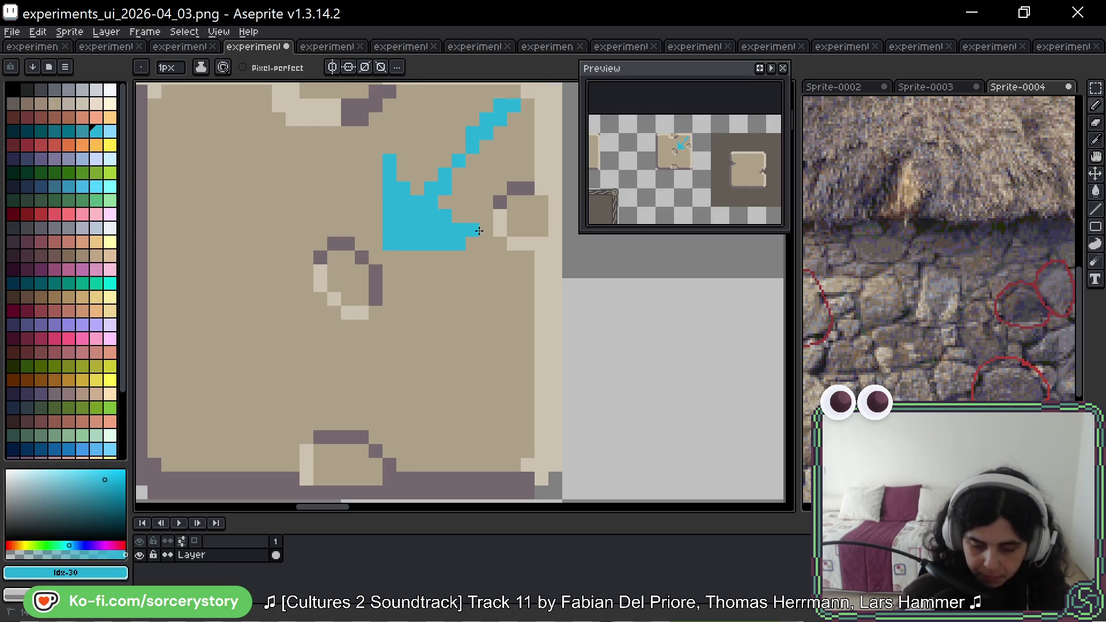
{"action": "key", "text": "space"}
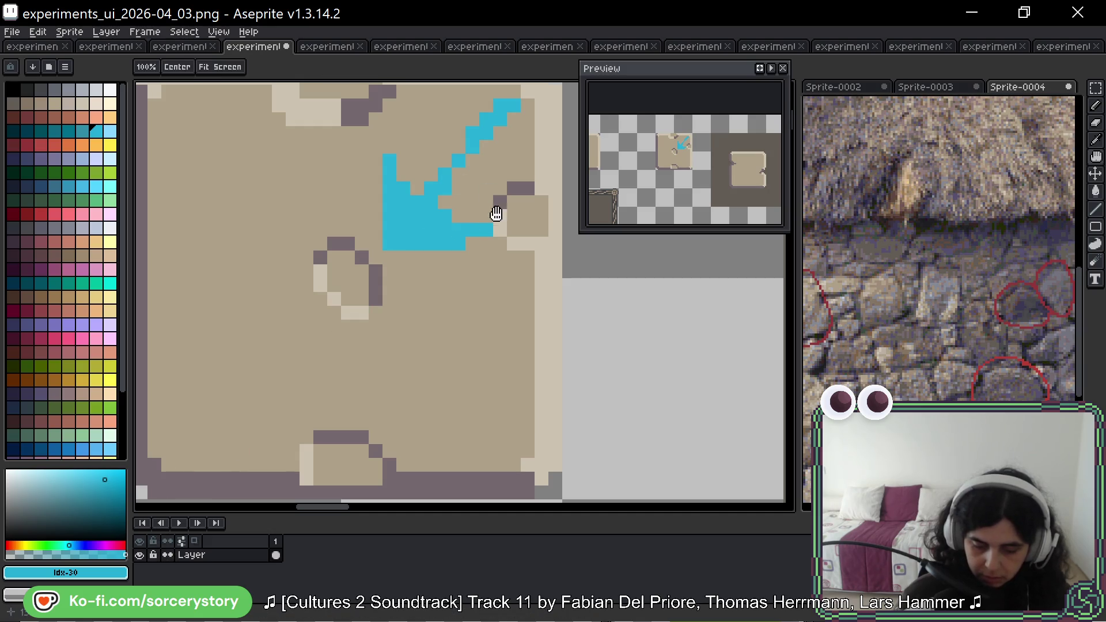
{"action": "left_click_drag", "start_coordinate": [431, 303], "coordinate": [386, 356]}
{"action": "key", "text": "ctrl+z"}
{"action": "key", "text": "ctrl+z"}
{"action": "mouse_move", "coordinate": [276, 309]}
{"action": "left_mouse_down"}
{"action": "mouse_move", "coordinate": [311, 300]}
{"action": "mouse_move", "coordinate": [328, 351]}
{"action": "left_mouse_up"}
{"action": "key", "text": "ctrl+z"}
{"action": "mouse_move", "coordinate": [276, 309]}
{"action": "left_mouse_down"}
{"action": "mouse_move", "coordinate": [292, 354]}
{"action": "mouse_move", "coordinate": [334, 368]}
{"action": "left_mouse_up"}
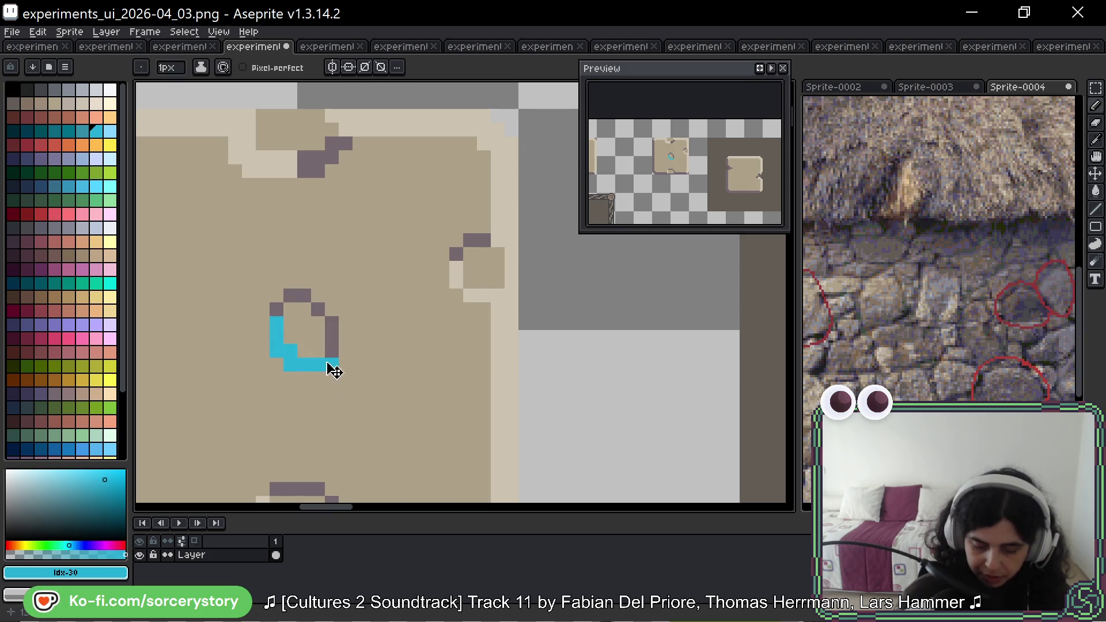
{"action": "key", "text": "ctrl+z"}
{"action": "left_click", "coordinate": [401, 213]}
{"action": "key", "text": "ctrl+z"}
{"action": "mouse_move", "coordinate": [442, 181]}
{"action": "left_mouse_down"}
{"action": "mouse_move", "coordinate": [304, 352]}
{"action": "mouse_move", "coordinate": [429, 293]}
{"action": "left_mouse_up"}
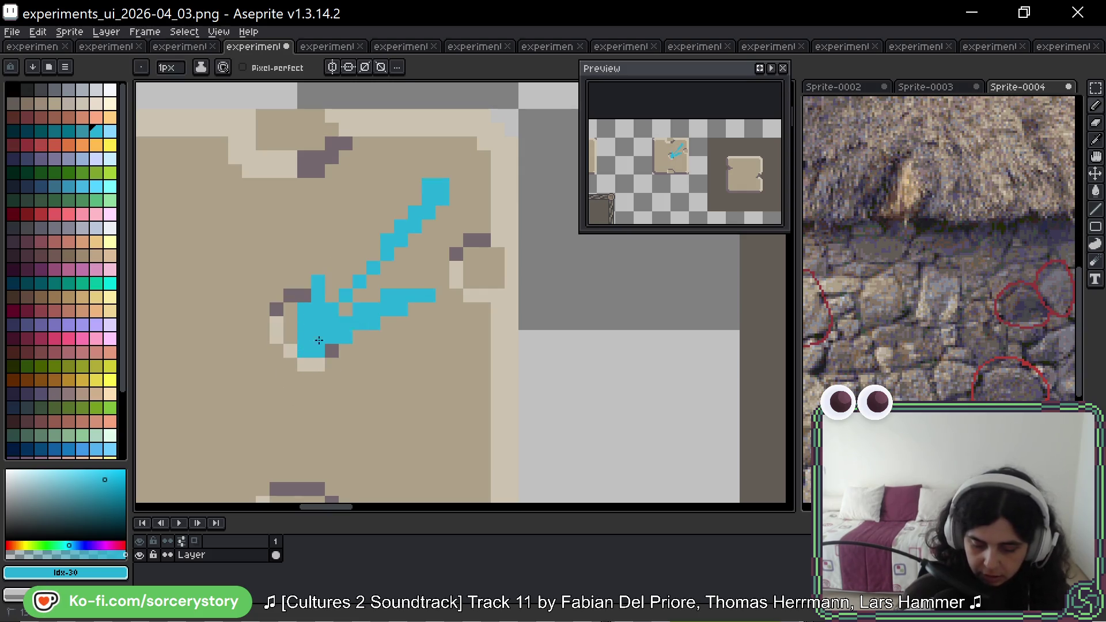
{"action": "key", "text": "ctrl+z"}
{"action": "mouse_move", "coordinate": [415, 210]}
{"action": "left_mouse_down"}
{"action": "mouse_move", "coordinate": [291, 346]}
{"action": "mouse_move", "coordinate": [311, 353]}
{"action": "mouse_move", "coordinate": [318, 281]}
{"action": "left_mouse_up"}
{"action": "key", "text": "ctrl+z"}
{"action": "key", "text": "ctrl+z"}
{"action": "left_click", "coordinate": [333, 345]}
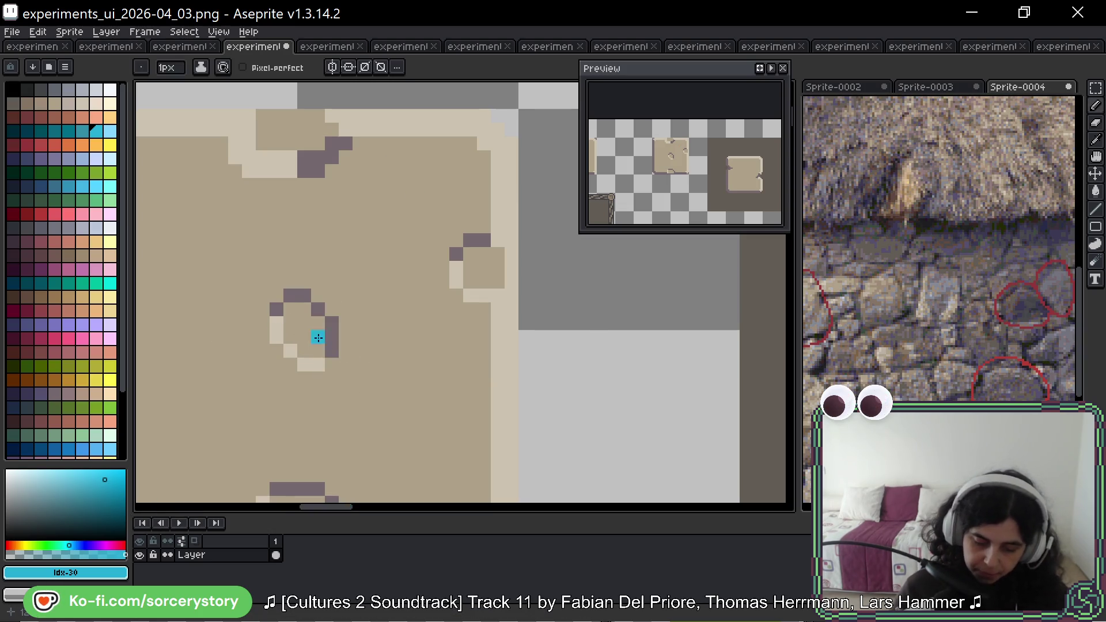
Pan and zoom out so both parchment tiles are visible together.
{"action": "scroll", "coordinate": [323, 335], "scroll_direction": "down", "scroll_amount": 2}
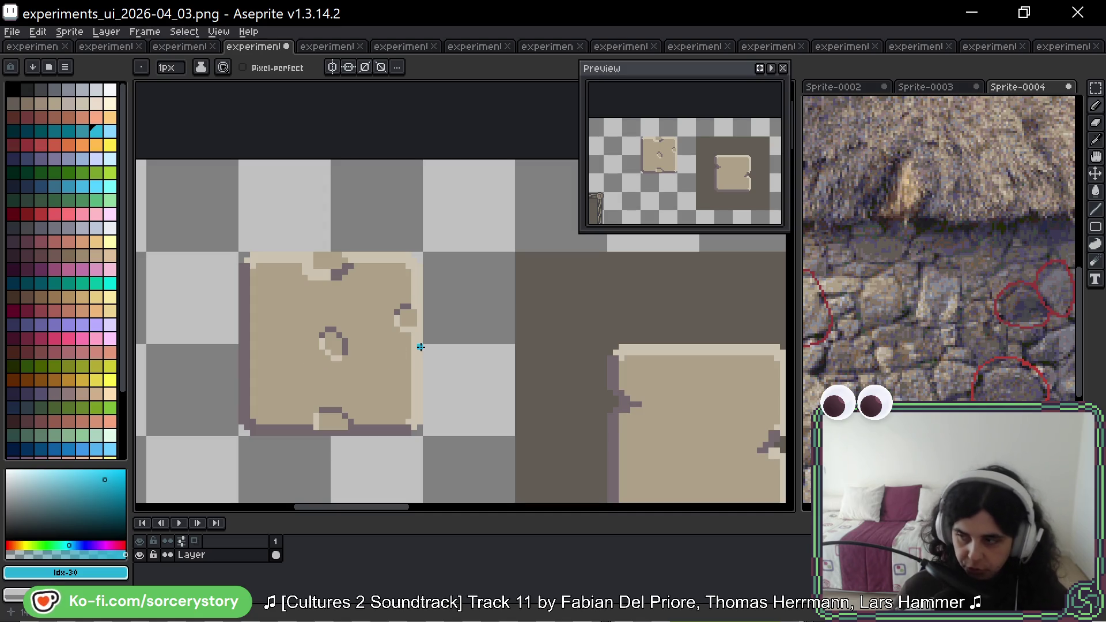
{"action": "left_click_drag", "start_coordinate": [617, 317], "coordinate": [267, 165]}
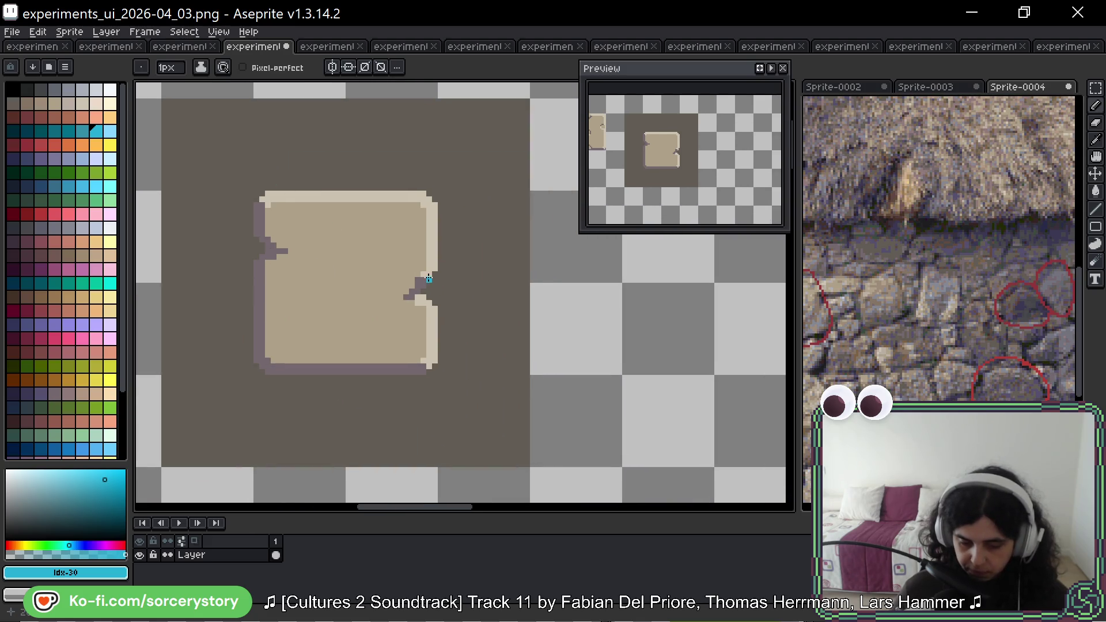
{"action": "scroll", "coordinate": [426, 276], "scroll_direction": "up", "scroll_amount": 1}
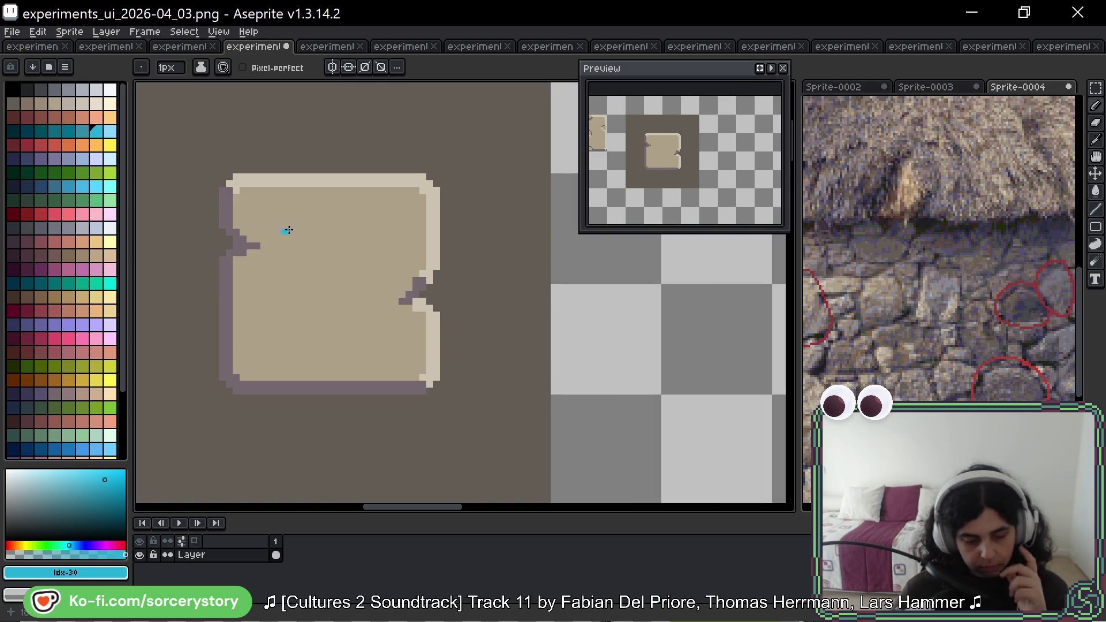
{"action": "left_click_drag", "start_coordinate": [321, 197], "coordinate": [576, 251]}
{"action": "scroll", "coordinate": [388, 268], "scroll_direction": "down", "scroll_amount": 1}
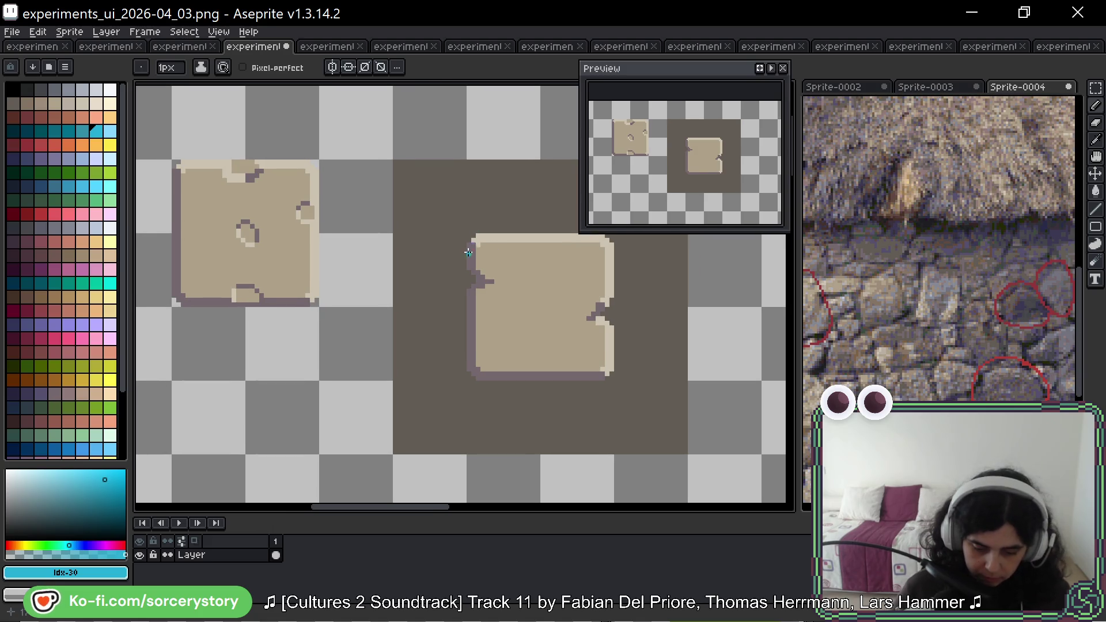
Sample the tile's outline and tan colours, then try a pinkish colour beside the left outline.
{"action": "left_click", "coordinate": [476, 253], "text": "alt"}
{"action": "left_click", "coordinate": [537, 257], "text": "alt"}
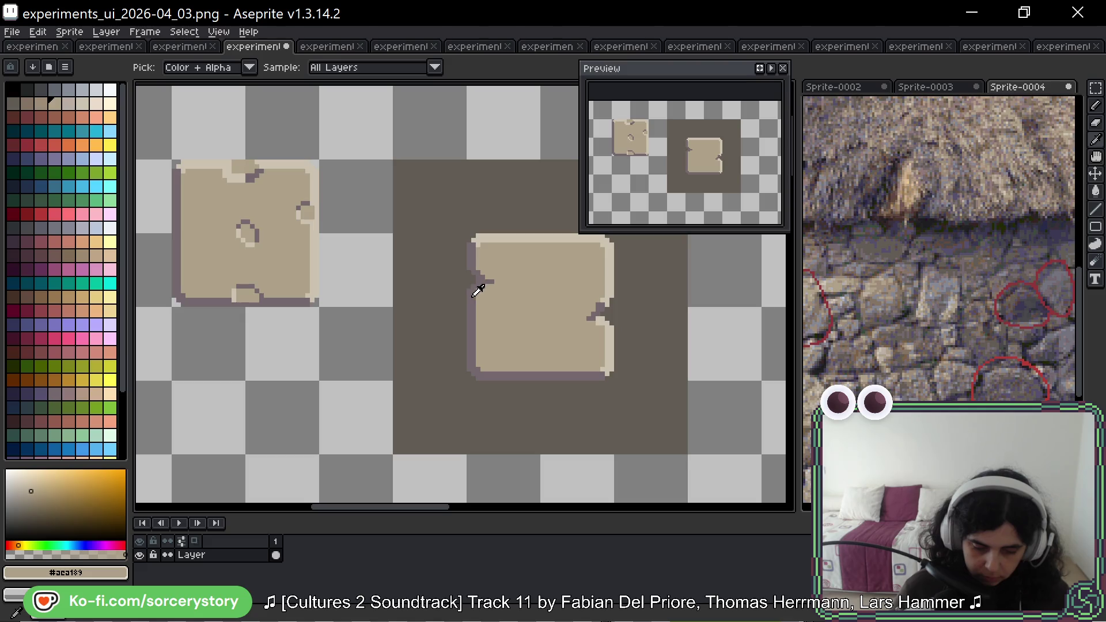
{"action": "left_click", "coordinate": [473, 296], "text": "alt"}
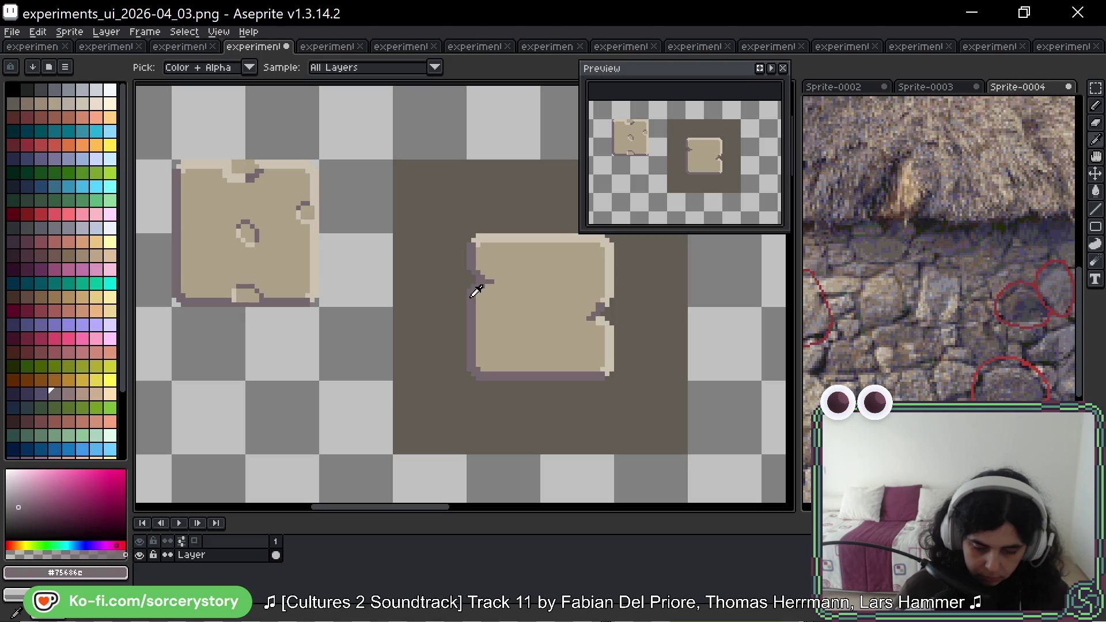
{"action": "left_click", "coordinate": [68, 394]}
{"action": "scroll", "coordinate": [462, 296], "scroll_direction": "up", "scroll_amount": 3}
{"action": "left_click", "coordinate": [499, 307]}
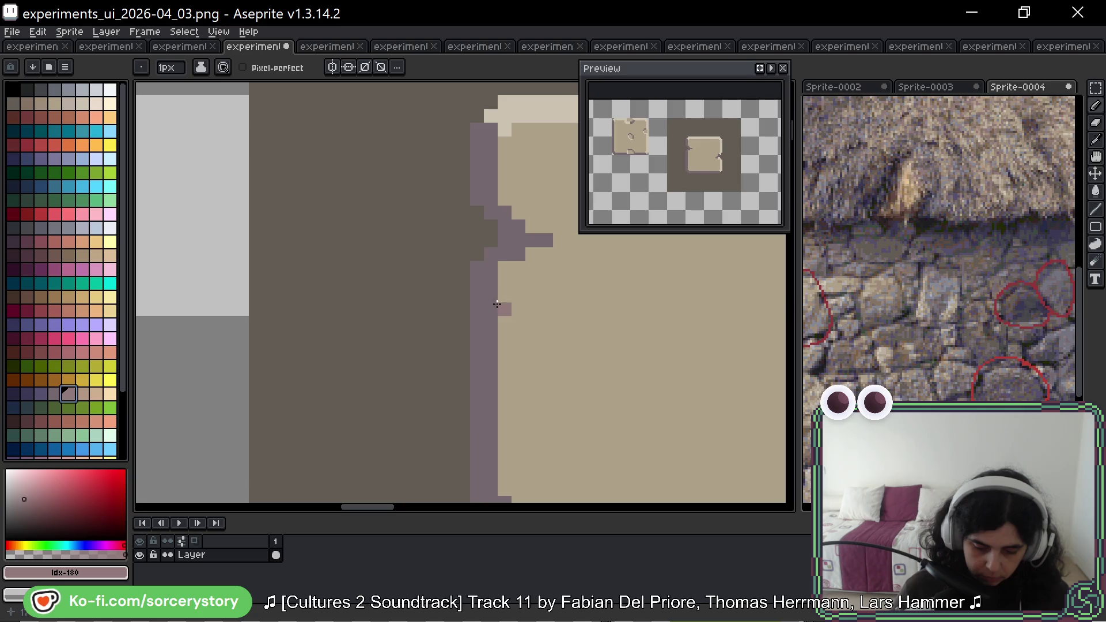
{"action": "scroll", "coordinate": [497, 304], "scroll_direction": "down", "scroll_amount": 3}
{"action": "scroll", "coordinate": [542, 265], "scroll_direction": "up", "scroll_amount": 1}
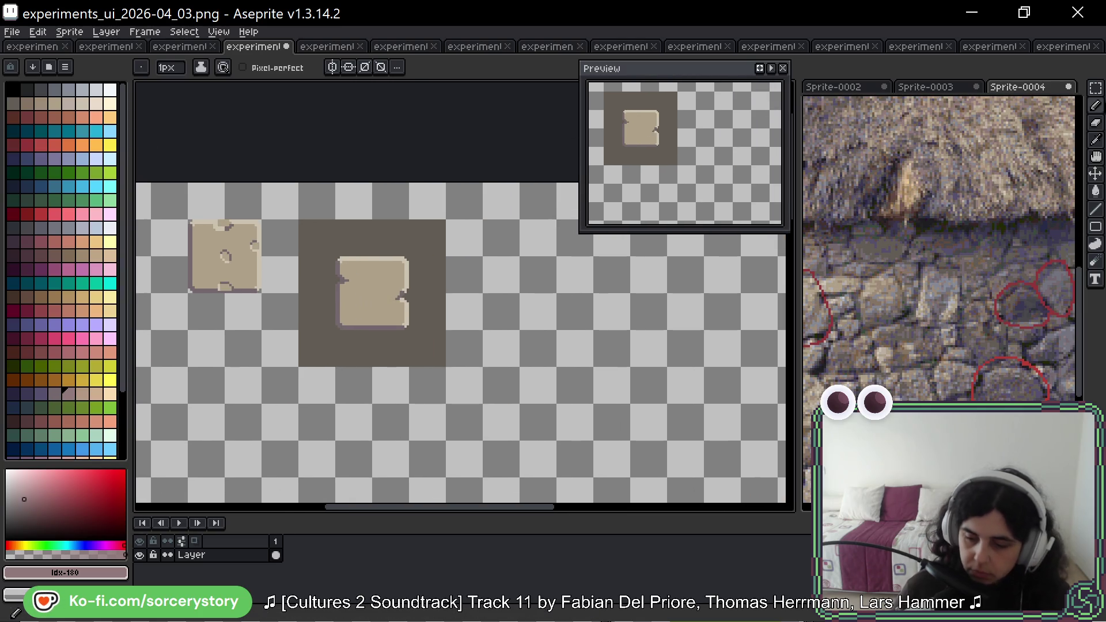
Duplicate the first plain tan panel and move the copy to the right of the other panels.
{"action": "key", "text": "m"}
{"action": "left_click_drag", "start_coordinate": [413, 227], "coordinate": [553, 242]}
{"action": "left_click_drag", "start_coordinate": [144, 236], "coordinate": [217, 309]}
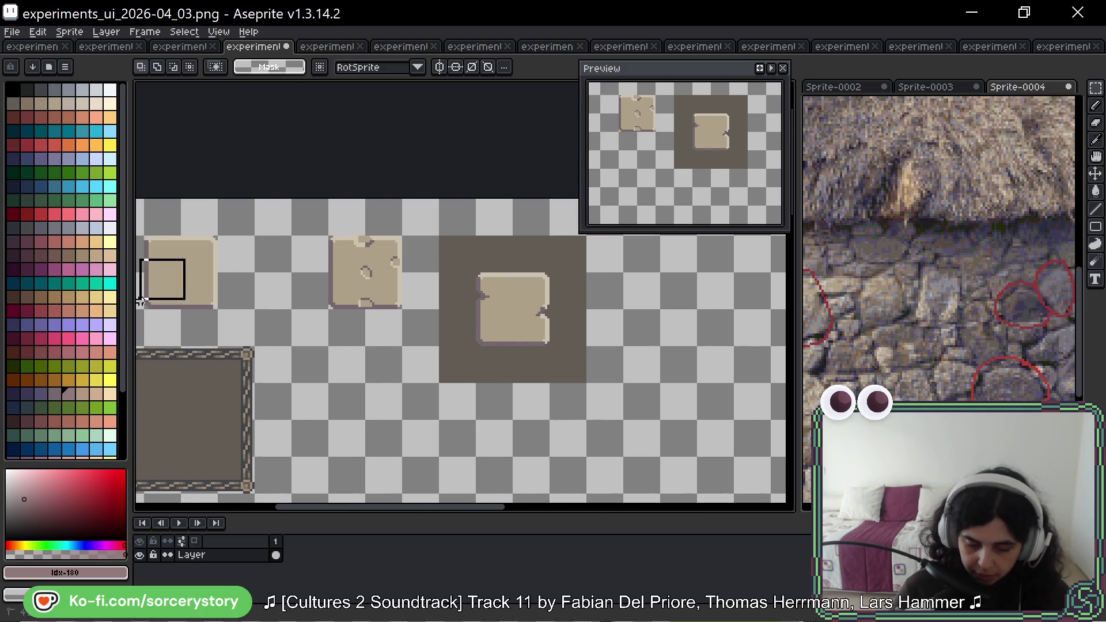
{"action": "key", "text": "ctrl+c"}
{"action": "key", "text": "ctrl+v"}
{"action": "mouse_move", "coordinate": [482, 315]}
{"action": "left_mouse_down"}
{"action": "mouse_move", "coordinate": [523, 321]}
{"action": "mouse_move", "coordinate": [454, 330]}
{"action": "left_mouse_up"}
{"action": "scroll", "coordinate": [452, 333], "scroll_direction": "up", "scroll_amount": 4}
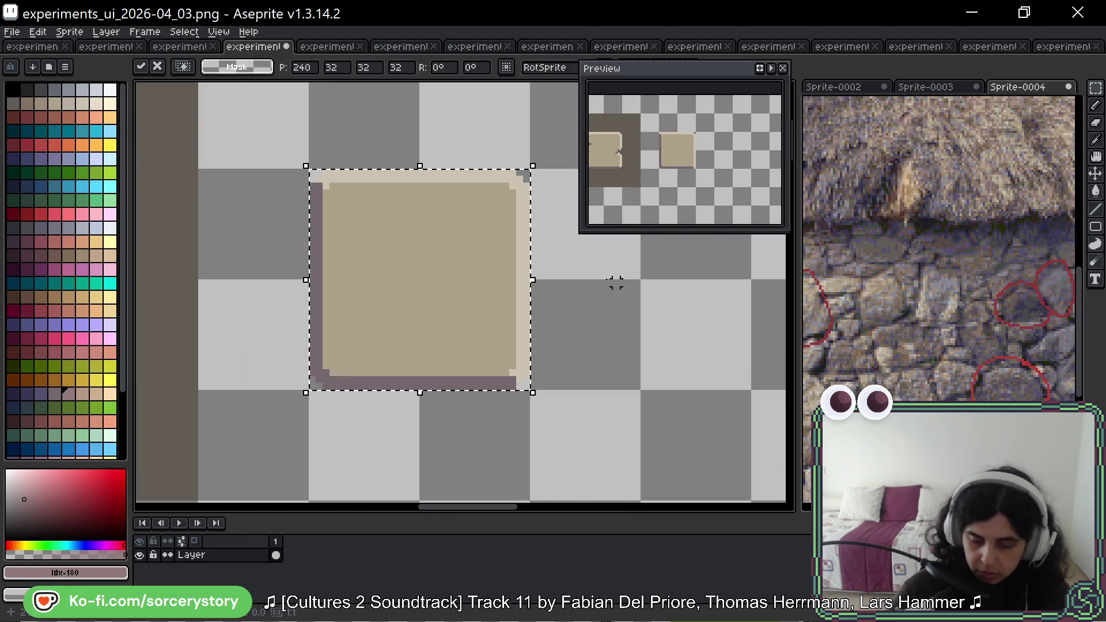
Magic Wand the copy's inner fill area and switch to the Gradient tool, centring the panel.
{"action": "left_click_drag", "start_coordinate": [1096, 87], "coordinate": [1074, 100]}
{"action": "left_click", "coordinate": [1078, 88]}
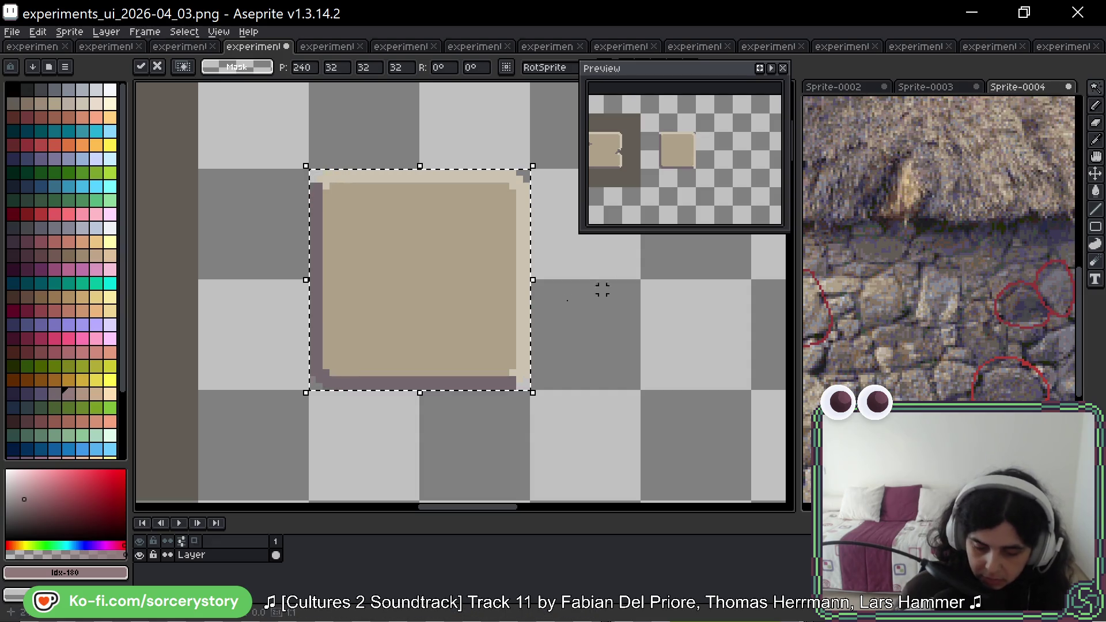
{"action": "left_click", "coordinate": [449, 299]}
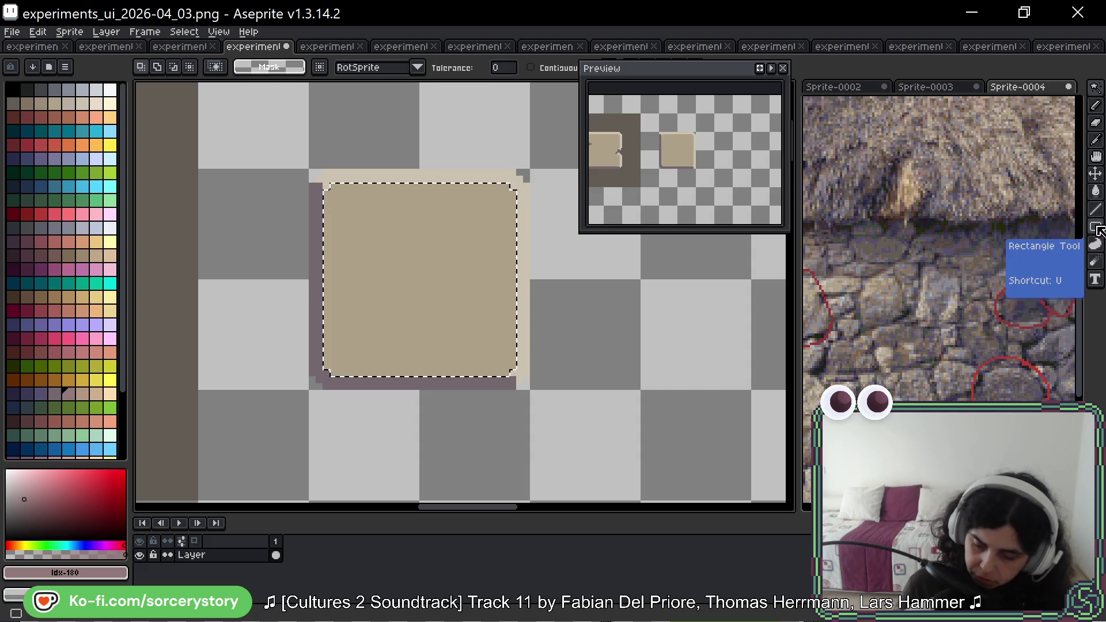
{"action": "left_click", "coordinate": [1099, 265]}
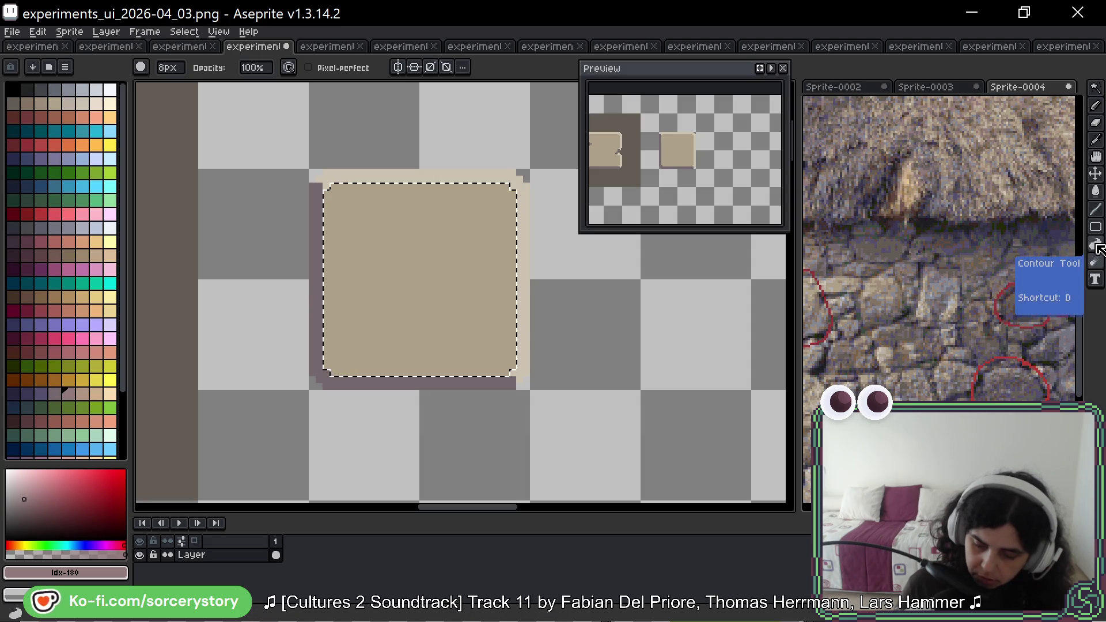
{"action": "key", "text": "shift+g"}
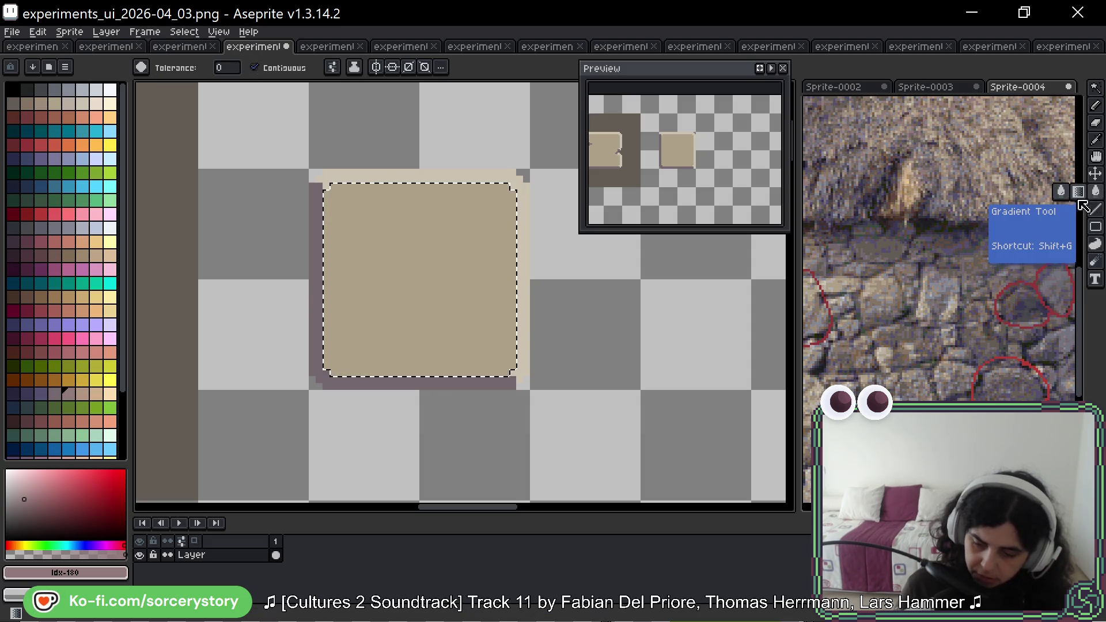
{"action": "key", "text": "h"}
{"action": "mouse_move", "coordinate": [790, 341]}
{"action": "left_mouse_down"}
{"action": "mouse_move", "coordinate": [570, 265]}
{"action": "mouse_move", "coordinate": [493, 139]}
{"action": "left_mouse_up"}
{"action": "key", "text": "g"}
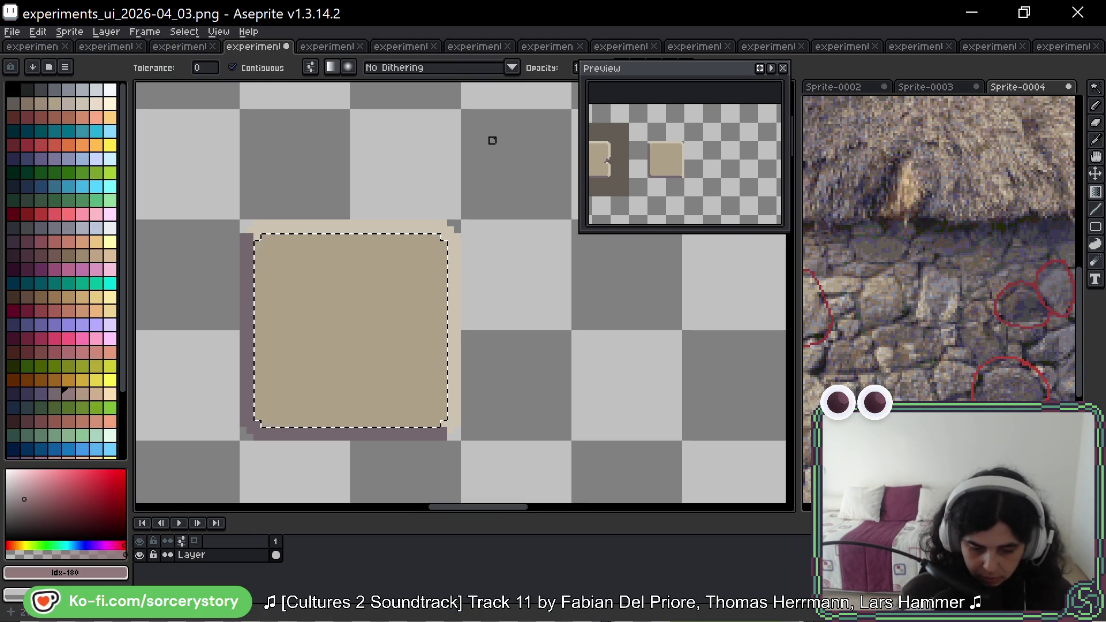
Sample the beige fill and mauve border colours, then drag a mauve-to-beige gradient from the bottom-left corner.
{"action": "key", "text": "i"}
{"action": "left_click", "coordinate": [389, 333], "text": "alt"}
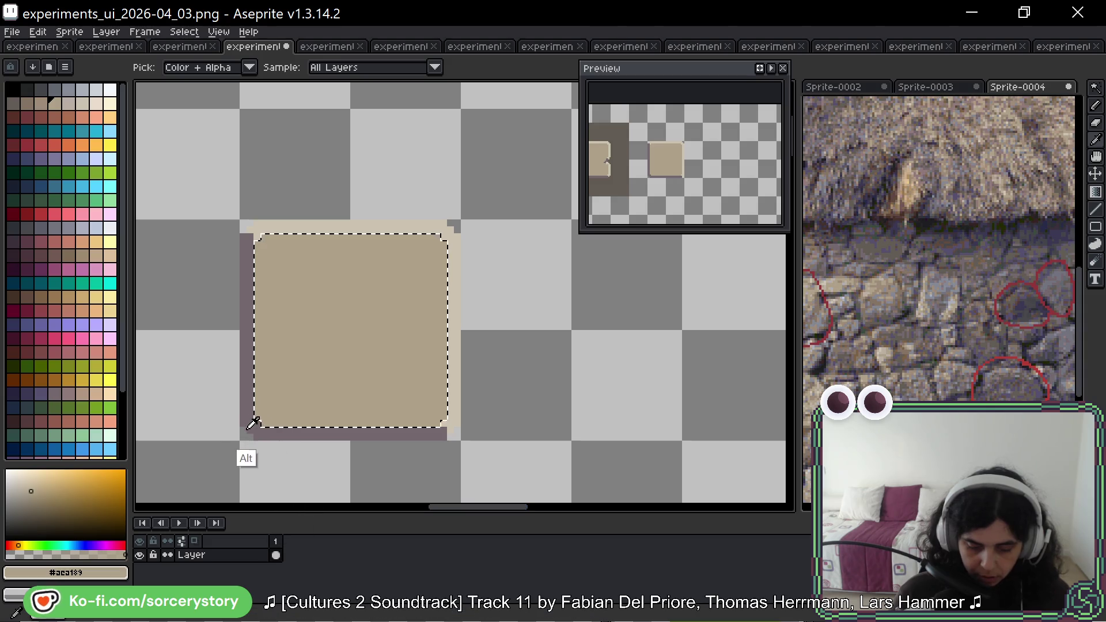
{"action": "left_click", "coordinate": [264, 430], "text": "alt"}
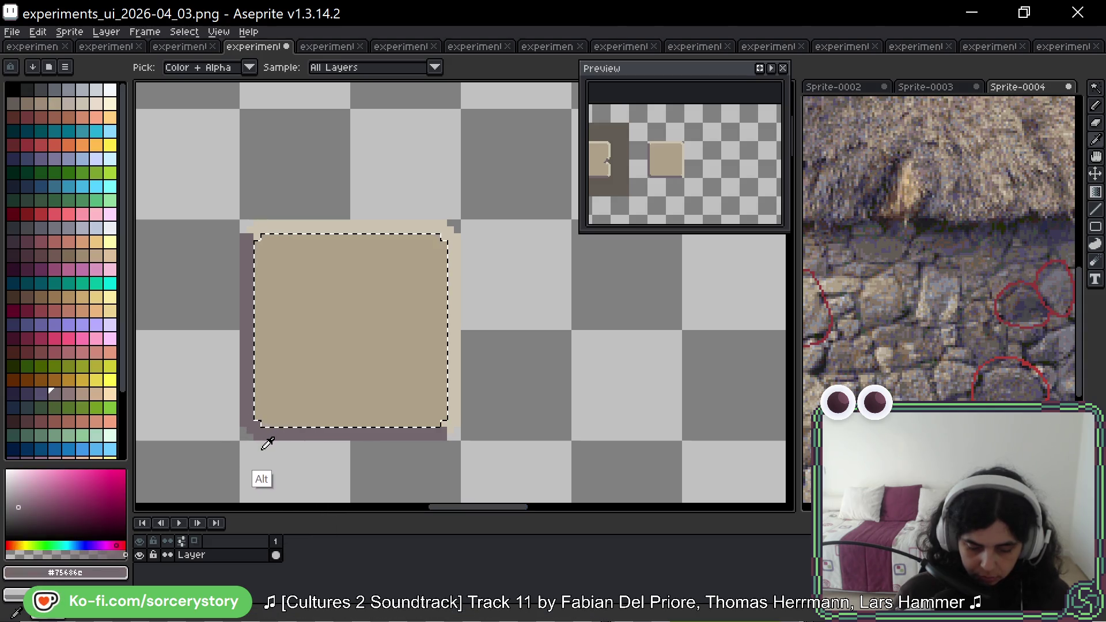
{"action": "left_click", "coordinate": [439, 244], "text": "alt"}
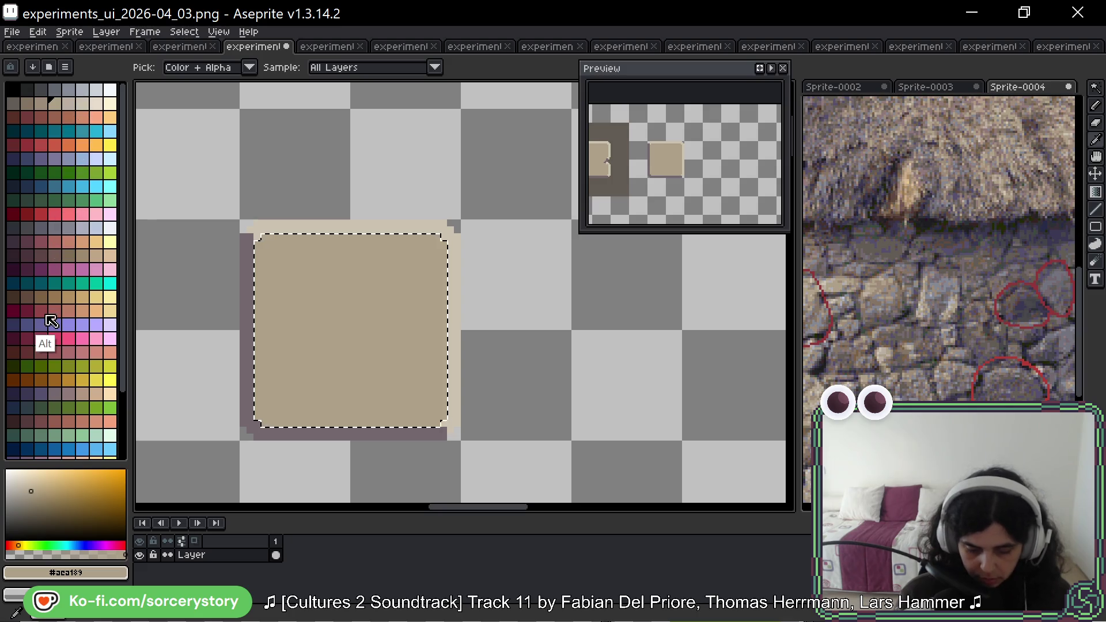
{"action": "left_click", "coordinate": [262, 419], "text": "alt"}
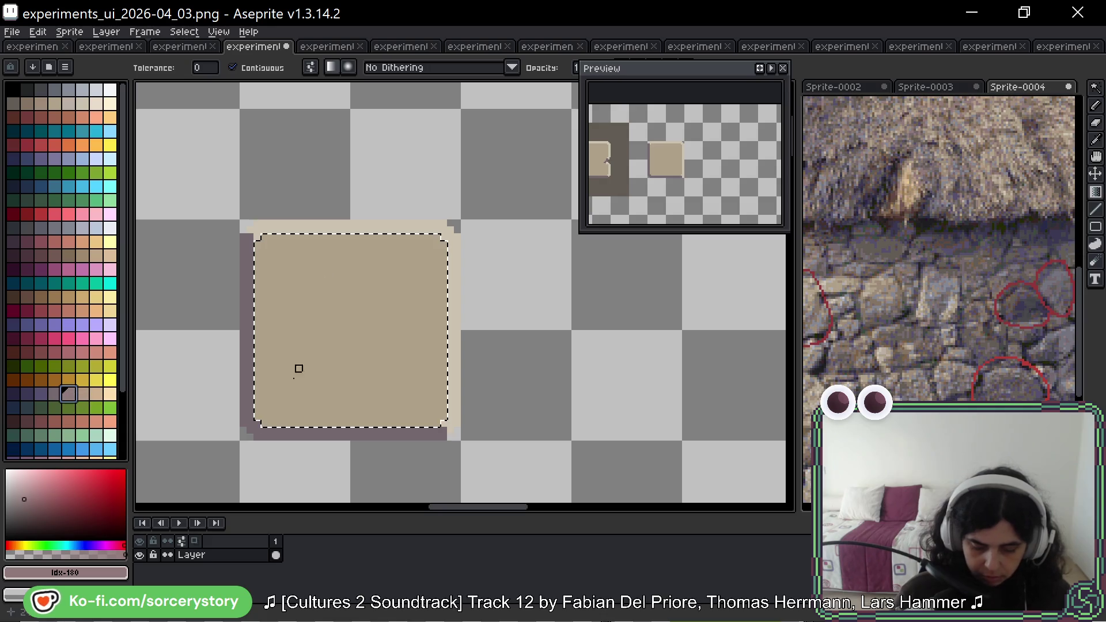
{"action": "left_click_drag", "start_coordinate": [263, 417], "coordinate": [361, 327]}
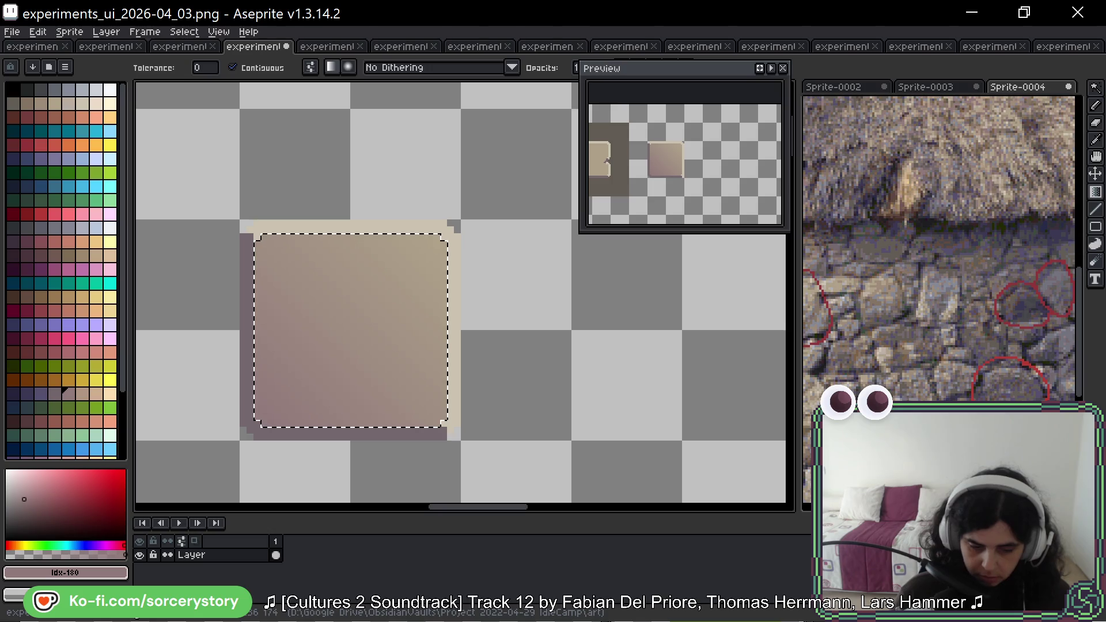
Set dithering to Bayer Matrix 8x8 and redraw the gradient from the bottom-left corner.
{"action": "left_click", "coordinate": [512, 67]}
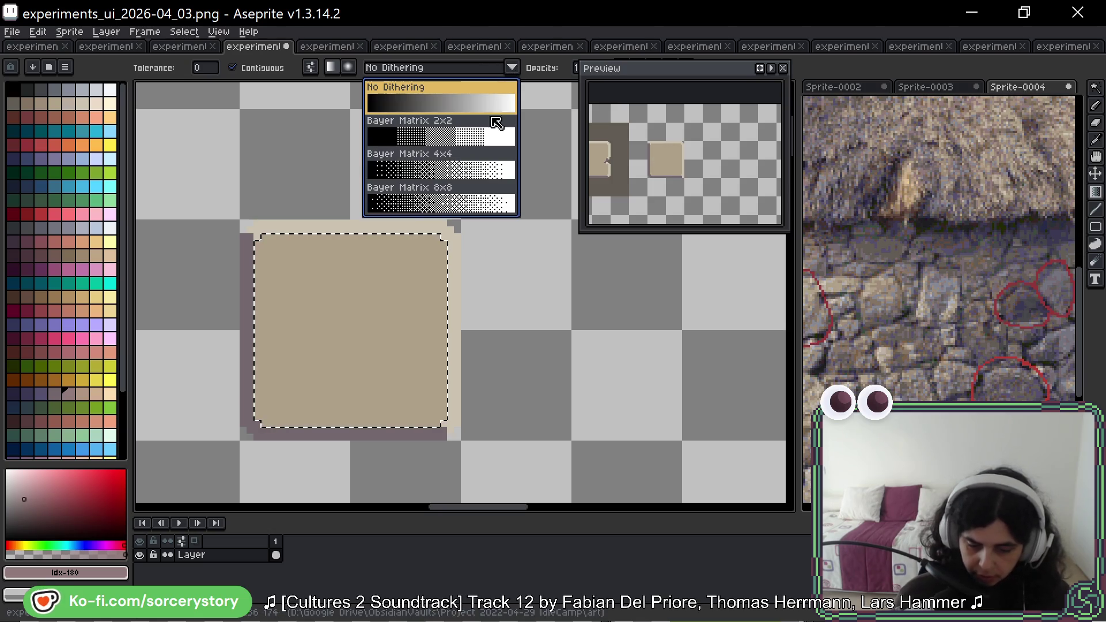
{"action": "left_click", "coordinate": [492, 201]}
{"action": "left_click_drag", "start_coordinate": [271, 418], "coordinate": [278, 403]}
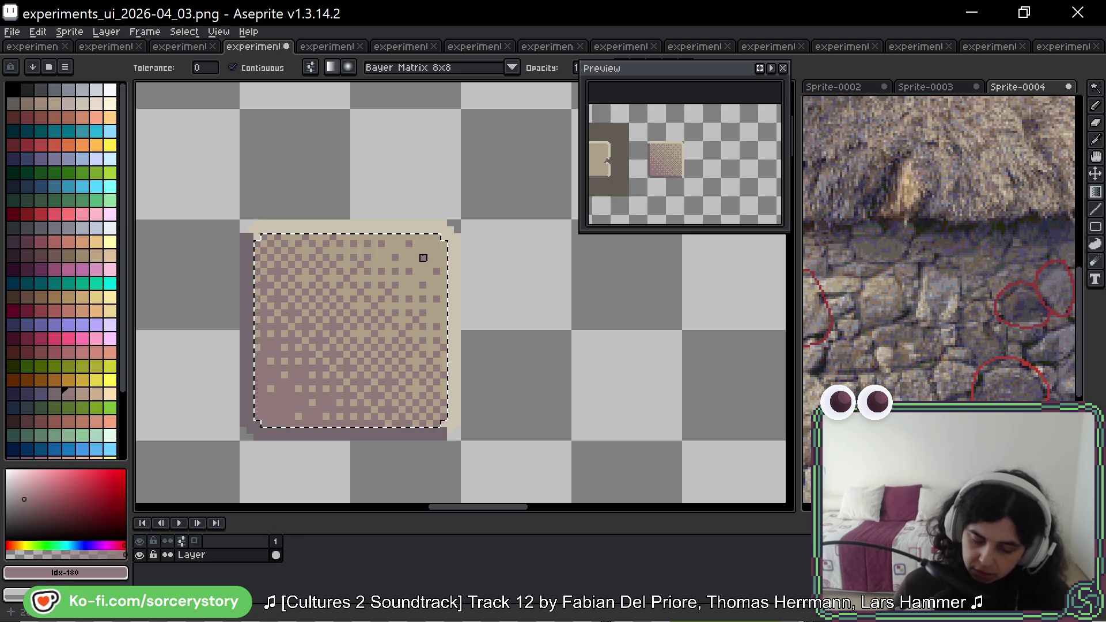
{"action": "left_click", "coordinate": [1095, 87]}
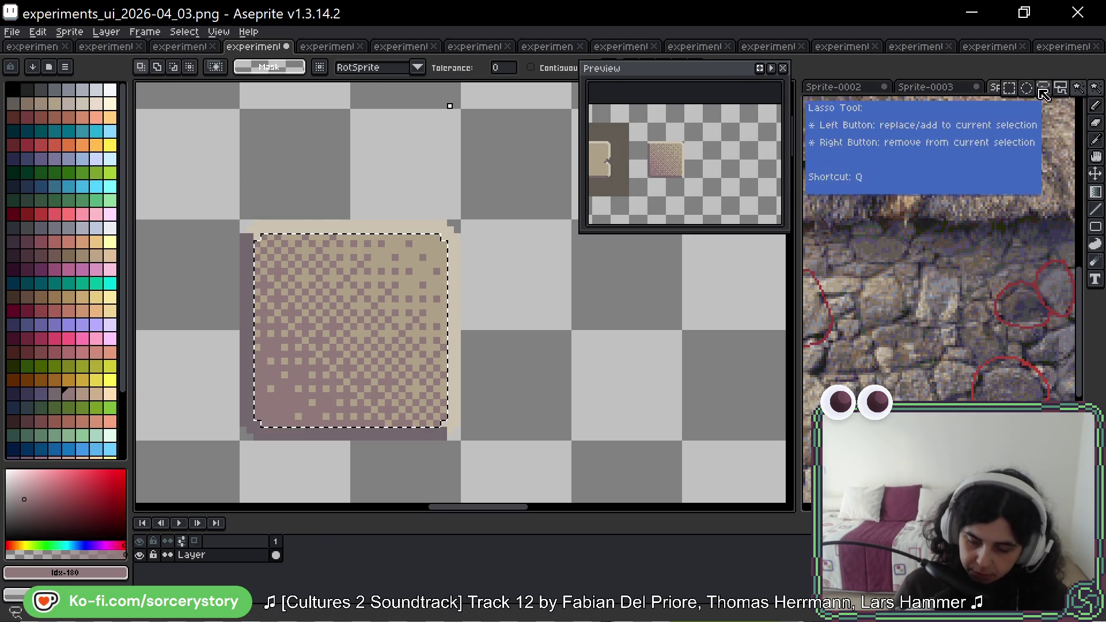
Return to the Rectangular Marquee and bring the dithered gradient panel into view.
{"action": "left_click", "coordinate": [1043, 94]}
{"action": "scroll", "coordinate": [475, 277], "scroll_direction": "down", "scroll_amount": 2}
{"action": "mouse_move", "coordinate": [509, 309]}
{"action": "left_mouse_down"}
{"action": "mouse_move", "coordinate": [351, 235]}
{"action": "mouse_move", "coordinate": [375, 247]}
{"action": "mouse_move", "coordinate": [648, 251]}
{"action": "mouse_move", "coordinate": [333, 273]}
{"action": "left_mouse_up"}
{"action": "scroll", "coordinate": [350, 234], "scroll_direction": "down", "scroll_amount": 4}
{"action": "scroll", "coordinate": [282, 255], "scroll_direction": "up", "scroll_amount": 3}
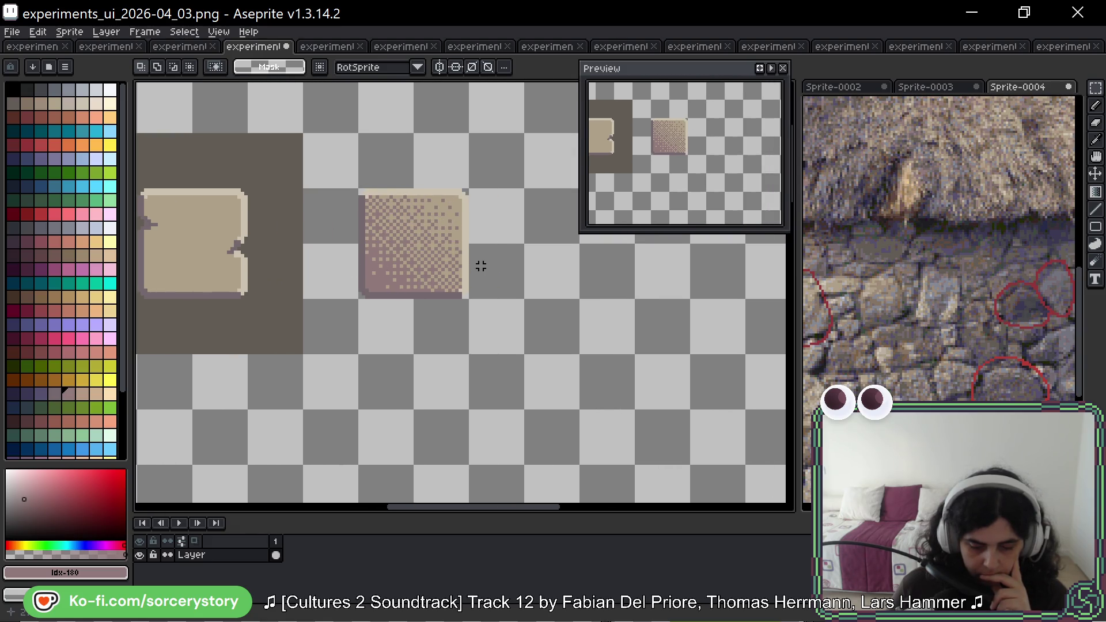
{"action": "left_click_drag", "start_coordinate": [485, 248], "coordinate": [524, 282]}
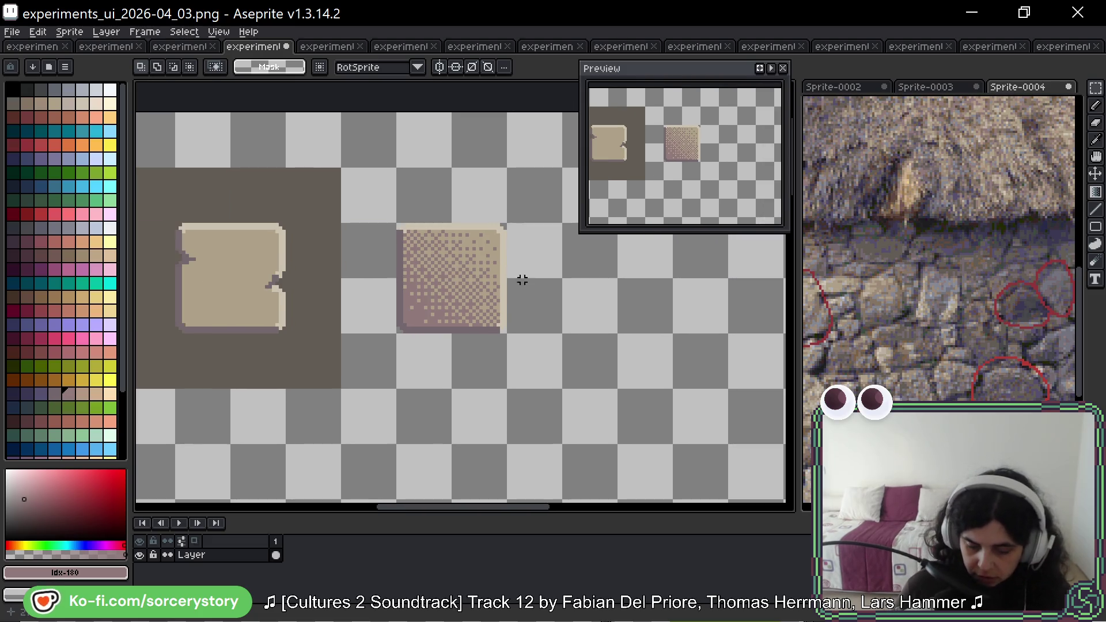
{"action": "scroll", "coordinate": [424, 299], "scroll_direction": "up", "scroll_amount": 2}
{"action": "scroll", "coordinate": [511, 257], "scroll_direction": "right", "scroll_amount": 5}
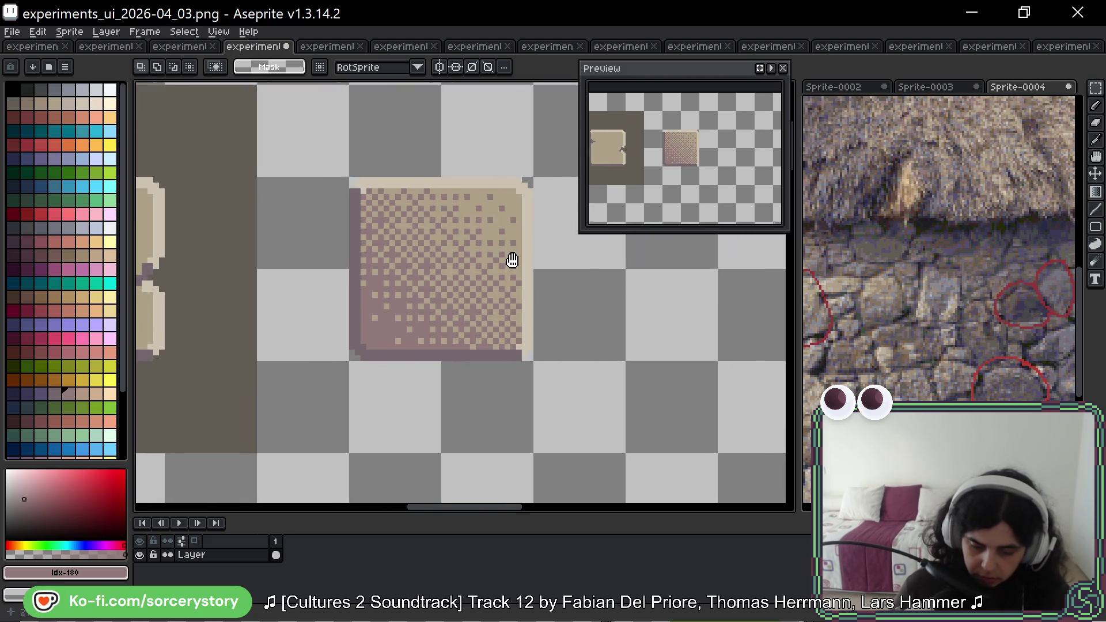
Copy the dithered panel, place the duplicate to its right, and deselect.
{"action": "mouse_move", "coordinate": [235, 210]}
{"action": "left_mouse_down"}
{"action": "mouse_move", "coordinate": [214, 203]}
{"action": "mouse_move", "coordinate": [317, 329]}
{"action": "left_mouse_up"}
{"action": "key", "text": "ctrl+c"}
{"action": "key", "text": "ctrl+v"}
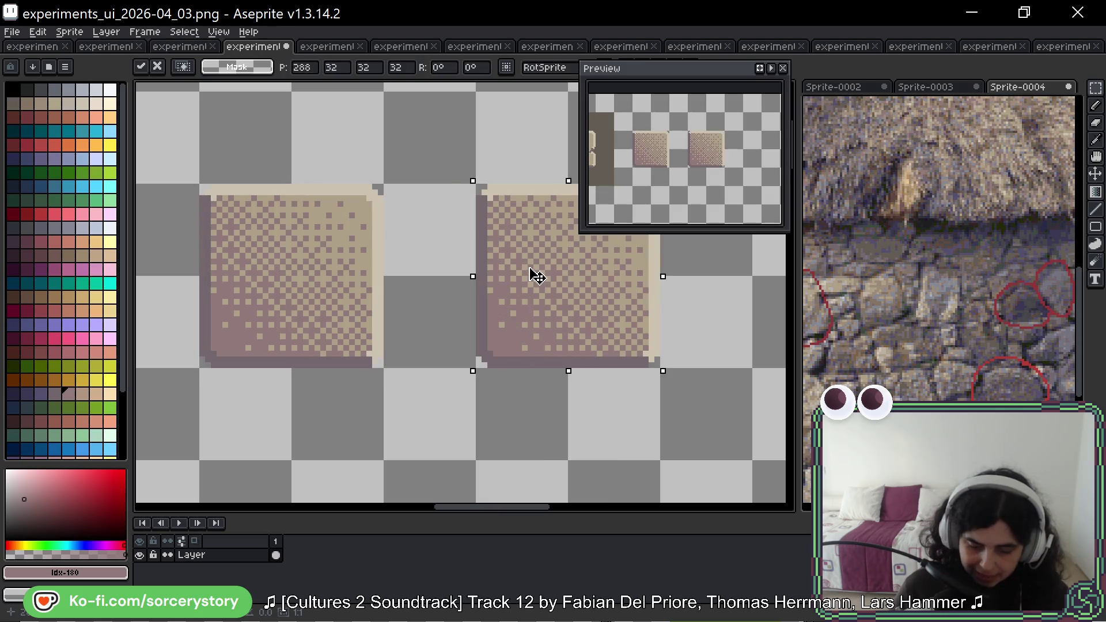
{"action": "left_click_drag", "start_coordinate": [617, 281], "coordinate": [442, 303]}
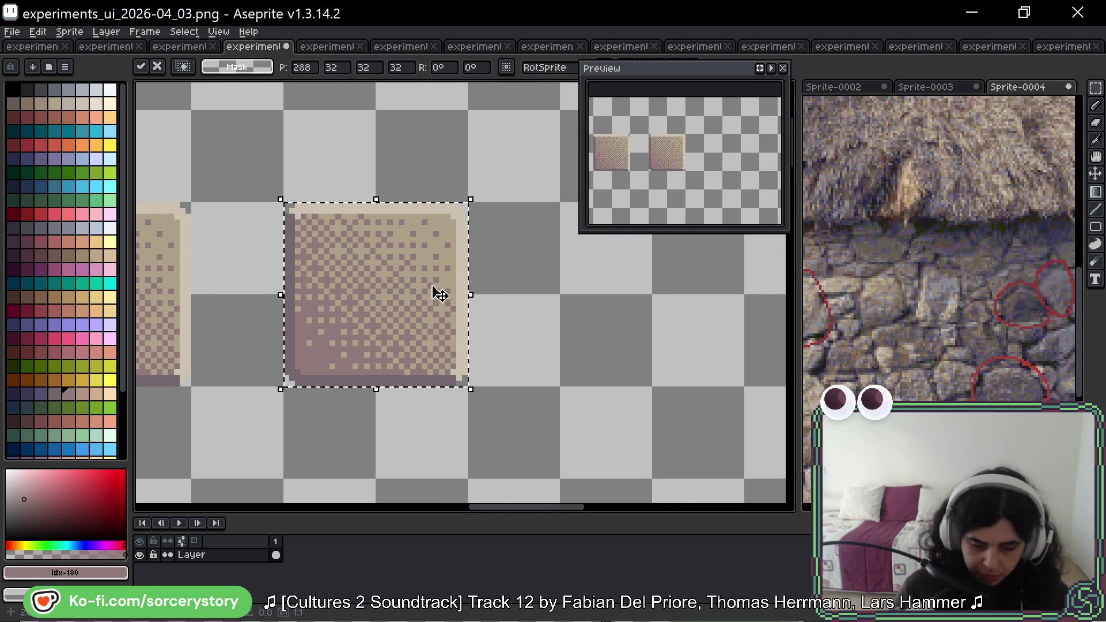
{"action": "left_click", "coordinate": [1096, 92]}
{"action": "left_click", "coordinate": [1097, 95]}
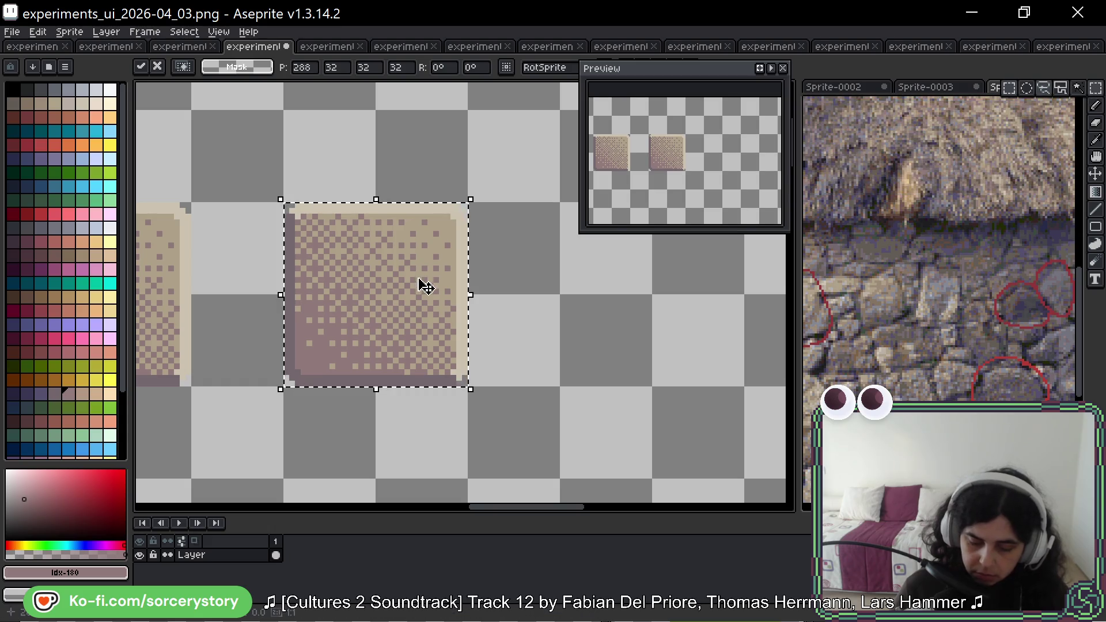
{"action": "scroll", "coordinate": [425, 286], "scroll_direction": "down", "scroll_amount": 4}
{"action": "key", "text": "Return"}
{"action": "scroll", "coordinate": [219, 258], "scroll_direction": "left", "scroll_amount": 3}
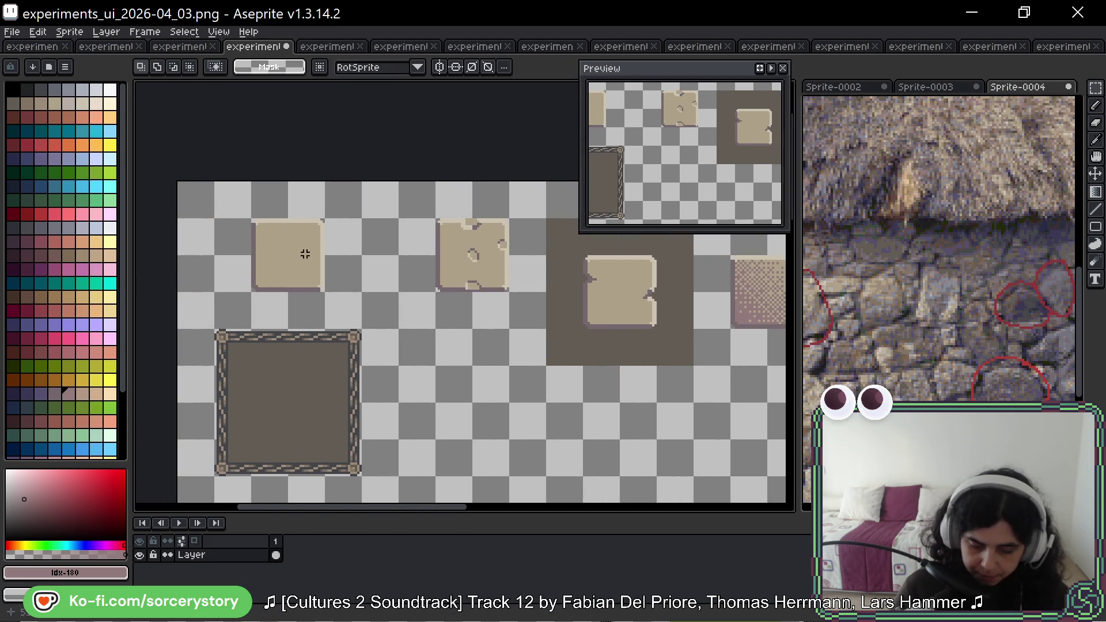
Copy a plain tan panel and paste it over the second dithered panel.
{"action": "mouse_move", "coordinate": [250, 220]}
{"action": "left_mouse_down"}
{"action": "mouse_move", "coordinate": [296, 259]}
{"action": "mouse_move", "coordinate": [712, 293]}
{"action": "mouse_move", "coordinate": [565, 294]}
{"action": "mouse_move", "coordinate": [610, 295]}
{"action": "left_mouse_up"}
{"action": "key", "text": "ctrl+c"}
{"action": "key", "text": "ctrl+v"}
{"action": "key", "text": "Return"}
{"action": "scroll", "coordinate": [610, 295], "scroll_direction": "up", "scroll_amount": 3}
Magic Wand the new panel's inner fill with Contiguous turned on.
{"action": "left_click", "coordinate": [1097, 89]}
{"action": "left_click", "coordinate": [1078, 89]}
{"action": "left_click", "coordinate": [396, 334]}
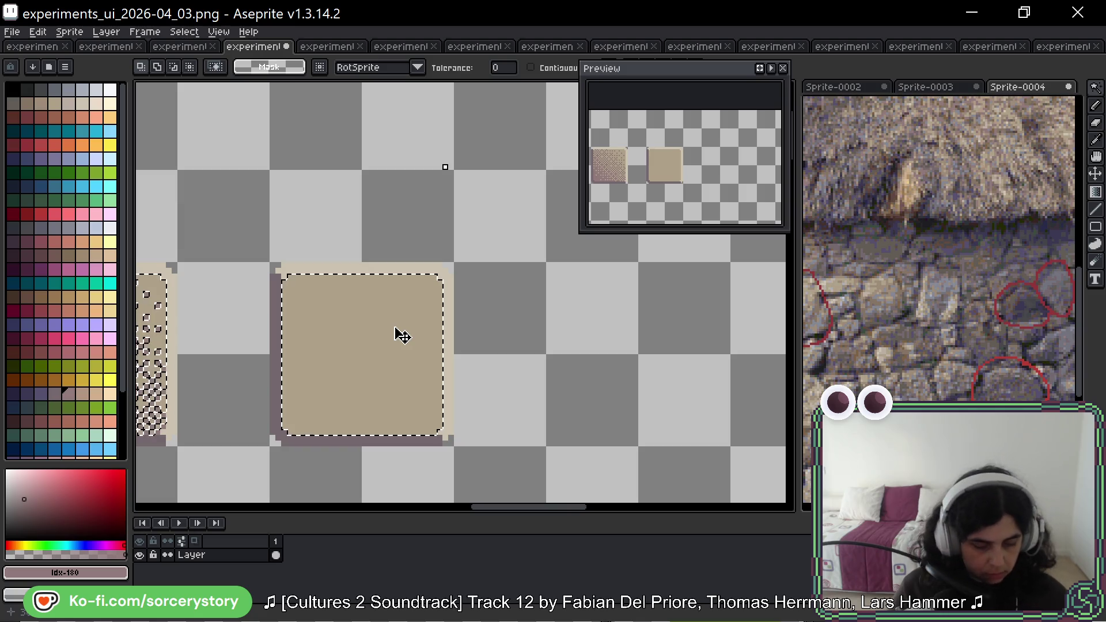
{"action": "key", "text": "ctrl+d"}
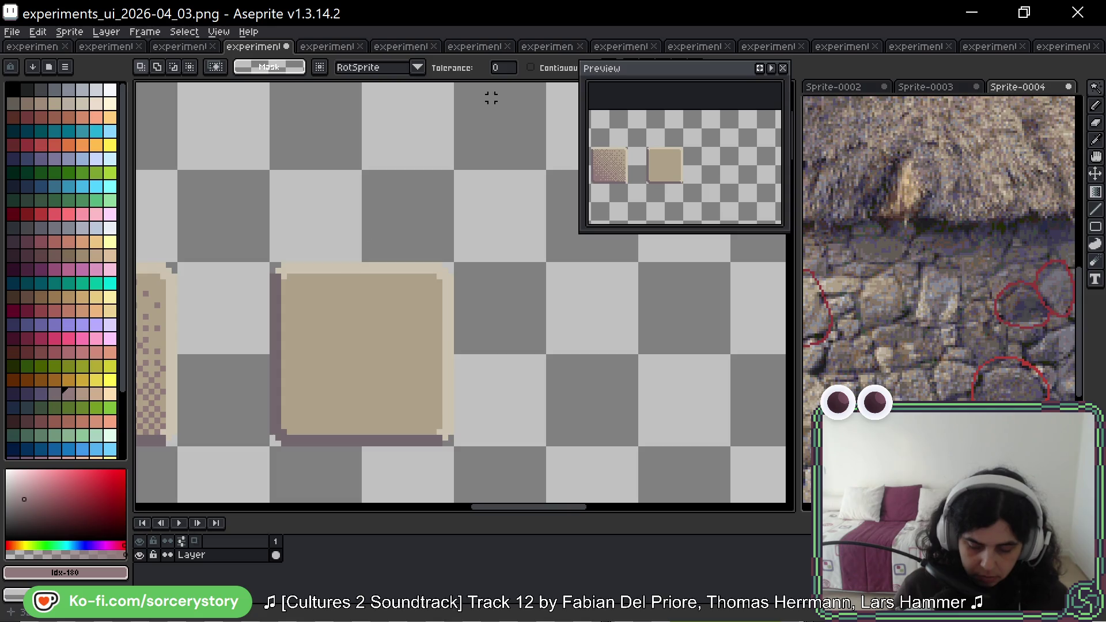
{"action": "left_click", "coordinate": [529, 68]}
{"action": "left_click", "coordinate": [365, 306]}
{"action": "scroll", "coordinate": [403, 323], "scroll_direction": "down", "scroll_amount": 2}
{"action": "scroll", "coordinate": [403, 323], "scroll_direction": "left", "scroll_amount": 2}
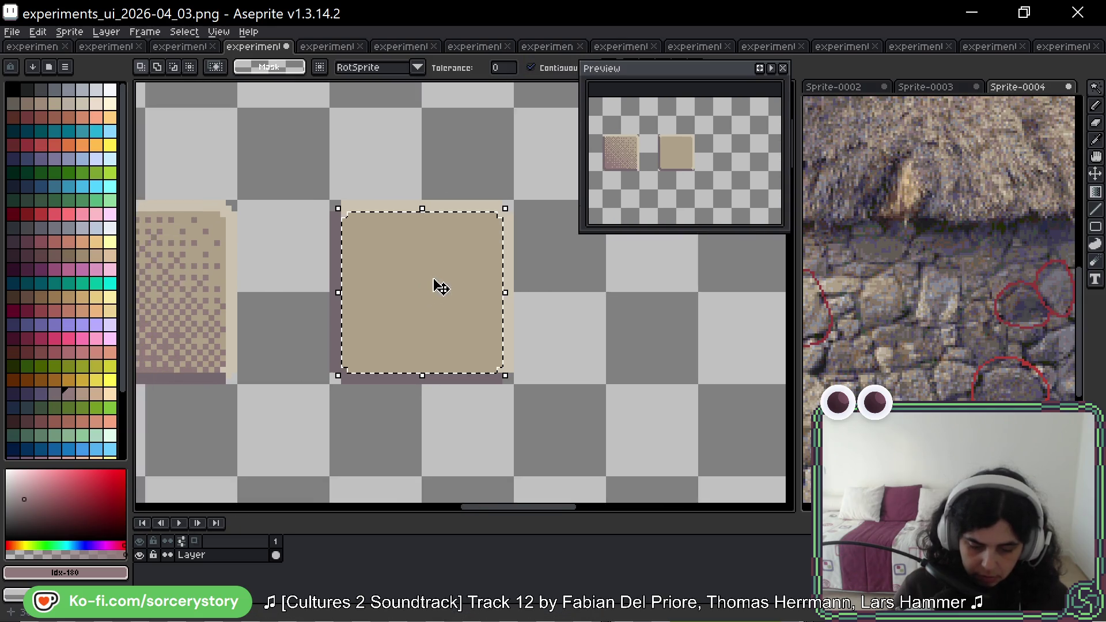
{"action": "scroll", "coordinate": [440, 288], "scroll_direction": "up", "scroll_amount": 2}
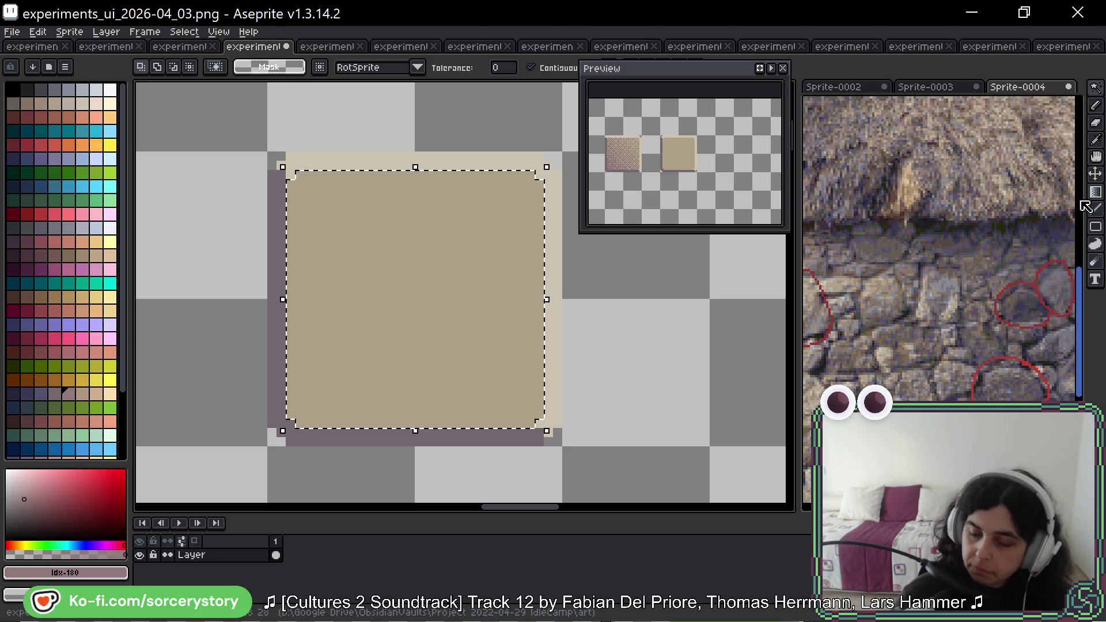
Choose the Gradient tool and sample a colour from the dithered panel's gradient.
{"action": "left_click", "coordinate": [1095, 193]}
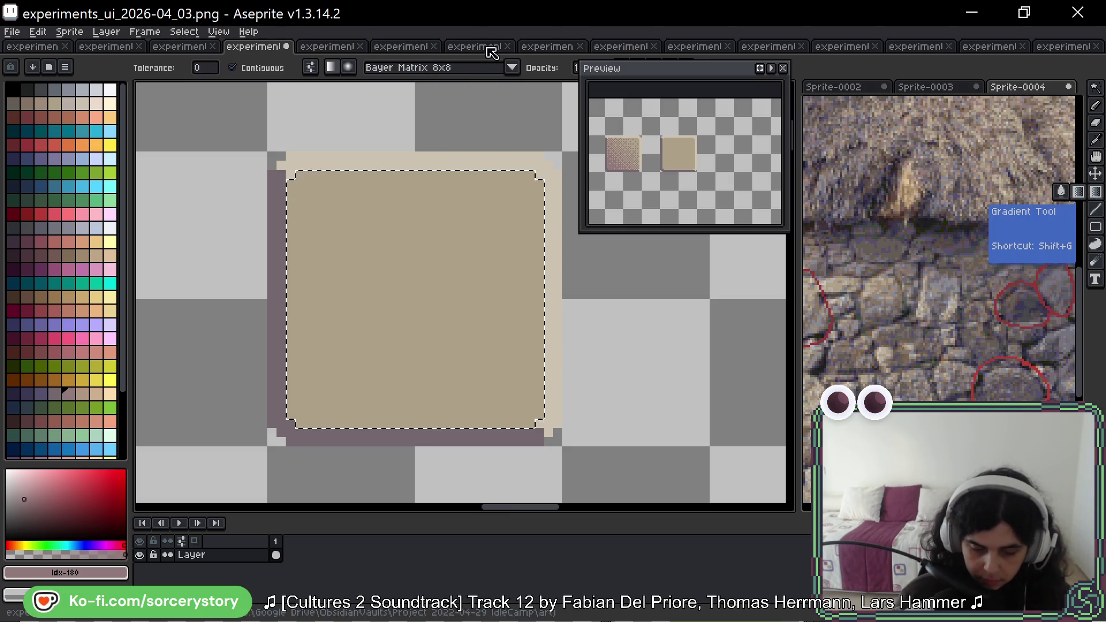
{"action": "key", "text": "alt"}
{"action": "scroll", "coordinate": [617, 351], "scroll_direction": "left", "scroll_amount": 5}
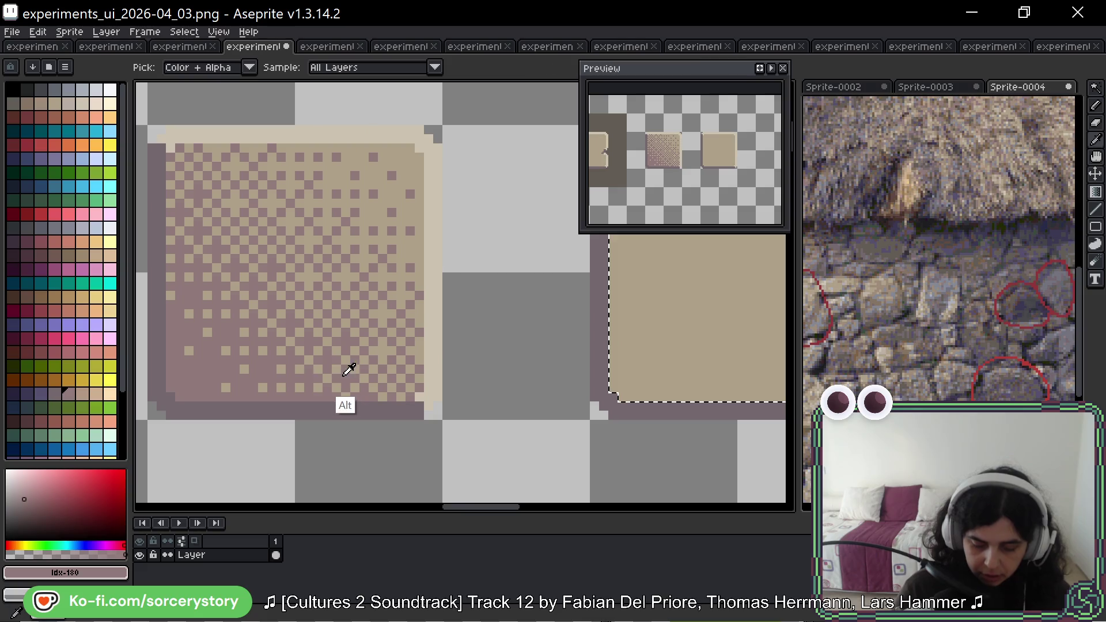
{"action": "left_click", "coordinate": [79, 393]}
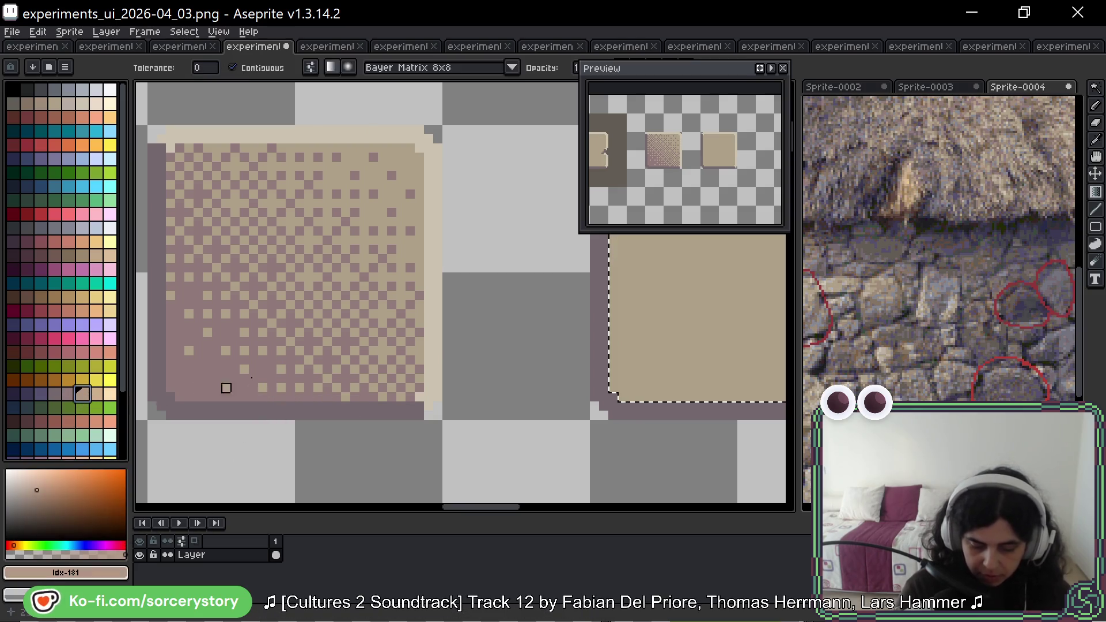